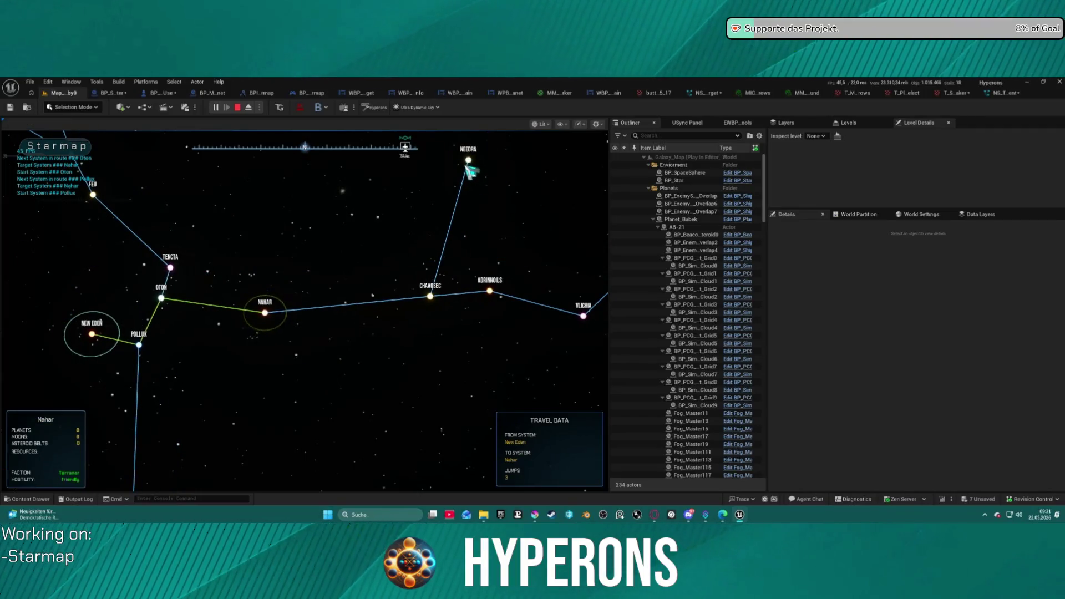
# Target Needra, Chaagsec, Adrinnoils, Vlichia, then Dreoblol on the starmap to test route plotting.
pyautogui.click(468, 165)
pyautogui.click(259, 464)
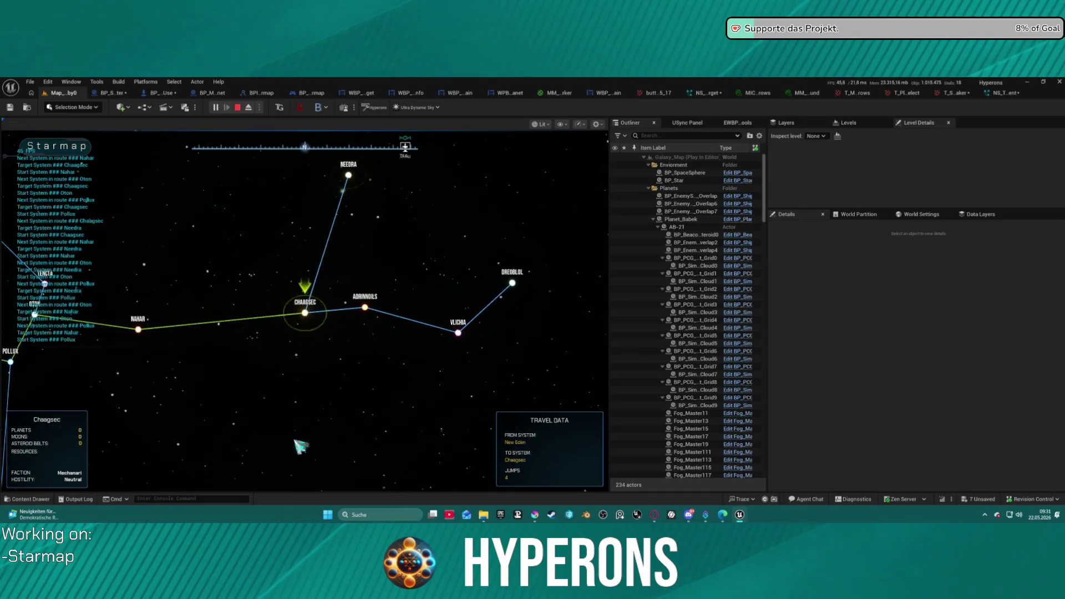
pyautogui.click(366, 308)
pyautogui.click(401, 338)
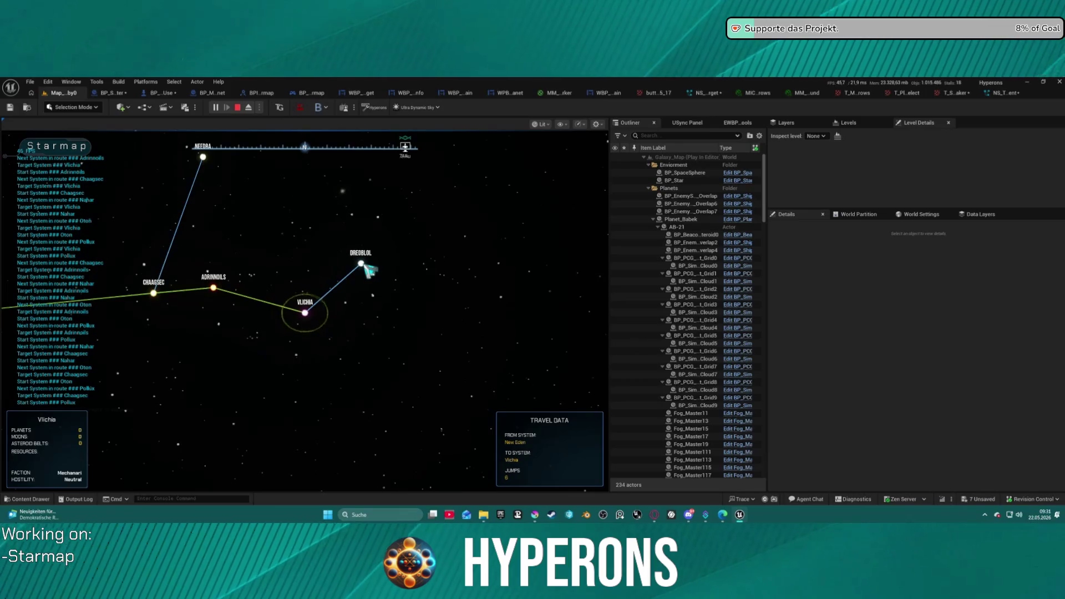
pyautogui.click(362, 264)
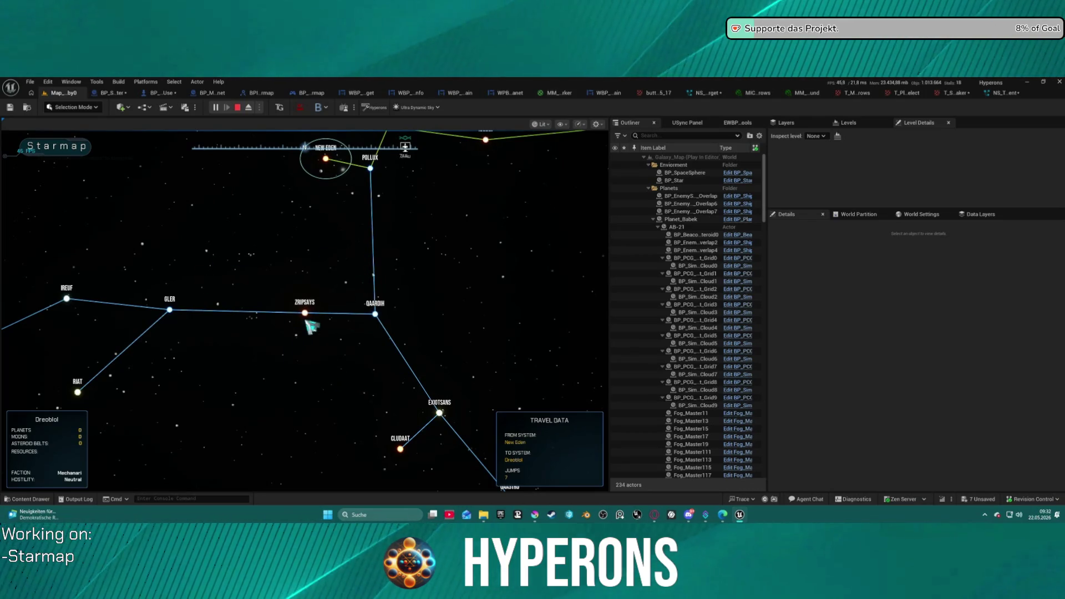
# Target Qaardih, Shoo, Ireuf, Riat, Gler and Zripsays in turn on the starmap.
pyautogui.click(395, 300)
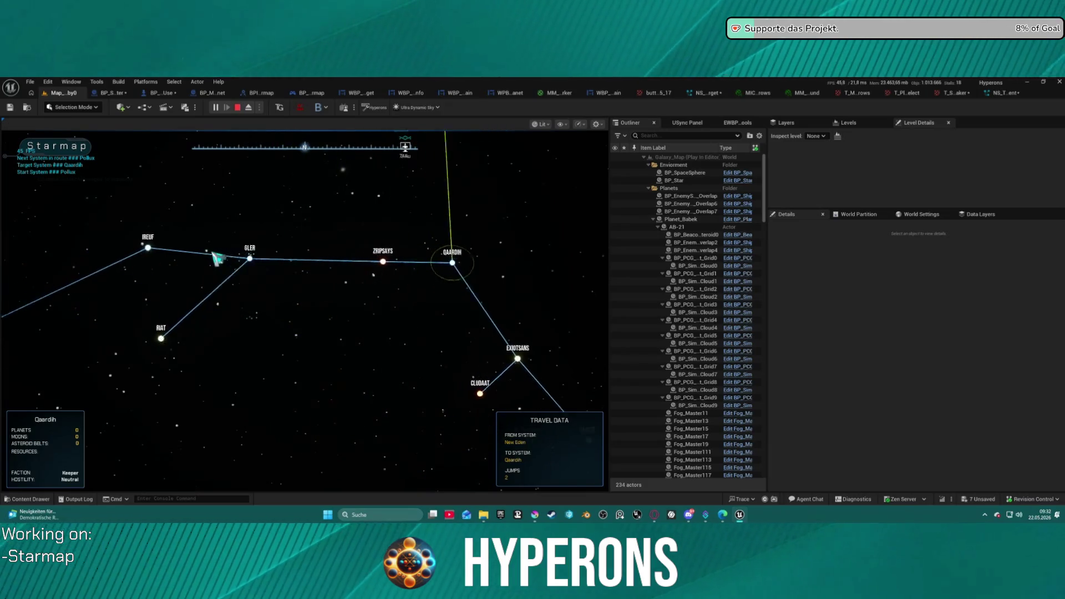
pyautogui.click(80, 300)
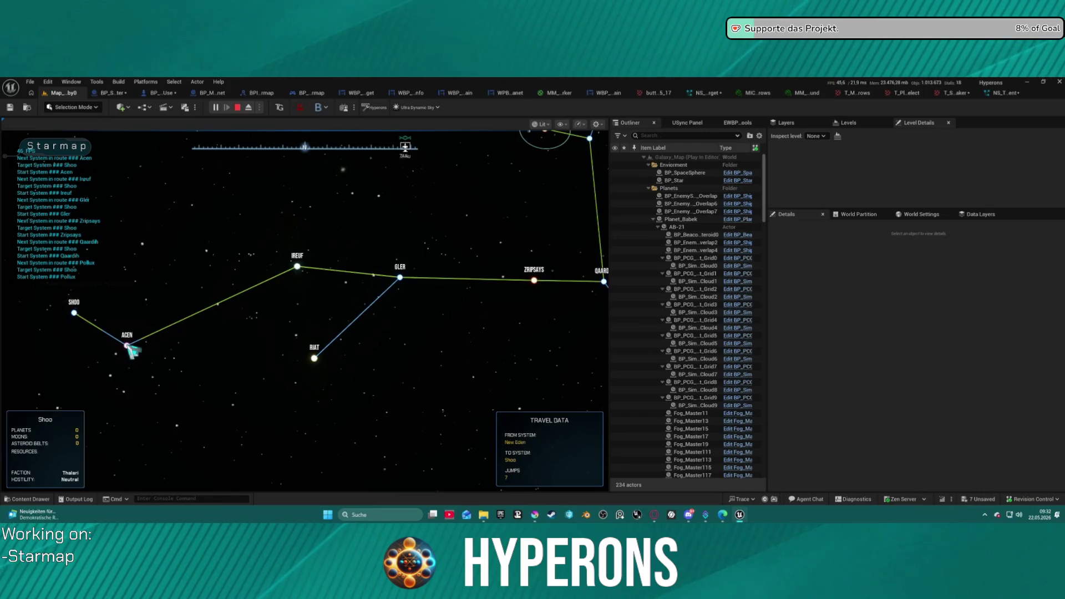
pyautogui.click(302, 269)
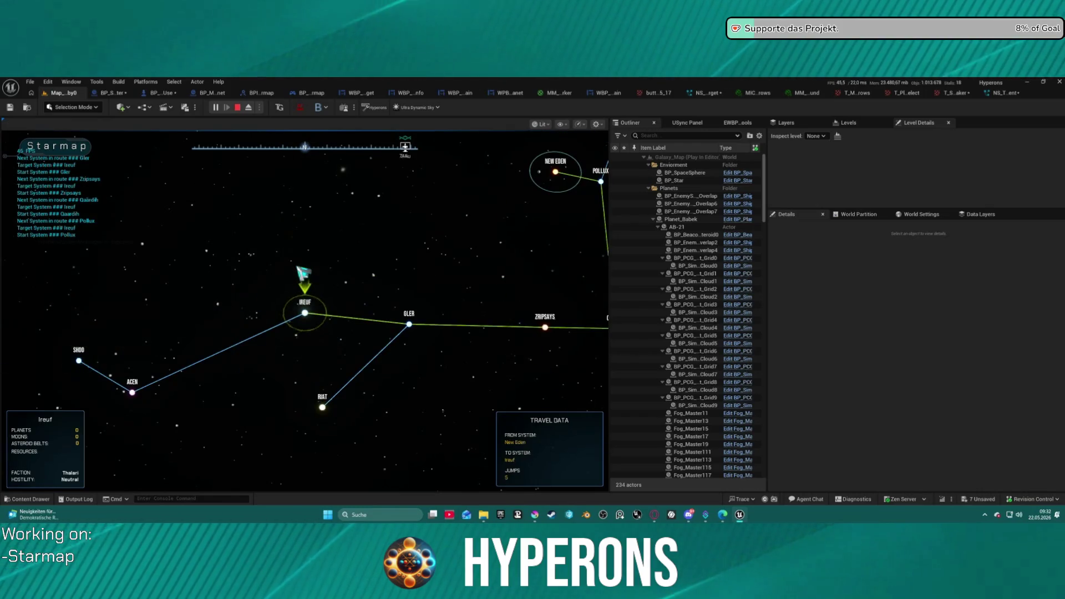
pyautogui.click(325, 406)
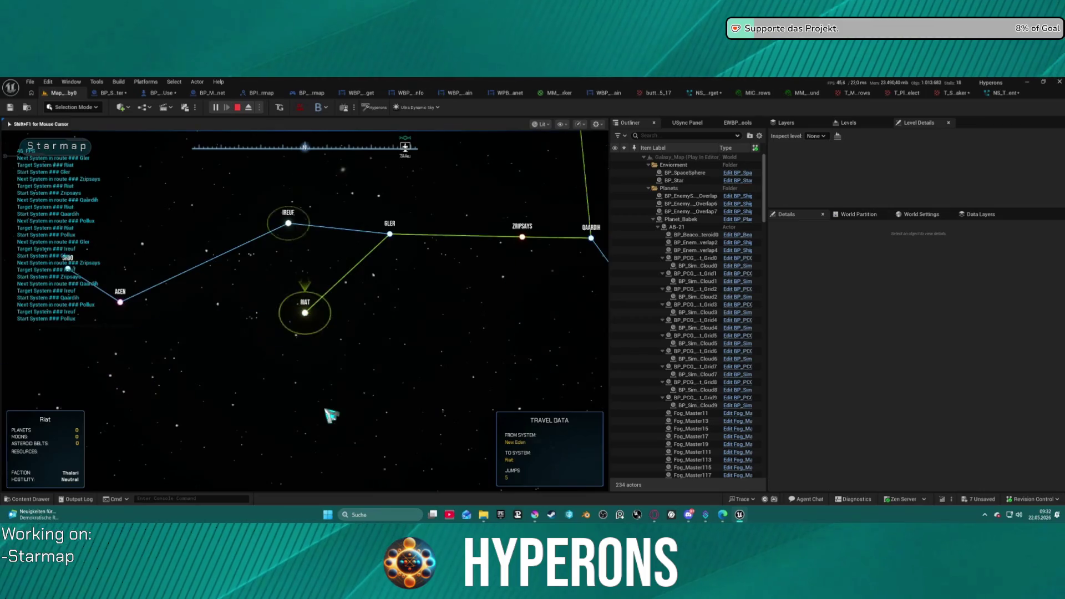
pyautogui.click(391, 235)
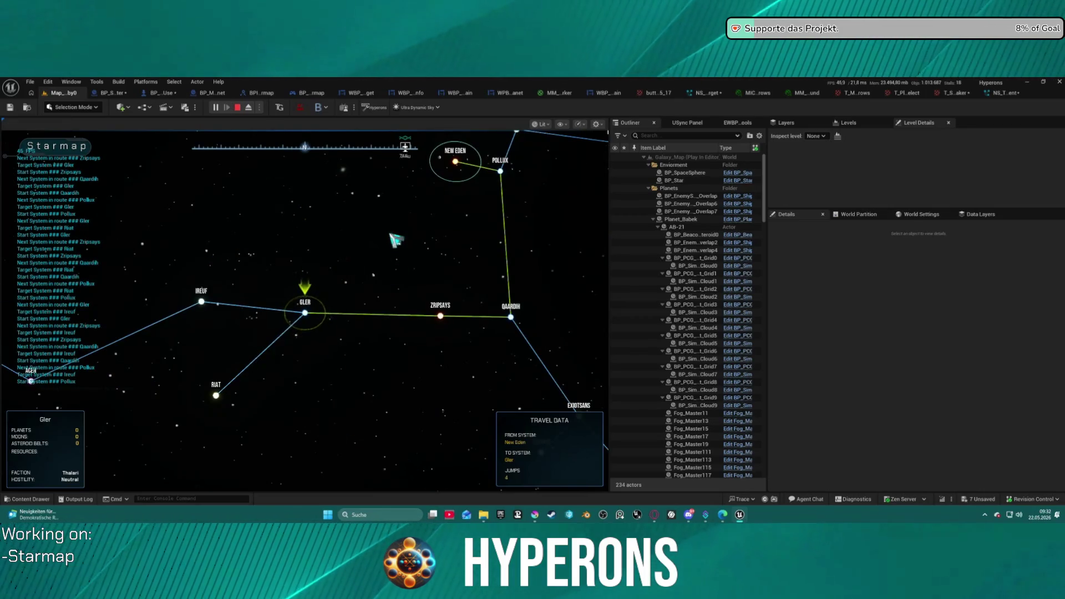
pyautogui.click(307, 314)
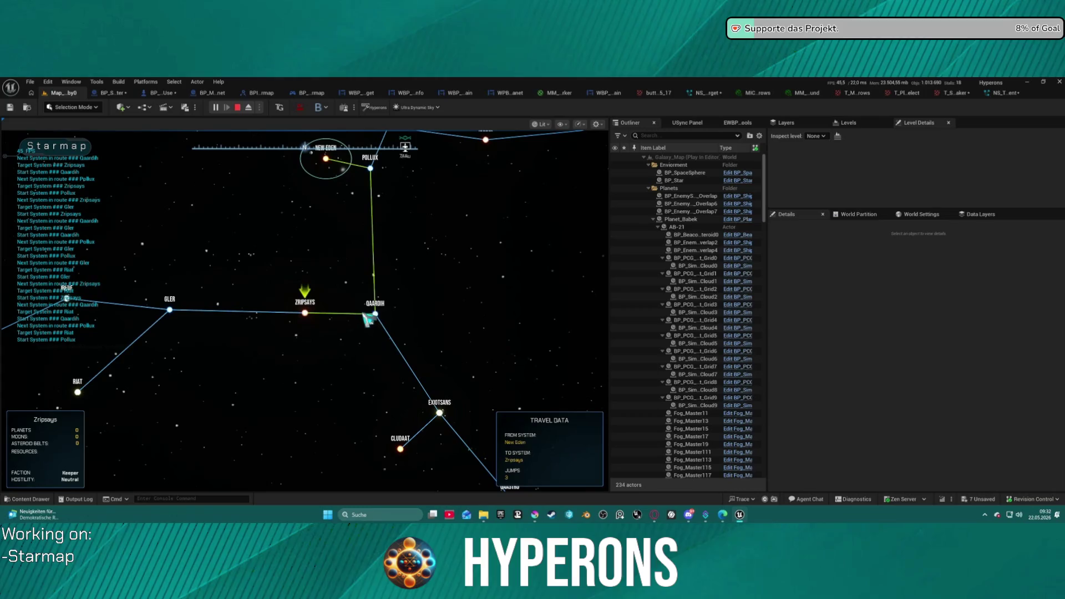
# Route to Qaardih, Tencta, Nahar, Chaagsec and Vlichia, then stop the play session.
pyautogui.click(379, 318)
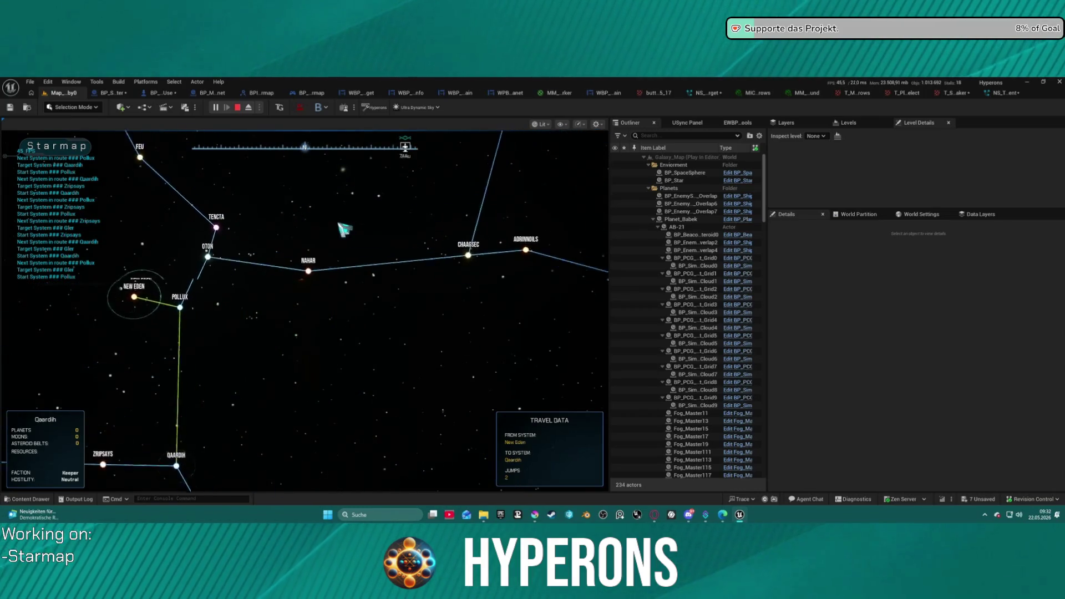
pyautogui.click(174, 313)
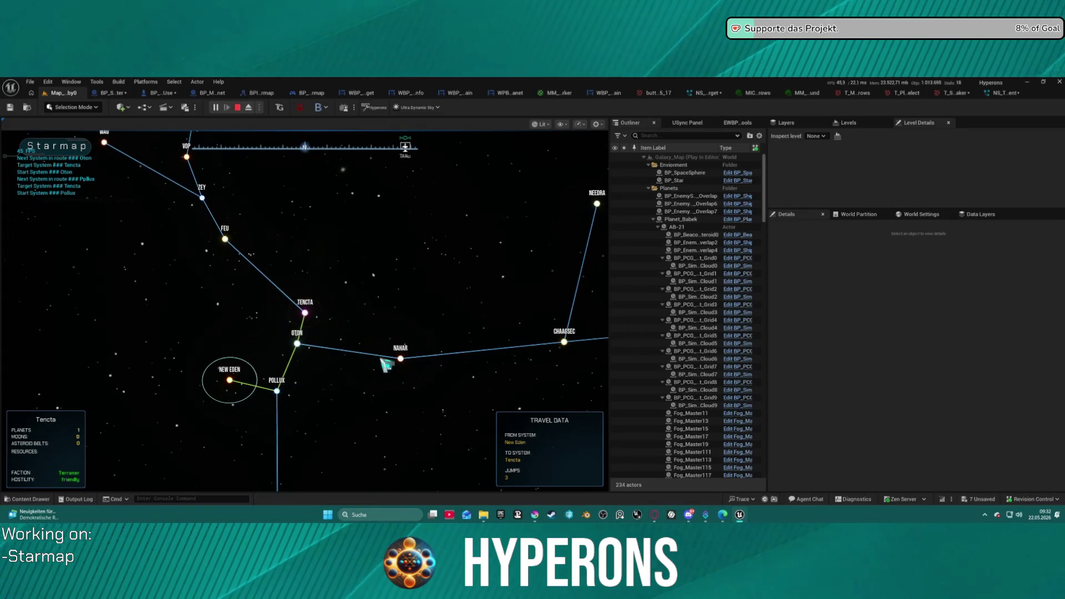
pyautogui.click(406, 359)
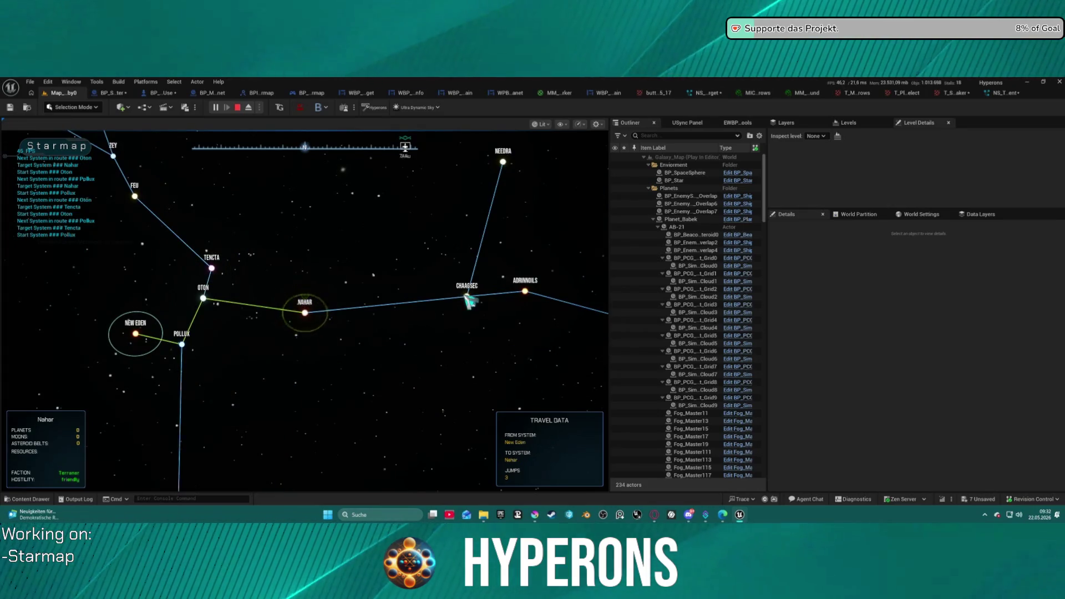
pyautogui.click(467, 299)
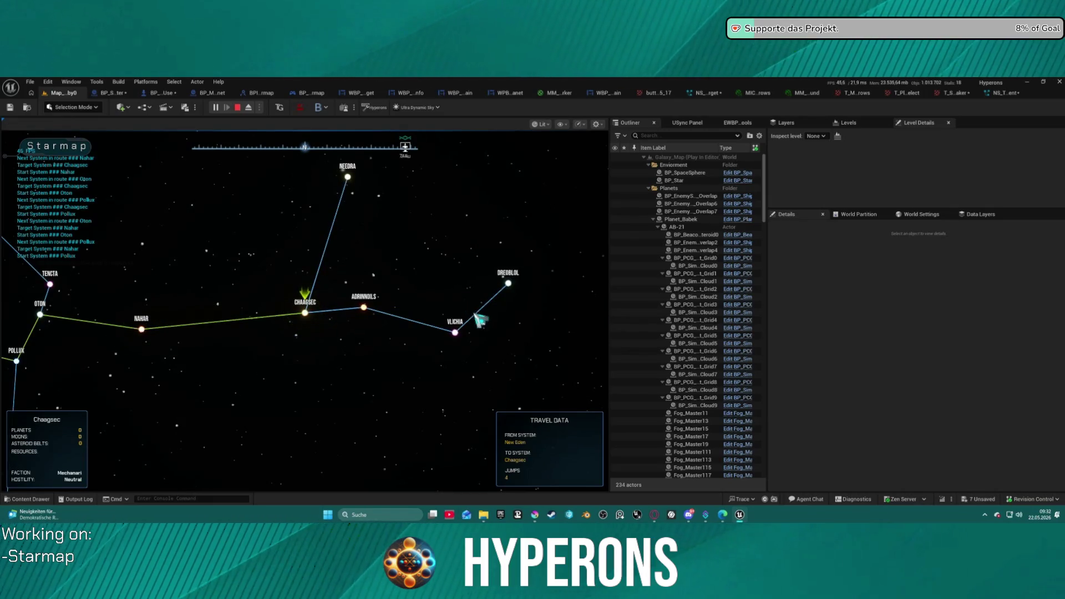
pyautogui.click(458, 334)
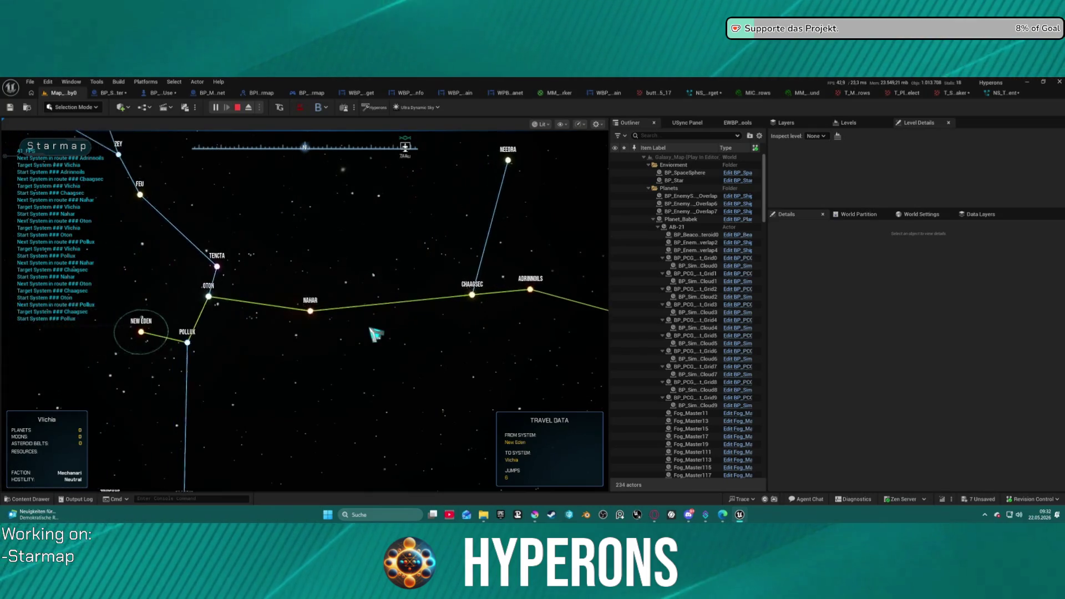
pyautogui.press('Escape')
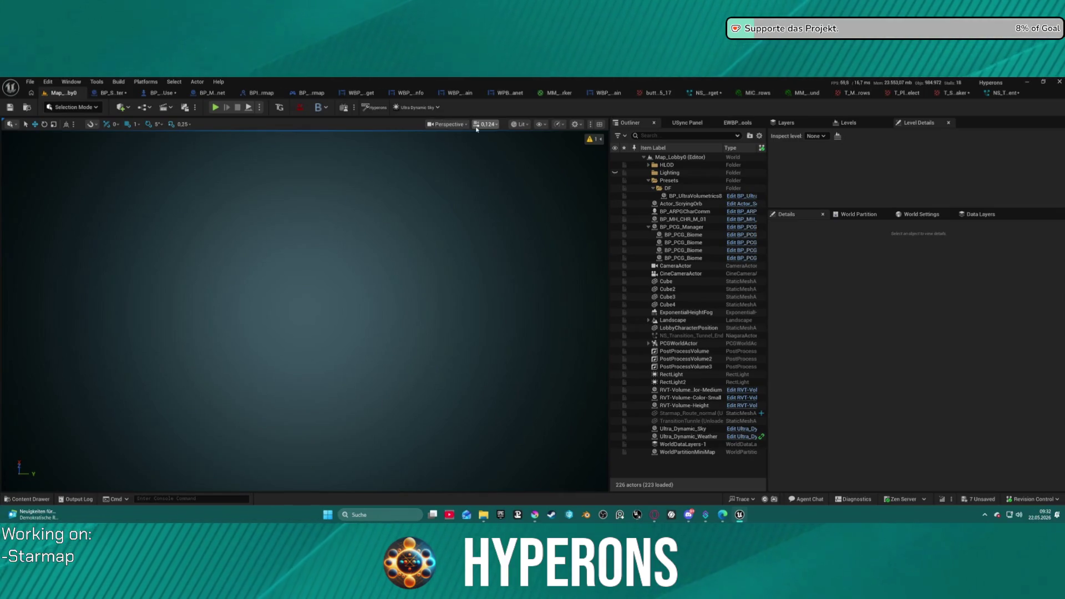
# Show the Starmap assets in the Content Drawer, then bring the sci-fi designs Explorer window forward.
pyautogui.hotkey('ctrl', 'space')
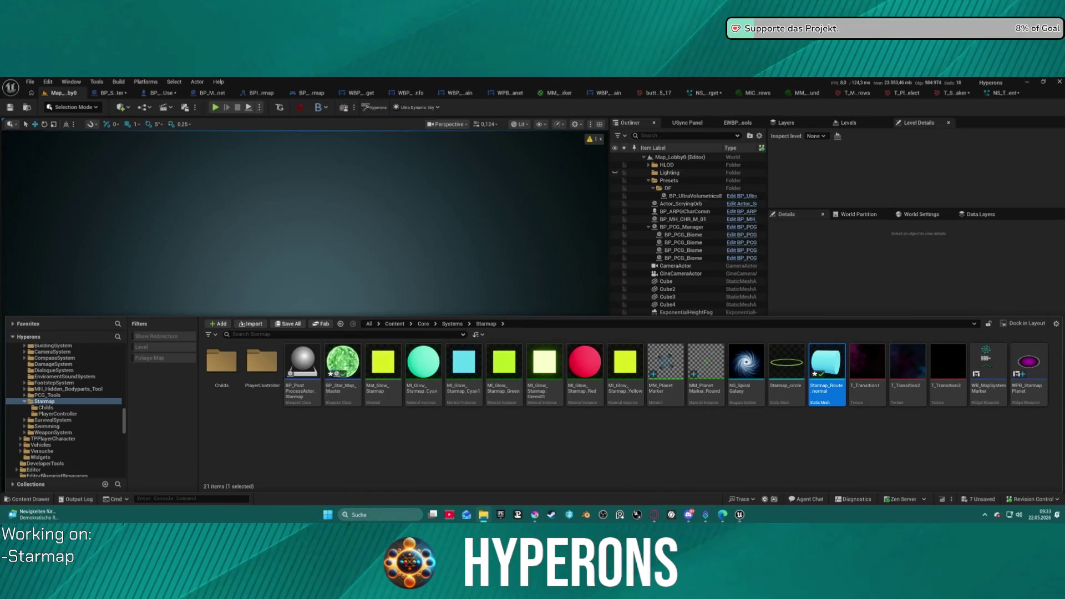
pyautogui.hotkey('alt', 'Tab')
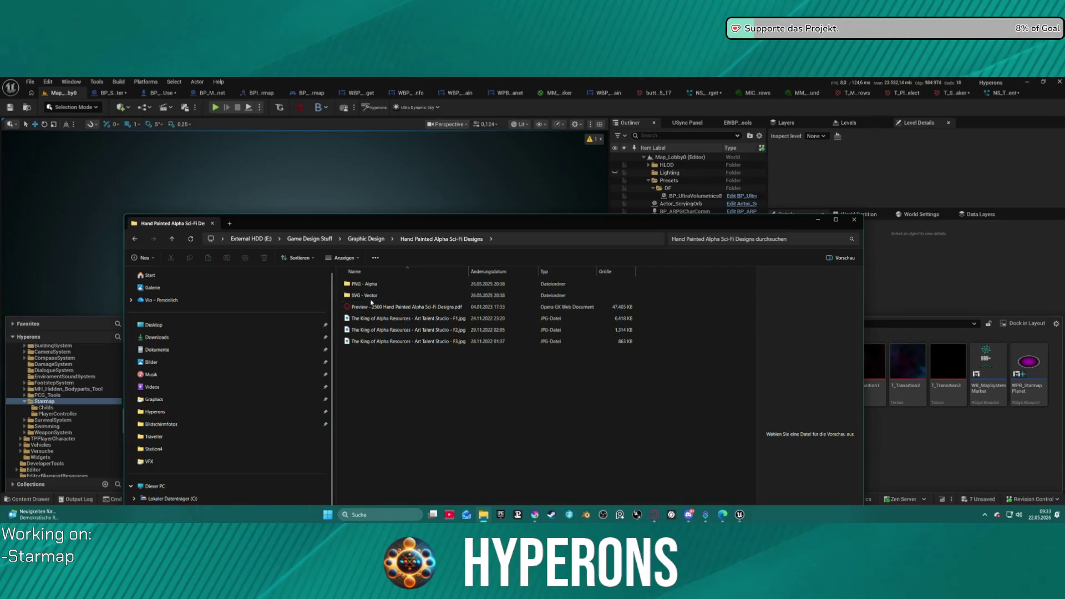
# Open the Cyberpunk HUD UI Elements folder under SVG - Vector.
pyautogui.click(369, 295)
pyautogui.doubleClick(374, 298)
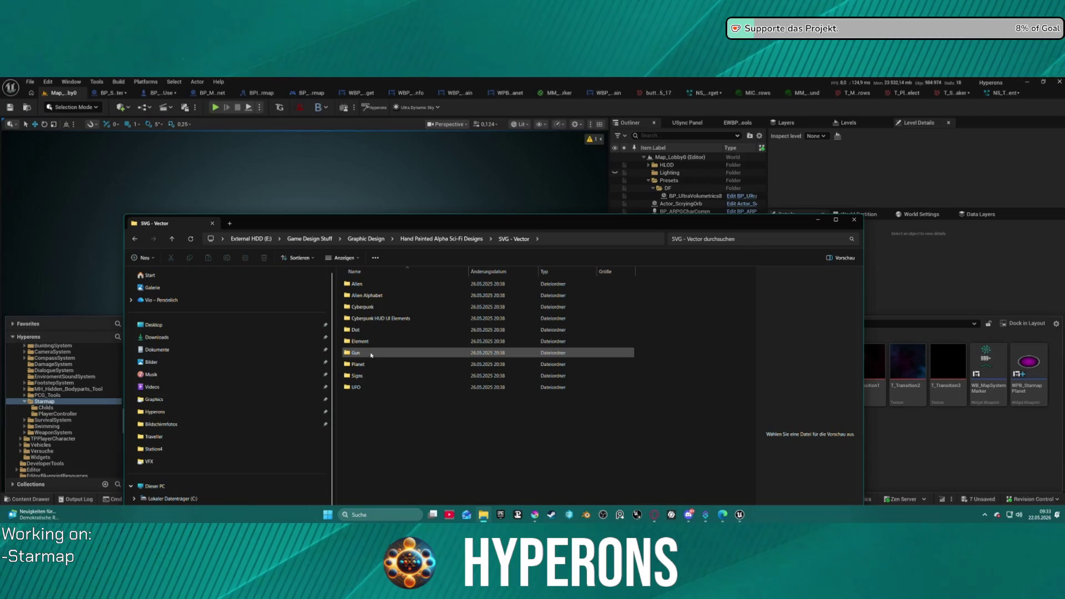
pyautogui.doubleClick(376, 307)
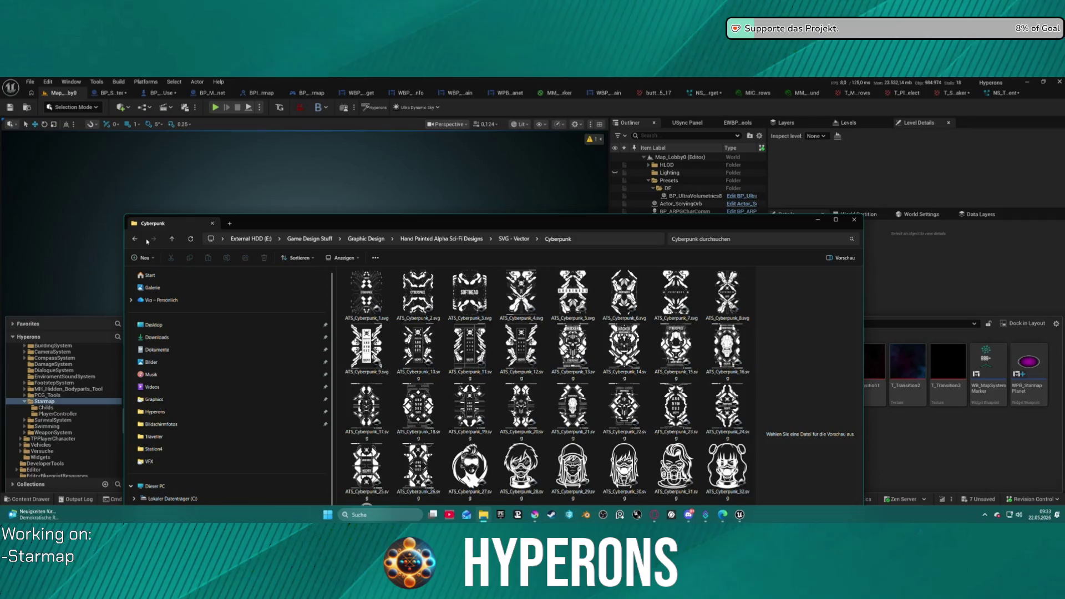
pyautogui.click(135, 238)
pyautogui.doubleClick(375, 320)
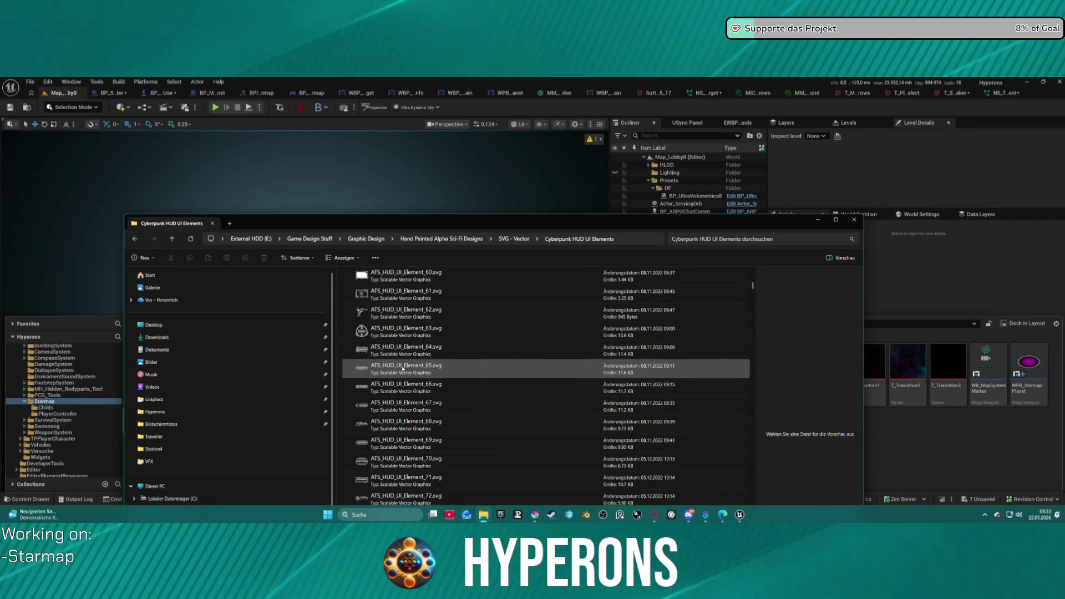
# Display the folder's ATS_HUD_UI_Element files as large icons.
pyautogui.hotkey('ctrl', 'shift', '5')
pyautogui.click(344, 257)
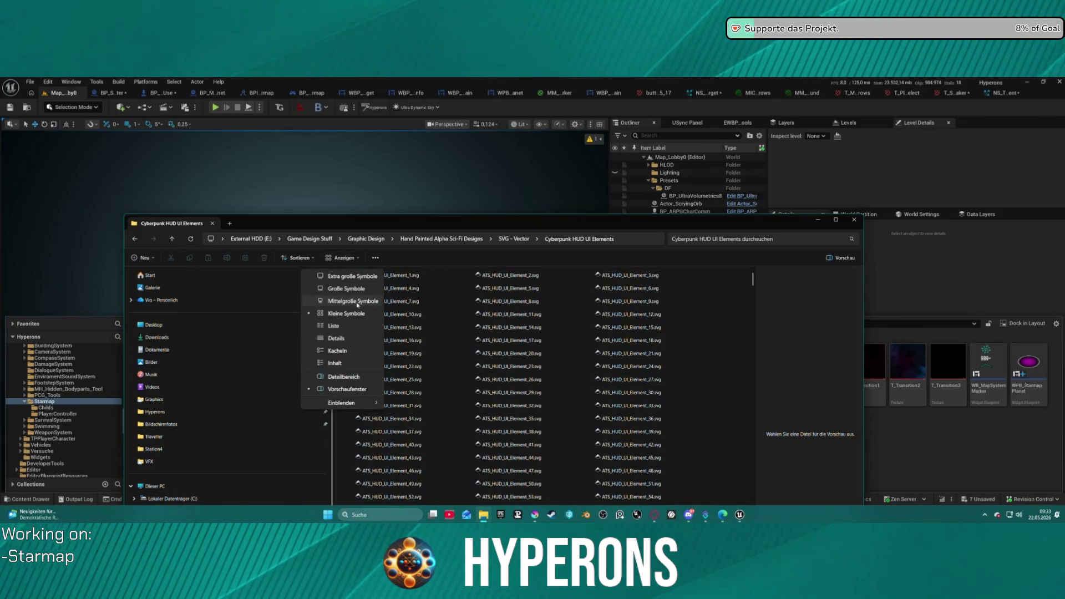
pyautogui.click(341, 287)
pyautogui.moveTo(389, 223)
pyautogui.mouseDown()
pyautogui.moveTo(334, 198)
pyautogui.moveTo(298, 37)
pyautogui.mouseUp()
pyautogui.moveTo(300, 78); pyautogui.dragTo(309, 98)
pyautogui.scroll(-10, 550, 227)
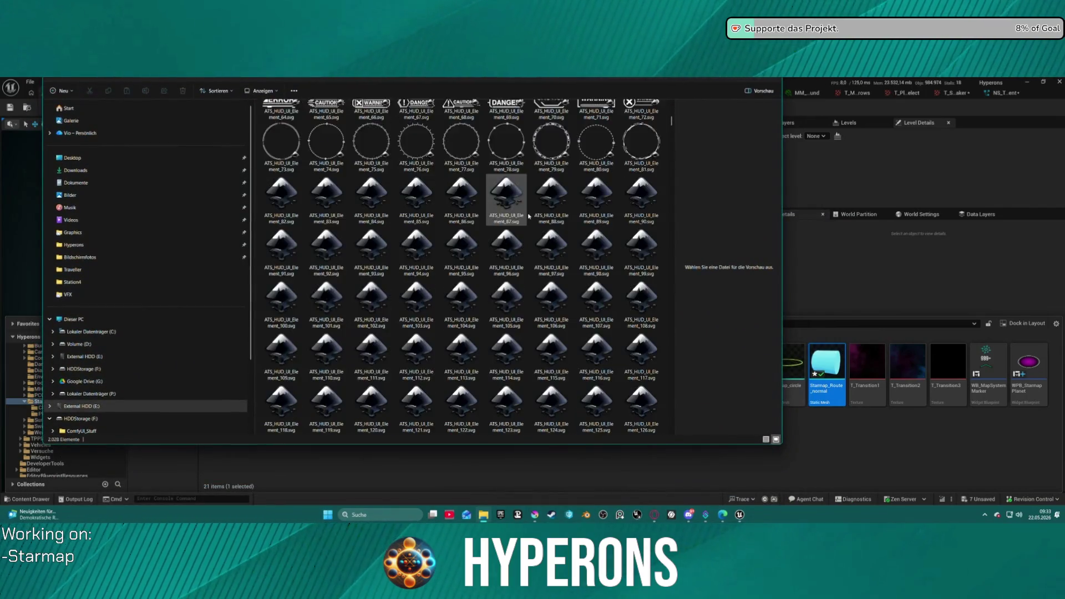
pyautogui.scroll(5, 551, 227)
pyautogui.scroll(5, 483, 312)
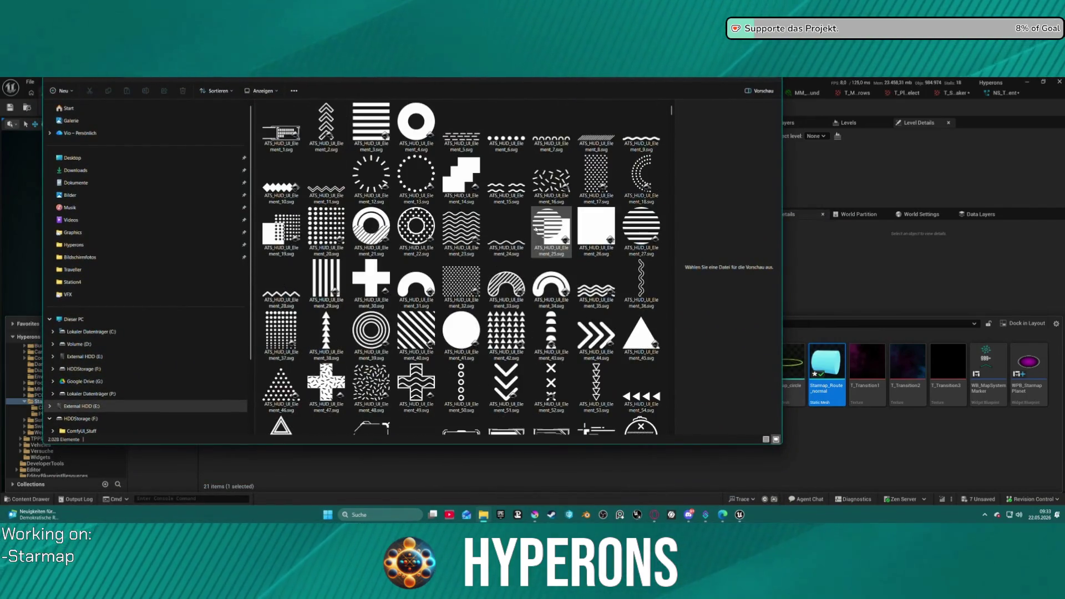
pyautogui.scroll(-2, 482, 311)
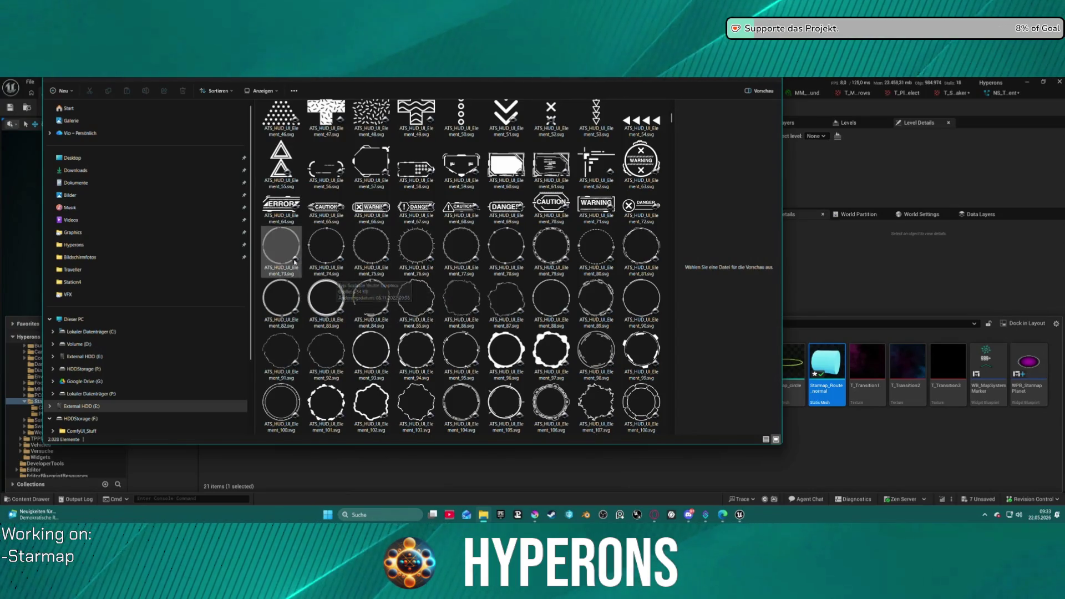
pyautogui.click(261, 90)
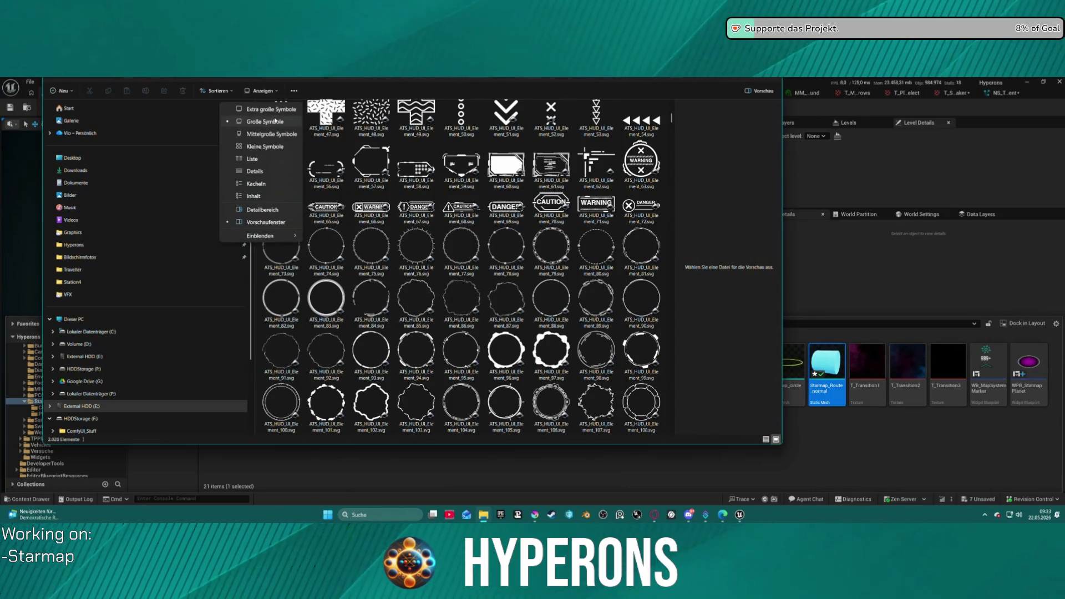
pyautogui.click(272, 110)
pyautogui.scroll(-15, 512, 336)
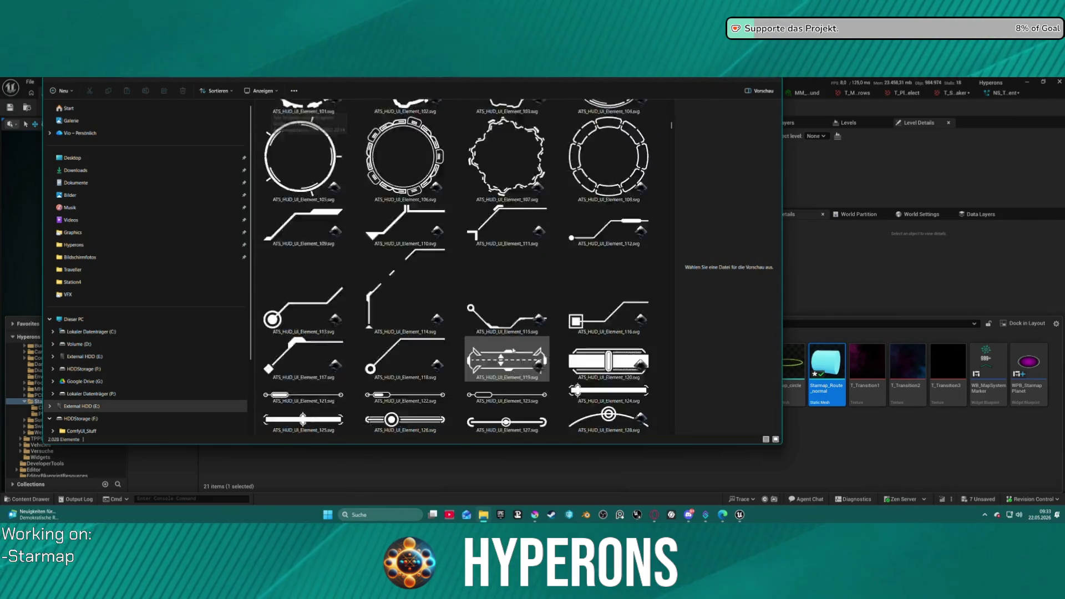
pyautogui.scroll(10, 477, 293)
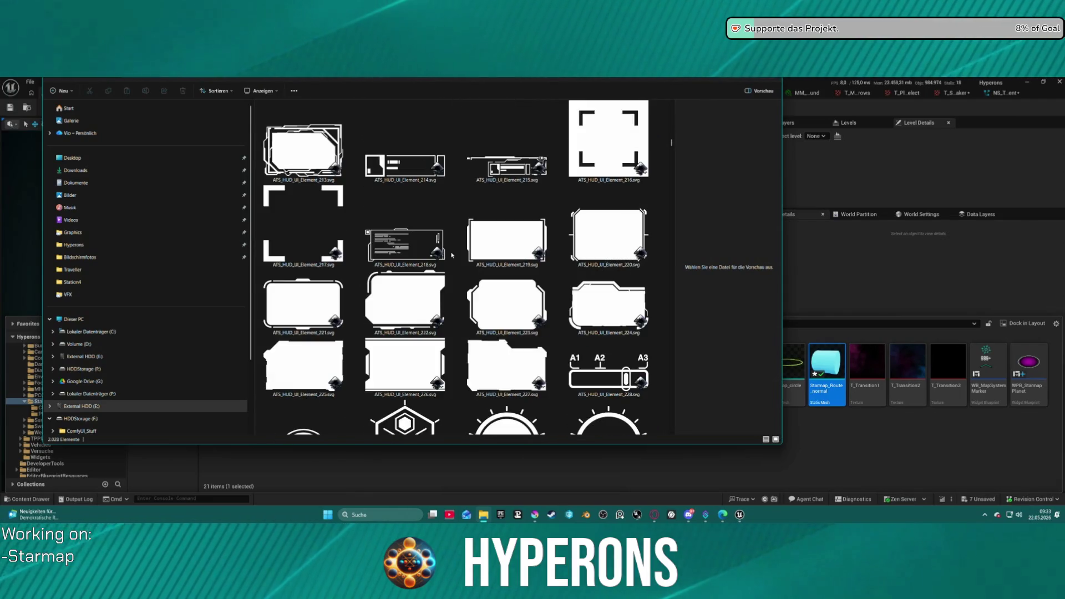
pyautogui.scroll(-5, 450, 256)
pyautogui.scroll(-10, 450, 255)
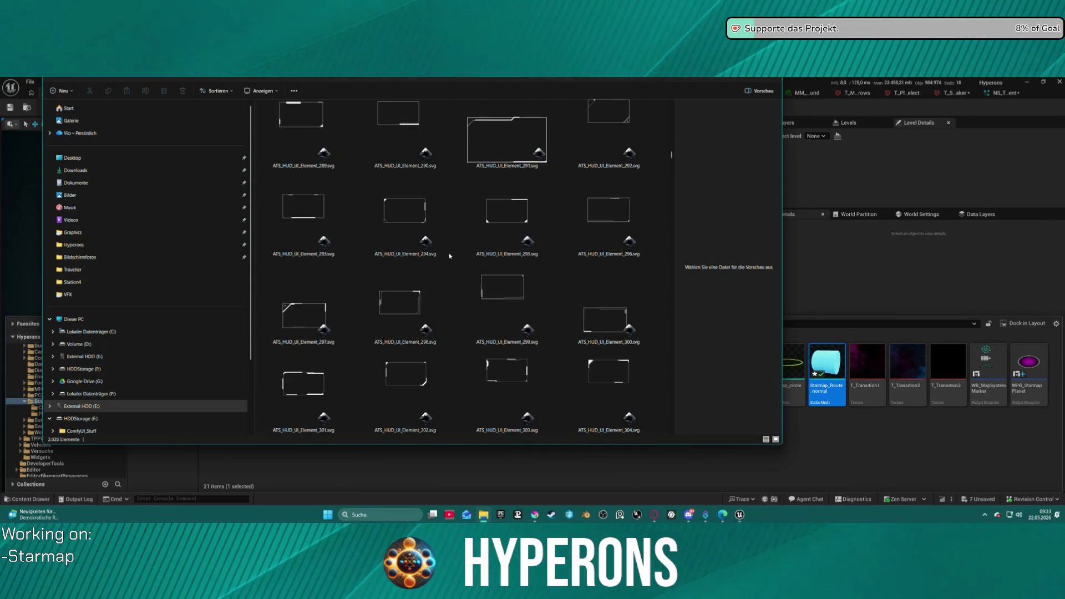
pyautogui.scroll(20, 449, 256)
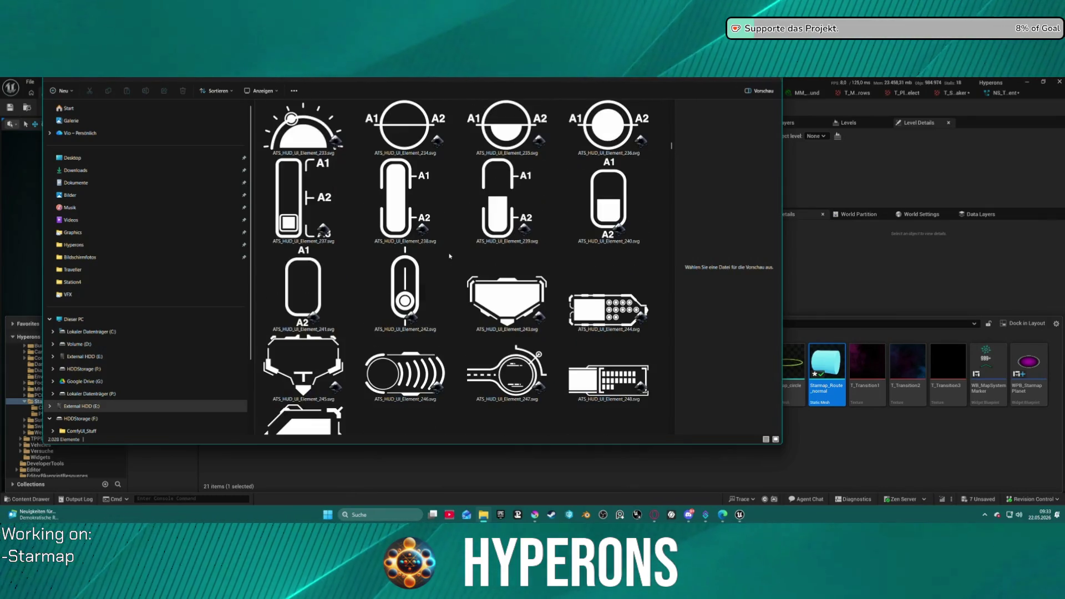
pyautogui.scroll(15, 449, 255)
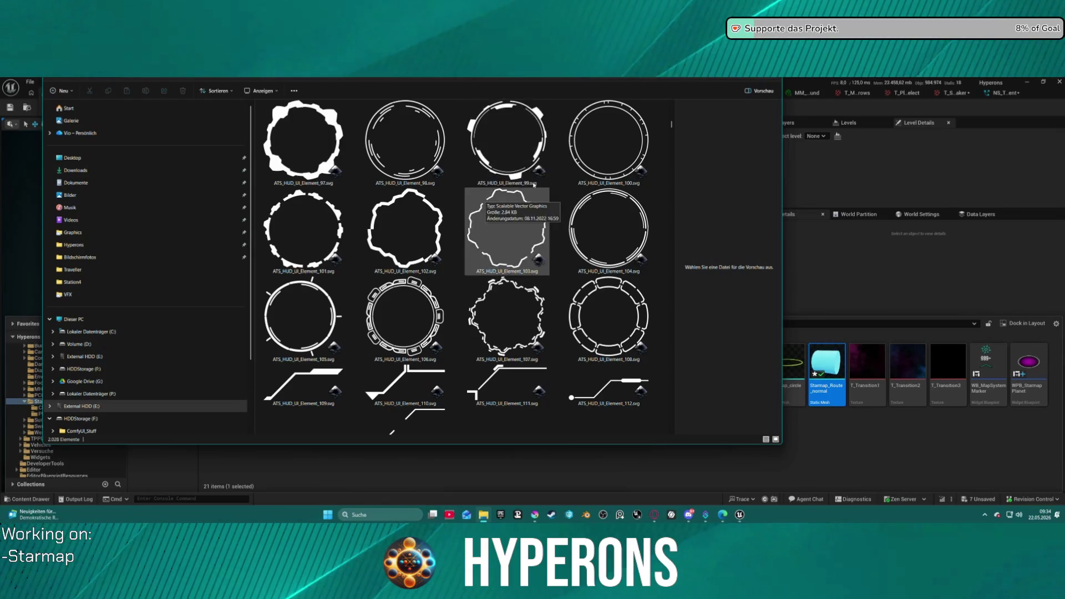
pyautogui.scroll(6, 424, 228)
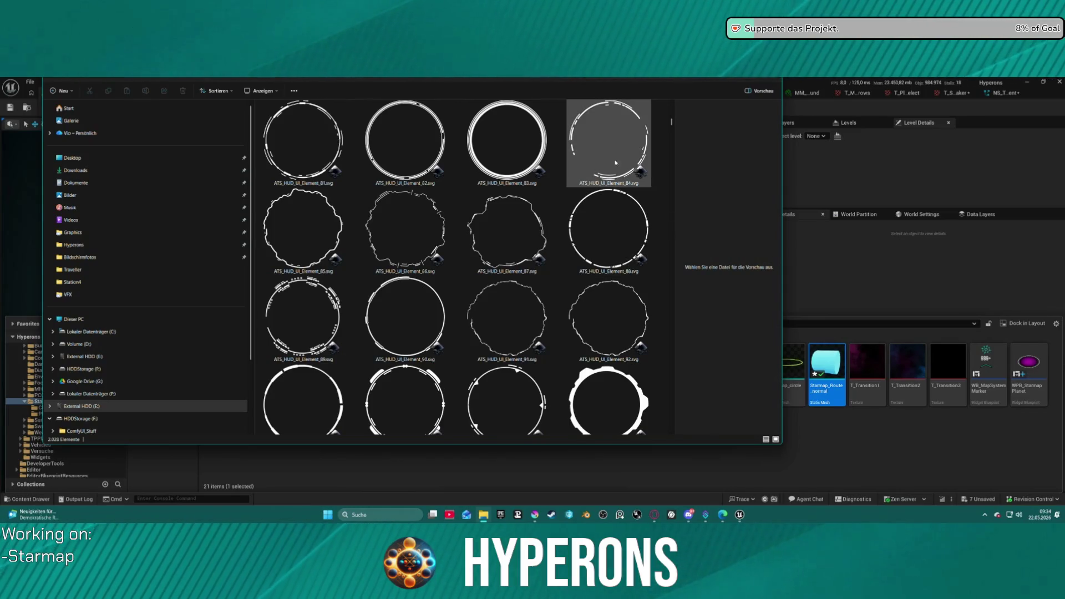
# Scroll through the HUD element icons down to the segmented ring designs around 1626–1650.
pyautogui.scroll(5, 619, 183)
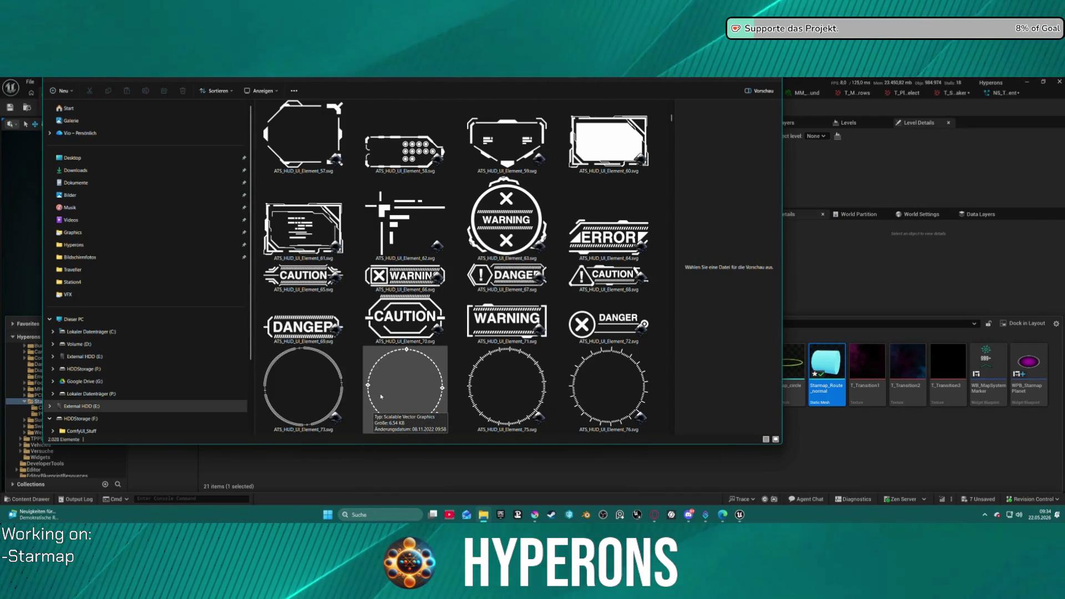
pyautogui.scroll(-8, 421, 396)
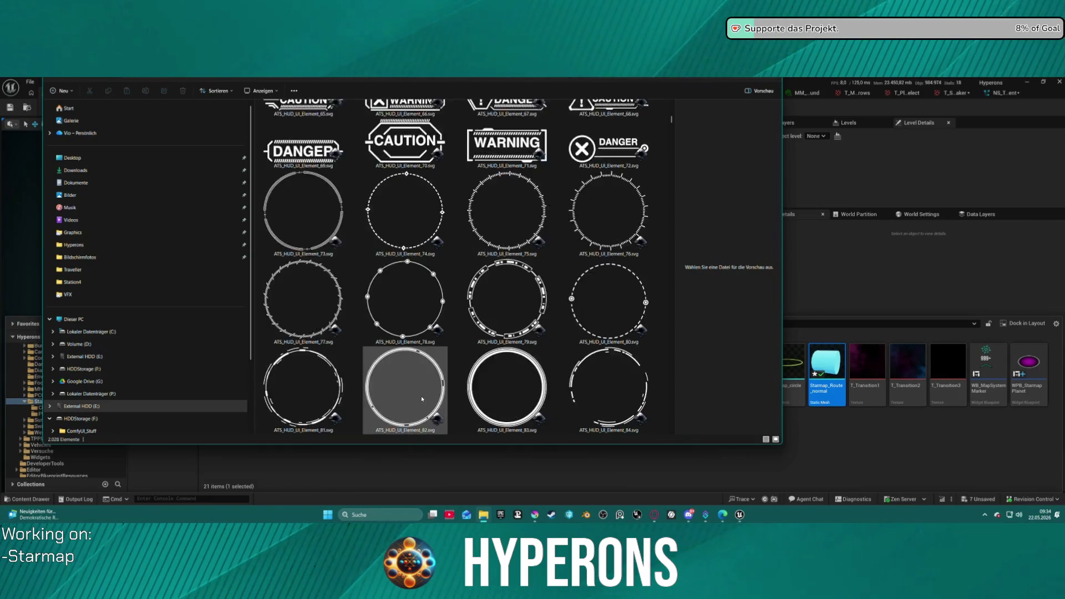
pyautogui.scroll(-20, 420, 396)
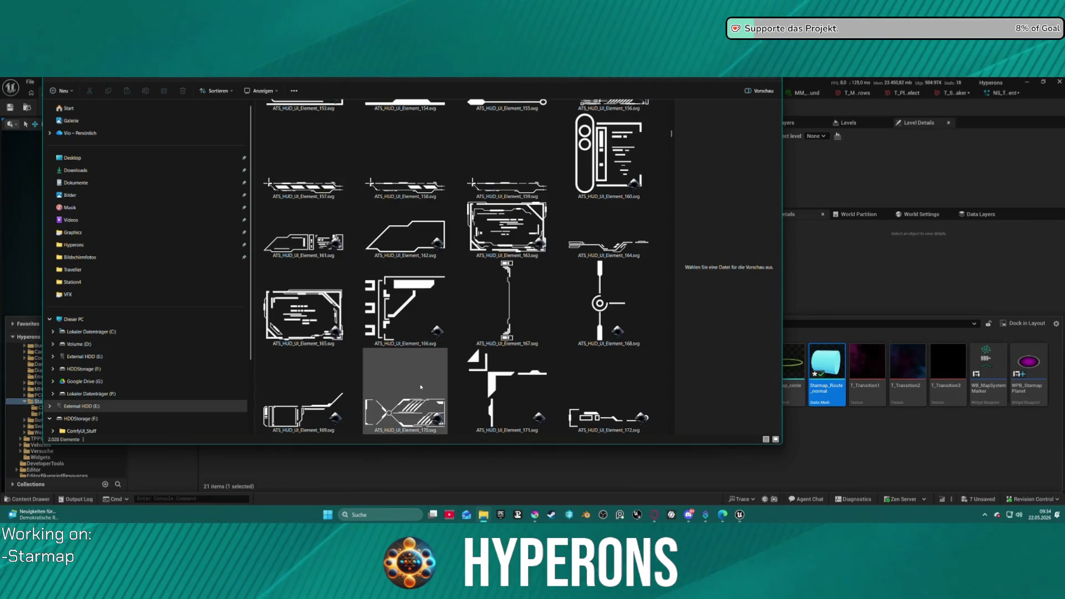
pyautogui.scroll(-20, 424, 378)
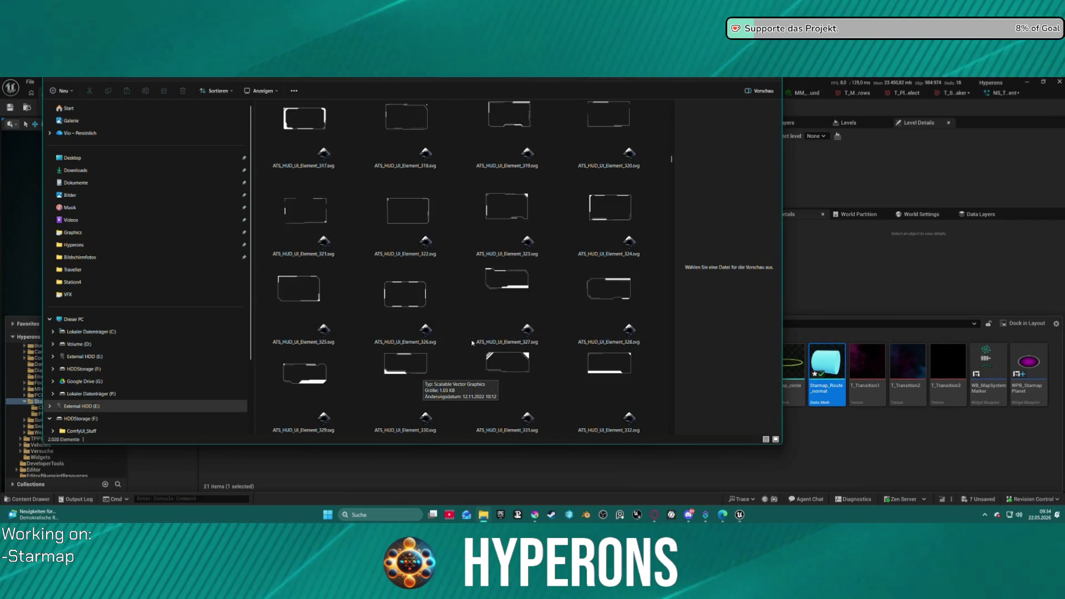
pyautogui.scroll(-20, 499, 308)
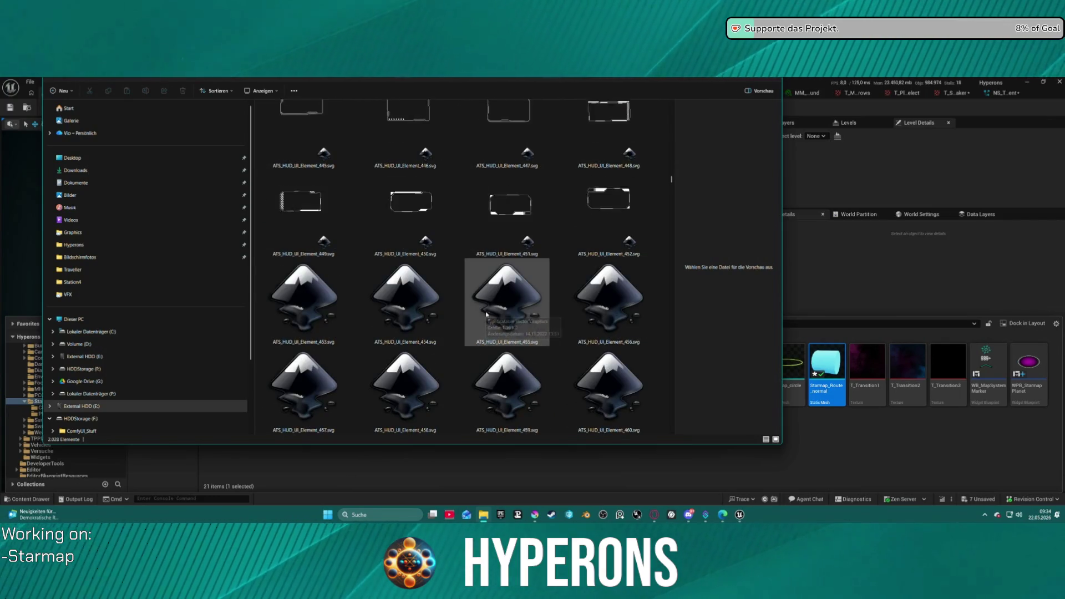
pyautogui.scroll(-20, 470, 318)
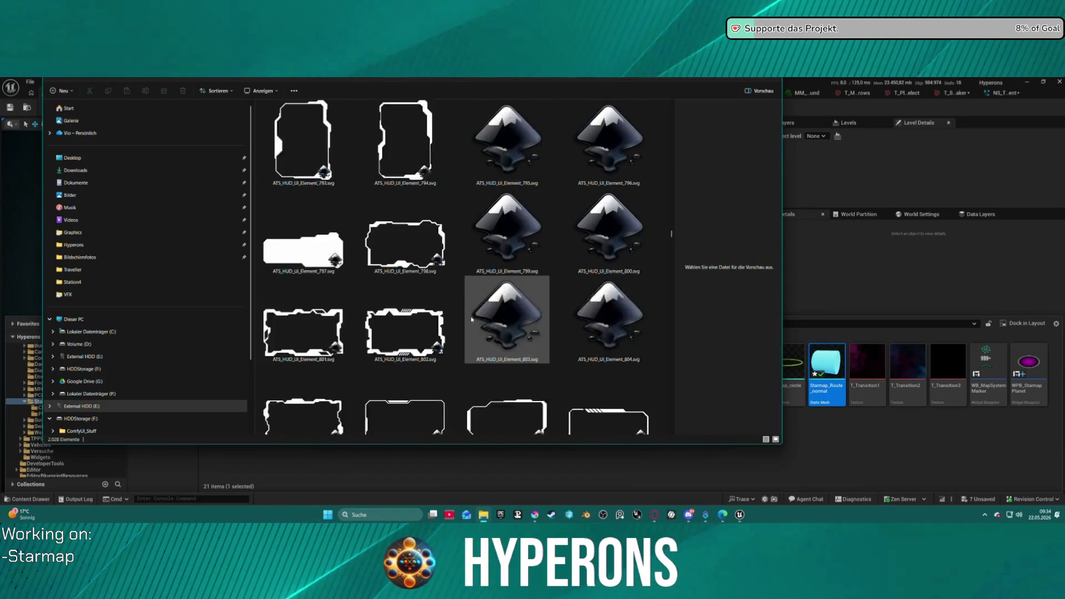
pyautogui.scroll(-20, 483, 325)
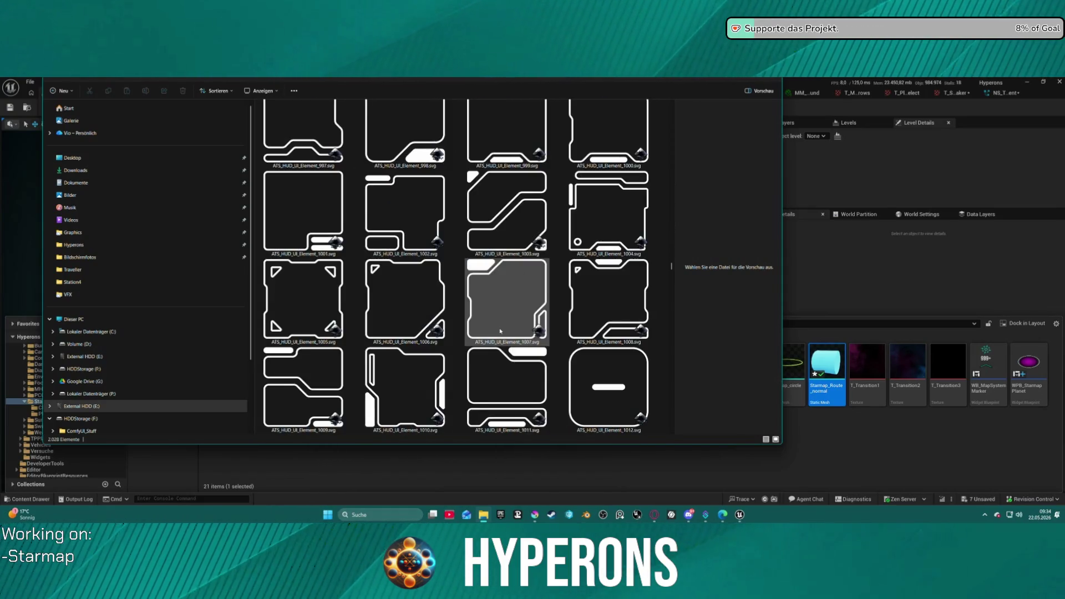
pyautogui.scroll(-20, 498, 328)
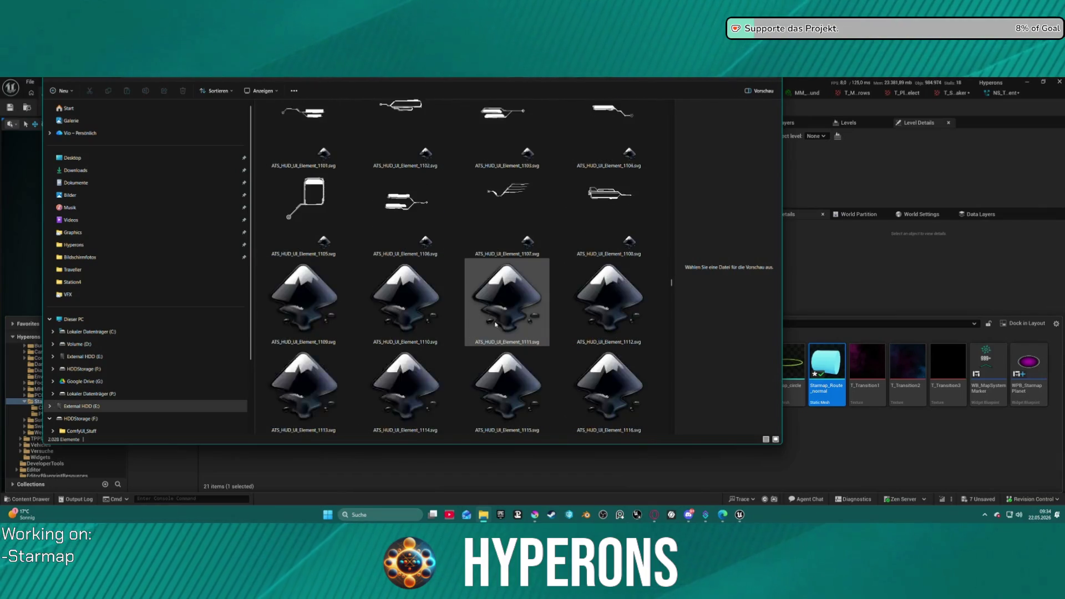
pyautogui.scroll(-3, 489, 325)
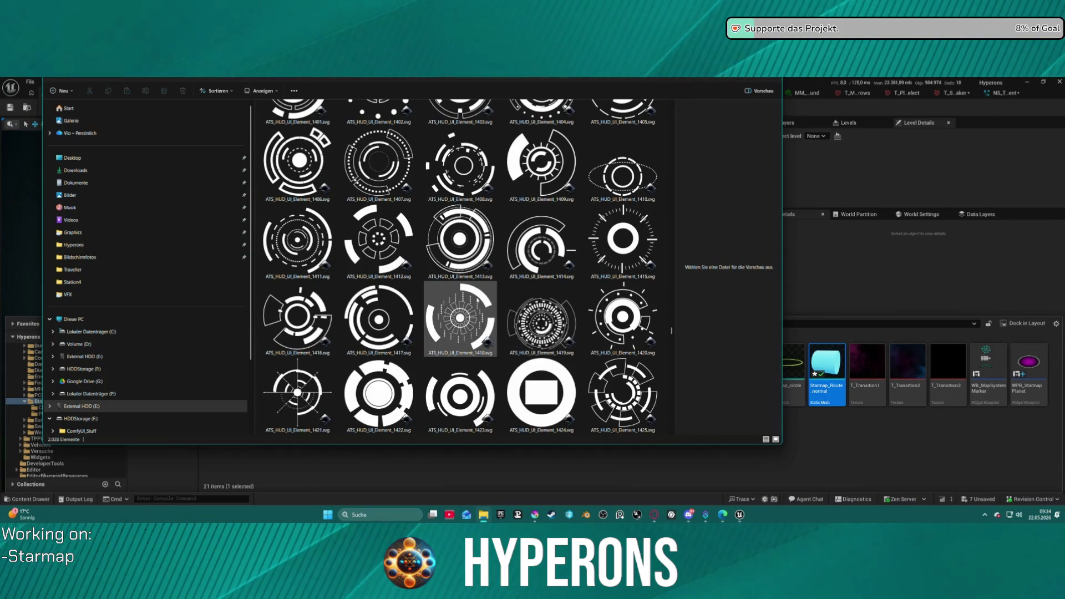
pyautogui.scroll(5, 477, 301)
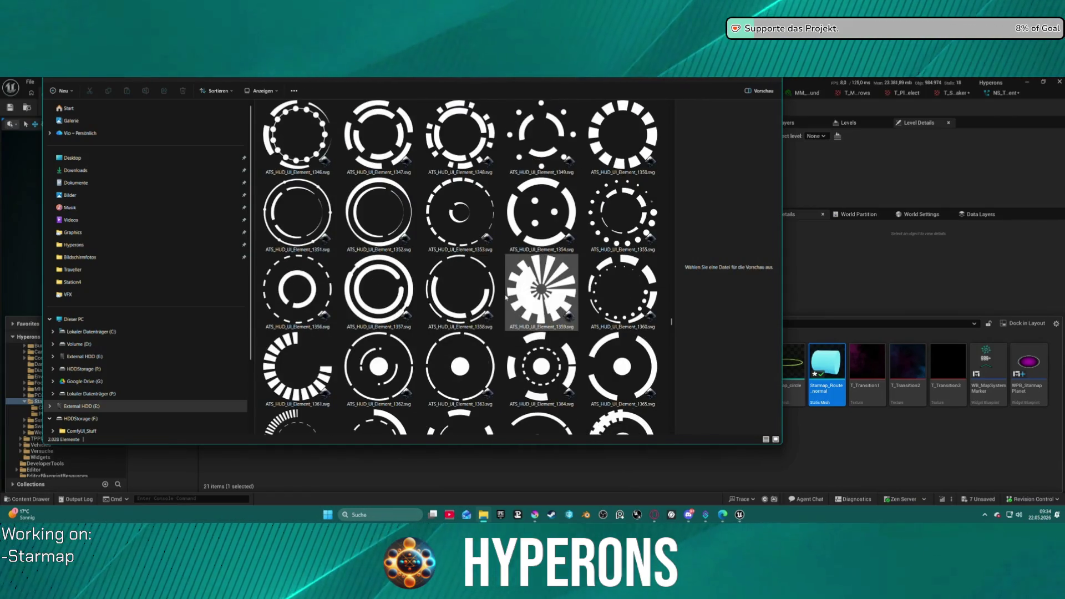
pyautogui.scroll(-4, 458, 318)
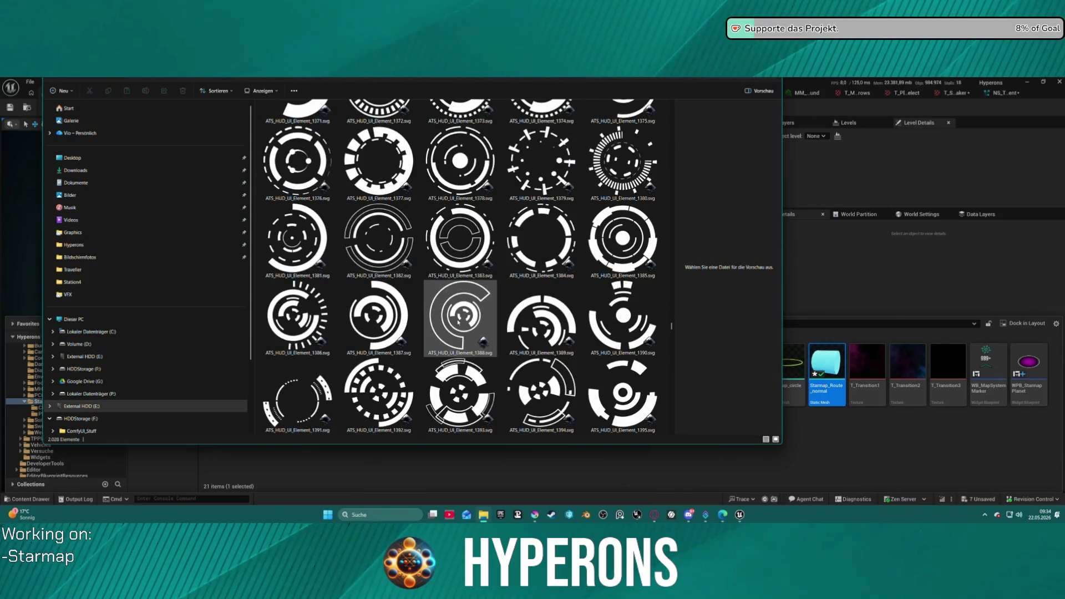
pyautogui.scroll(-7, 449, 326)
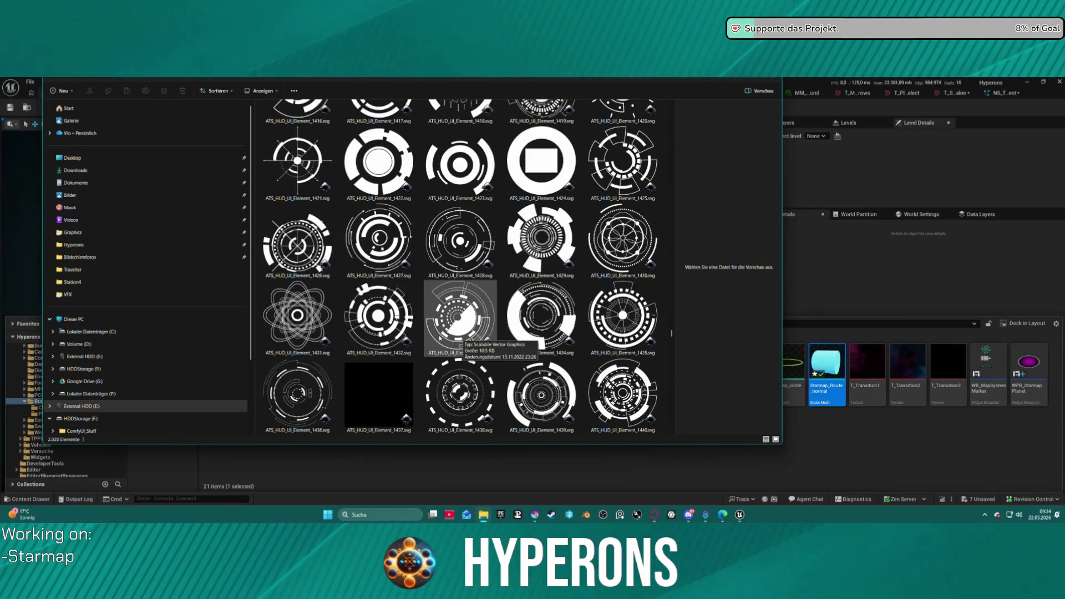
pyautogui.scroll(-7, 427, 337)
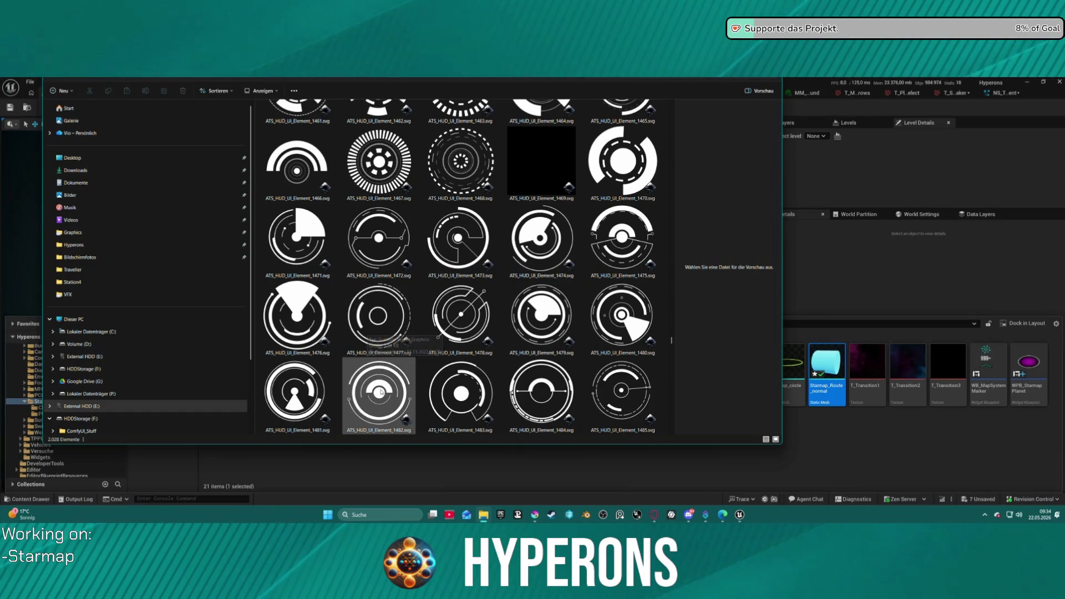
pyautogui.scroll(-5, 388, 369)
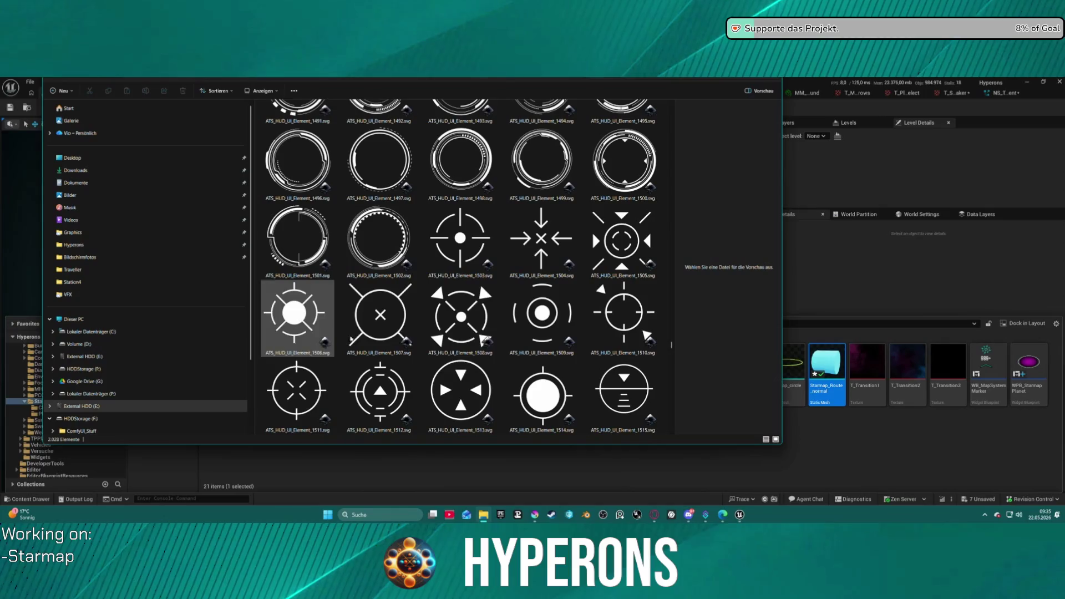
pyautogui.scroll(-6, 541, 391)
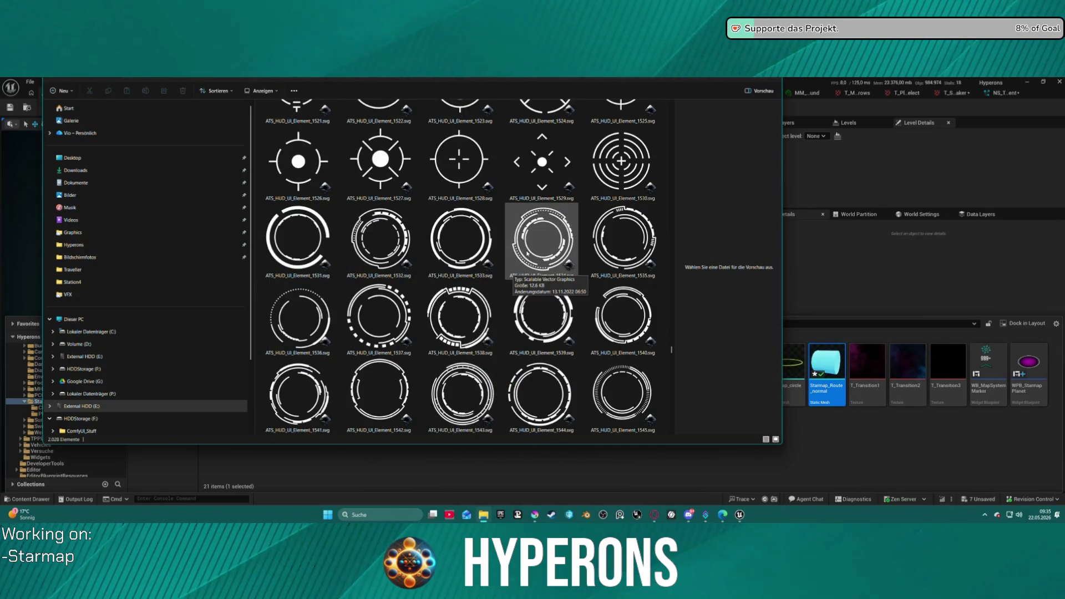
pyautogui.scroll(2, 542, 297)
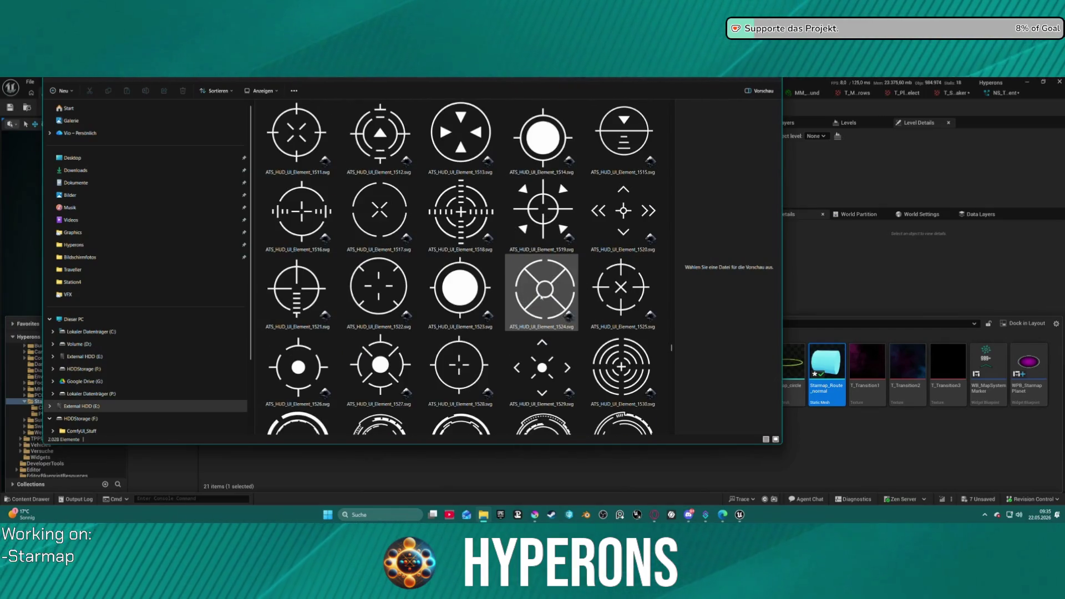
pyautogui.scroll(-3, 569, 288)
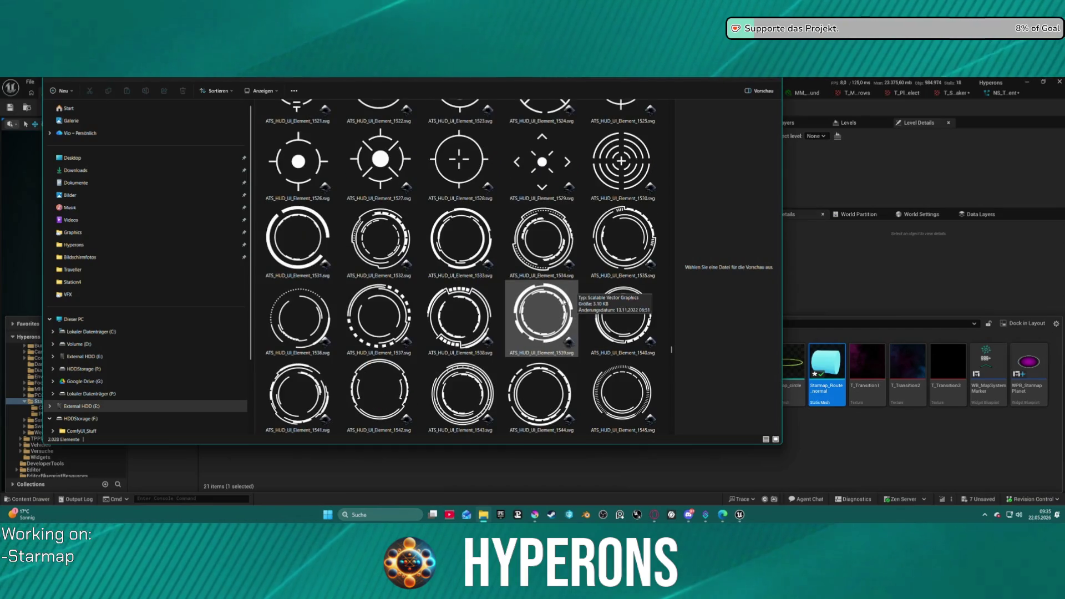
pyautogui.scroll(-3, 533, 316)
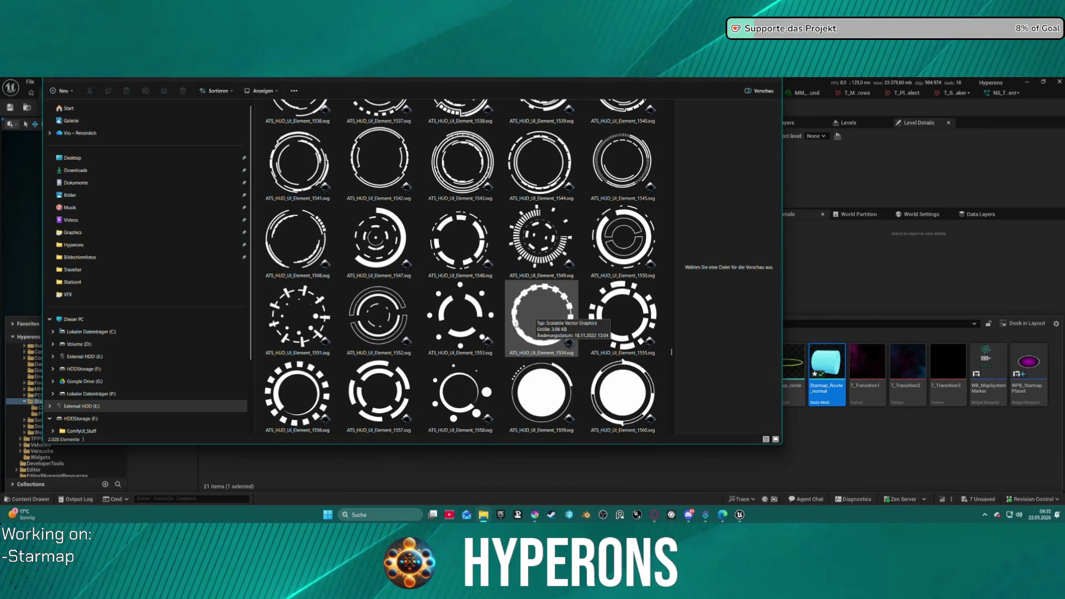
pyautogui.scroll(-3, 511, 325)
pyautogui.scroll(3, 452, 311)
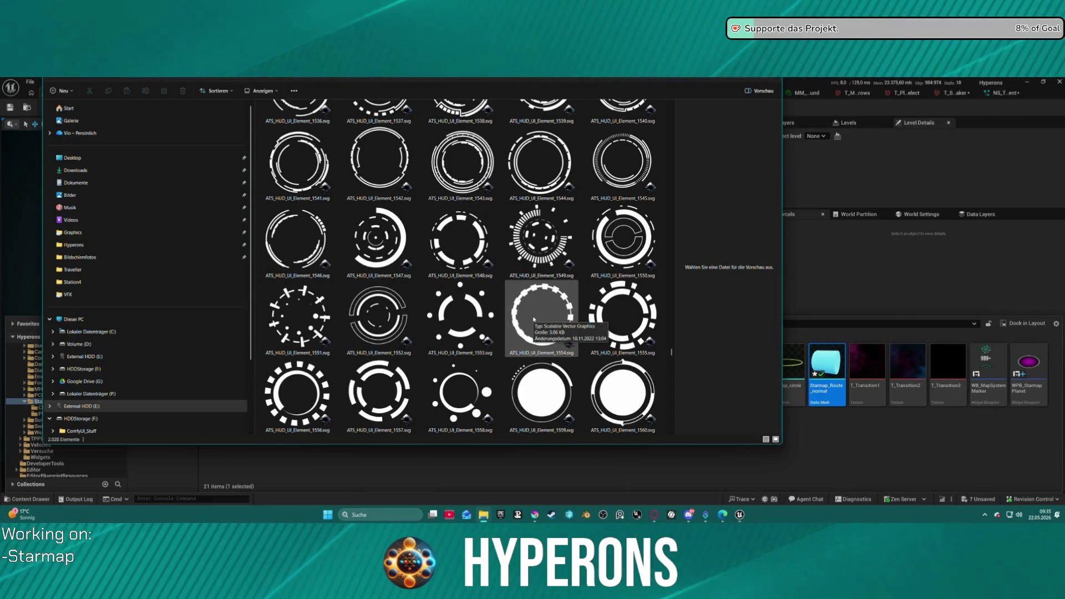
pyautogui.scroll(-3, 460, 330)
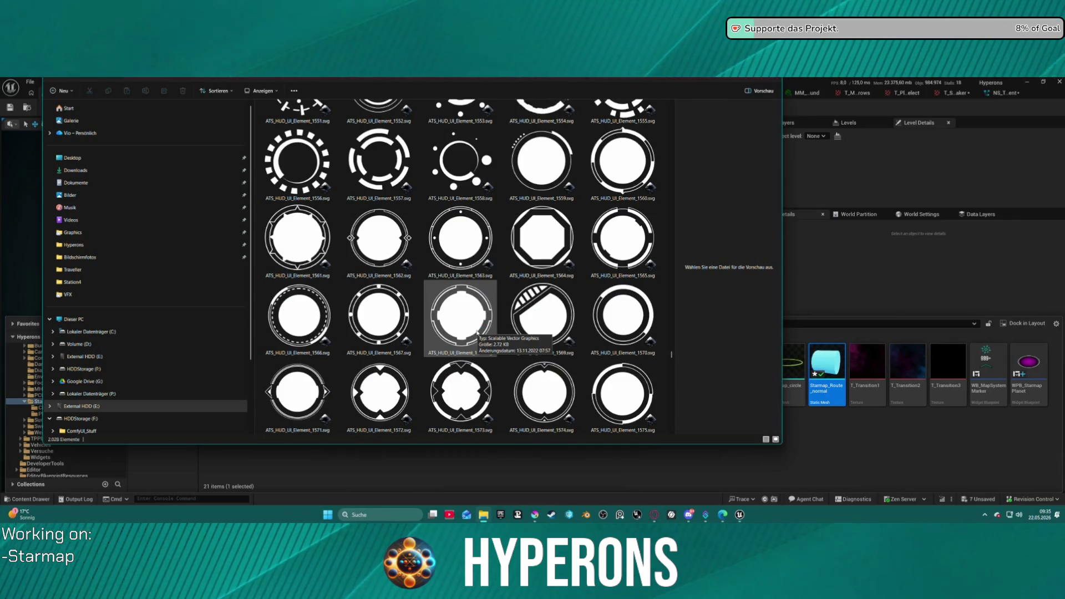
pyautogui.scroll(-3, 477, 334)
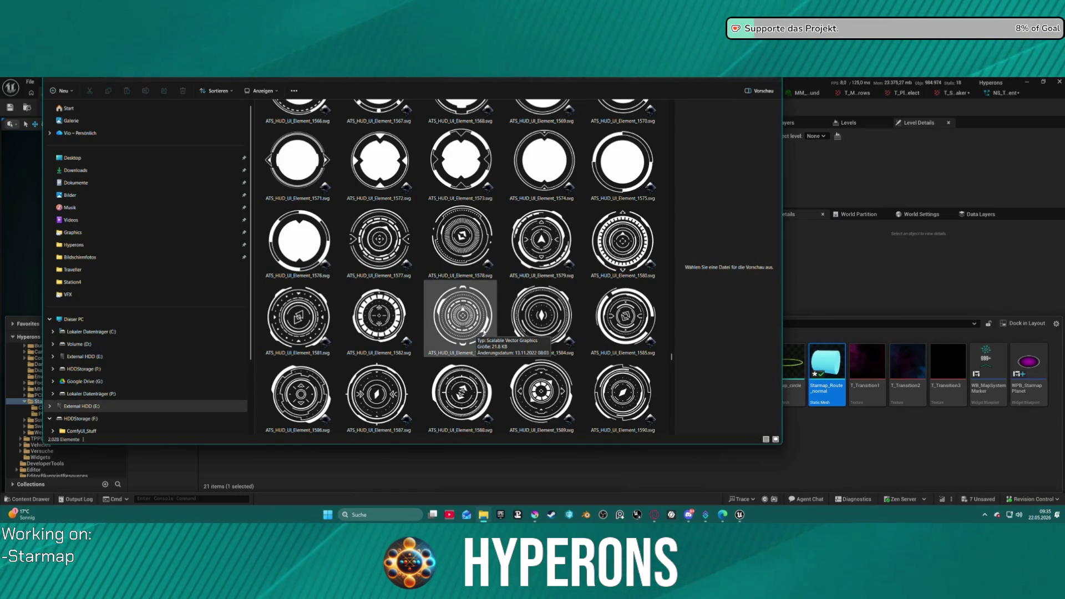
pyautogui.scroll(-3, 483, 333)
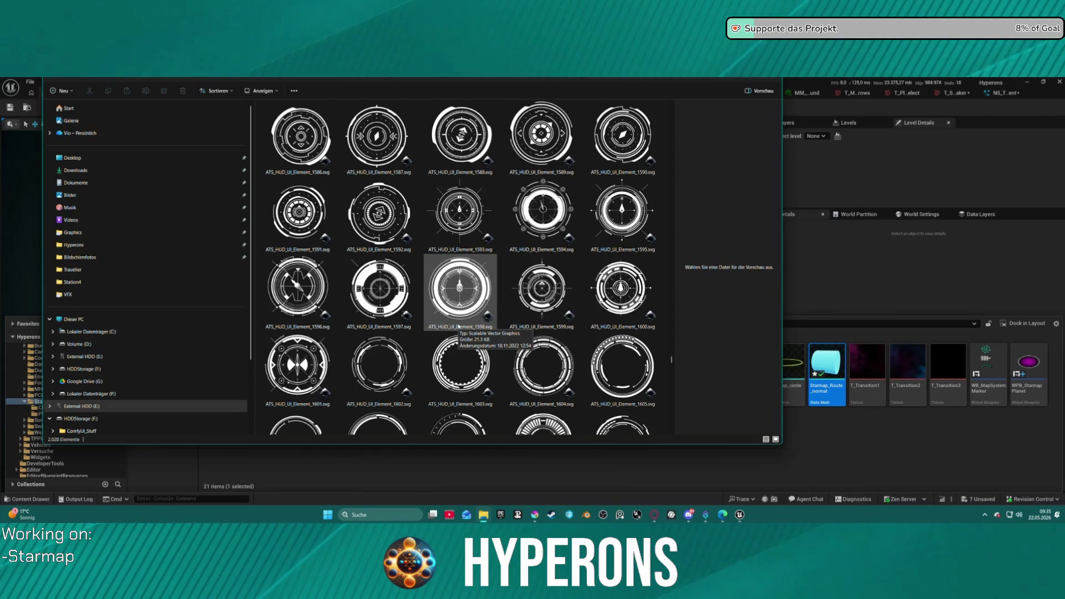
pyautogui.scroll(-3, 438, 354)
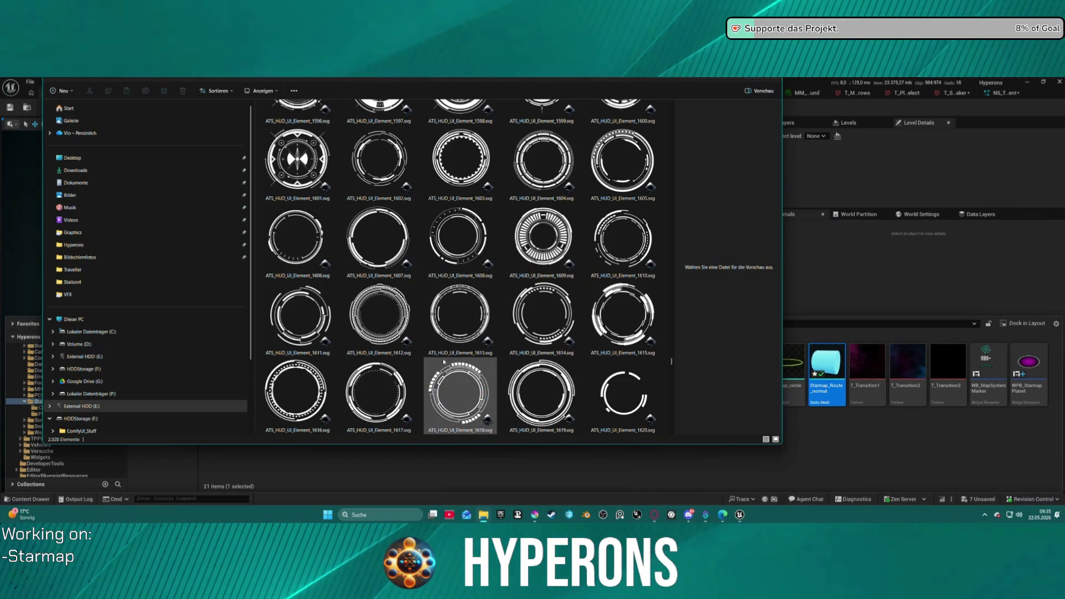
pyautogui.scroll(-3, 492, 313)
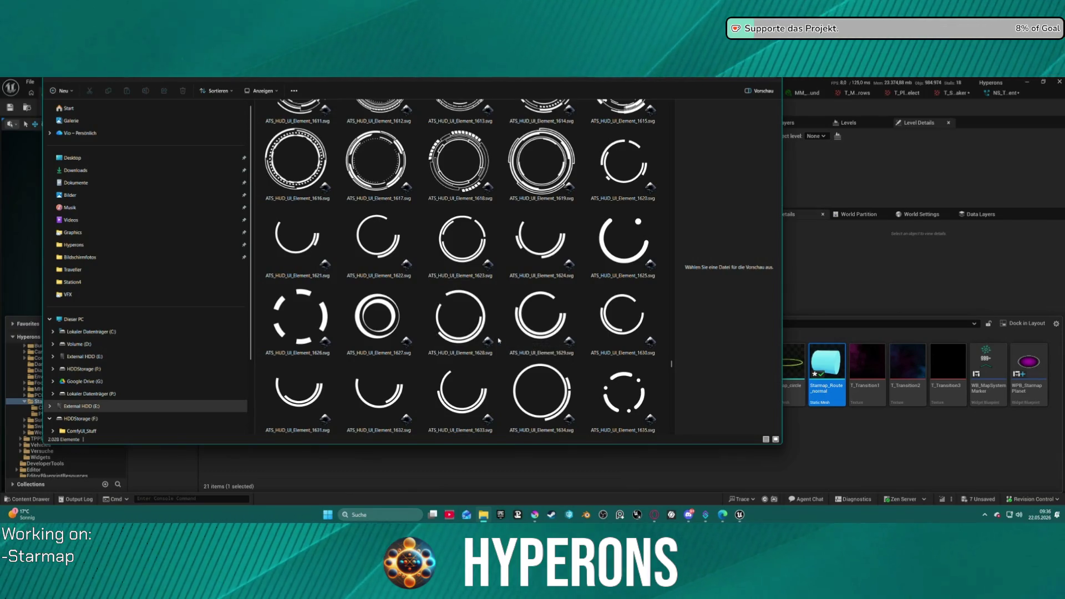
pyautogui.scroll(-3, 498, 341)
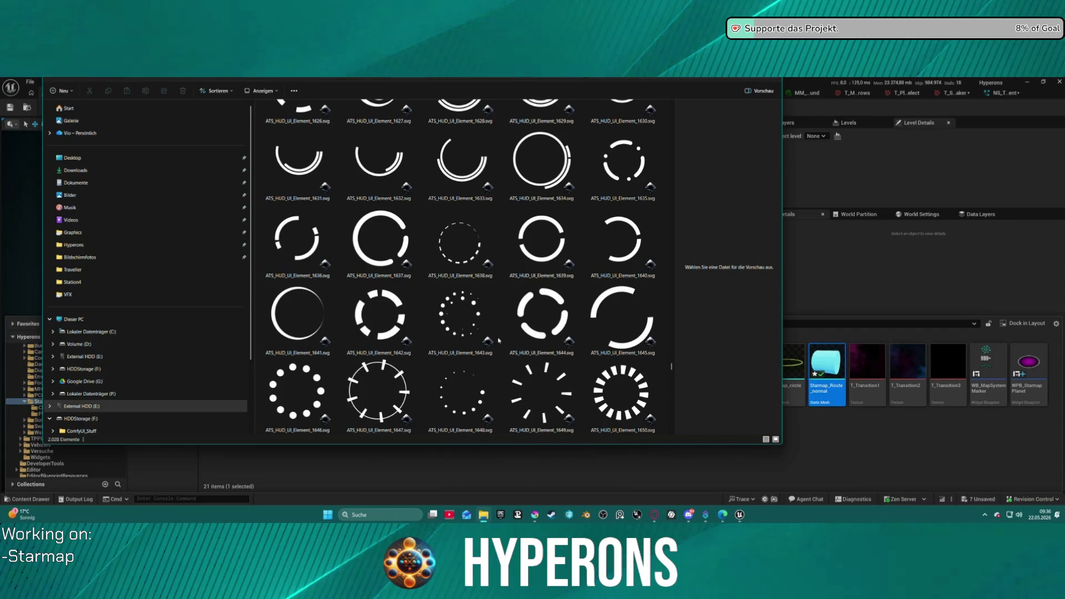
pyautogui.scroll(-3, 499, 341)
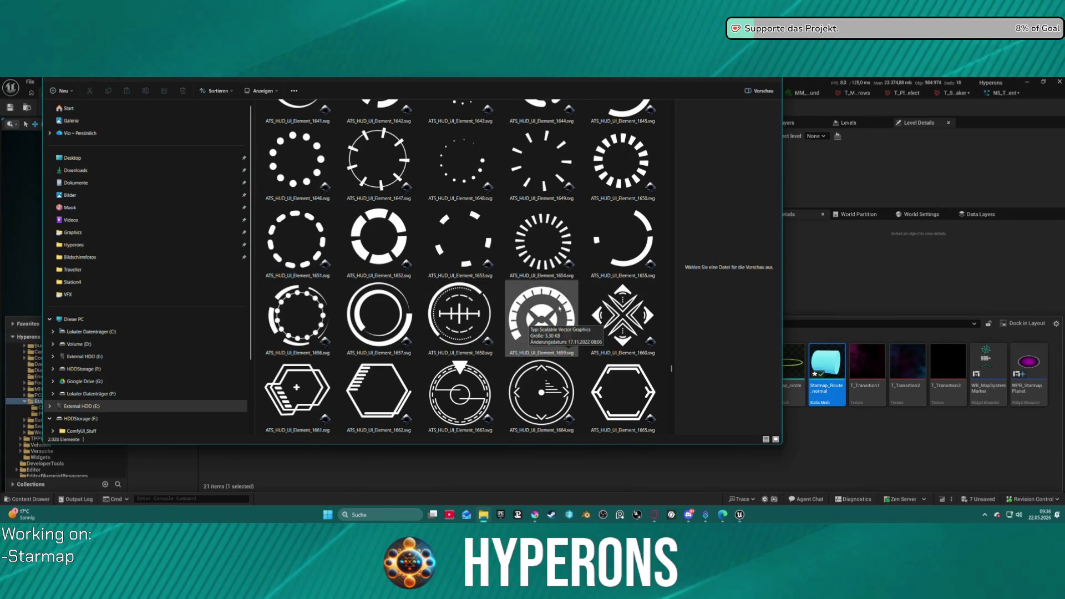
pyautogui.scroll(-3, 532, 318)
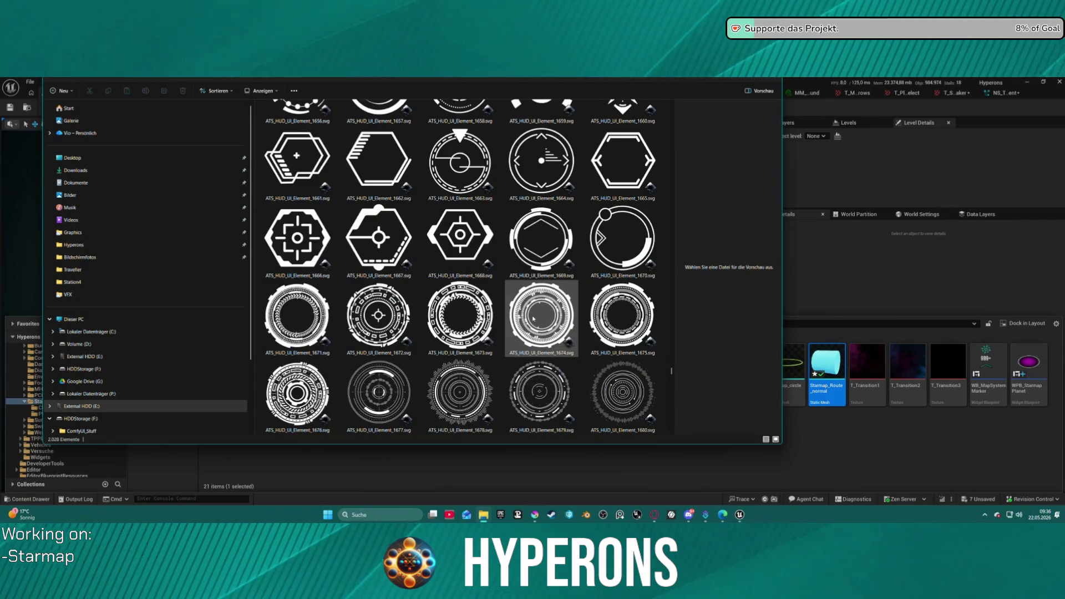
pyautogui.scroll(-3, 531, 320)
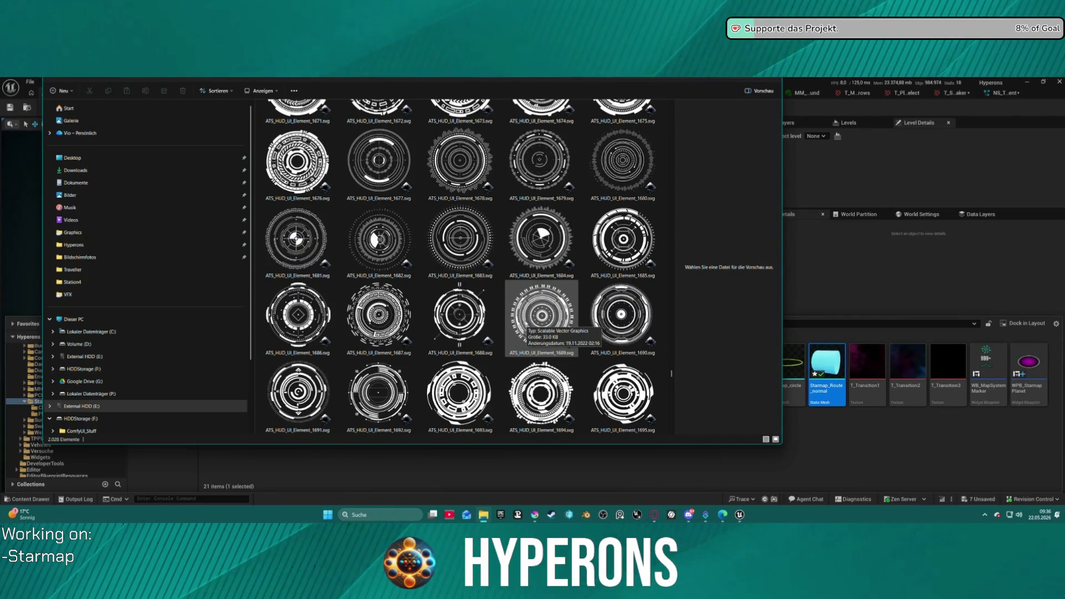
pyautogui.scroll(-9, 526, 324)
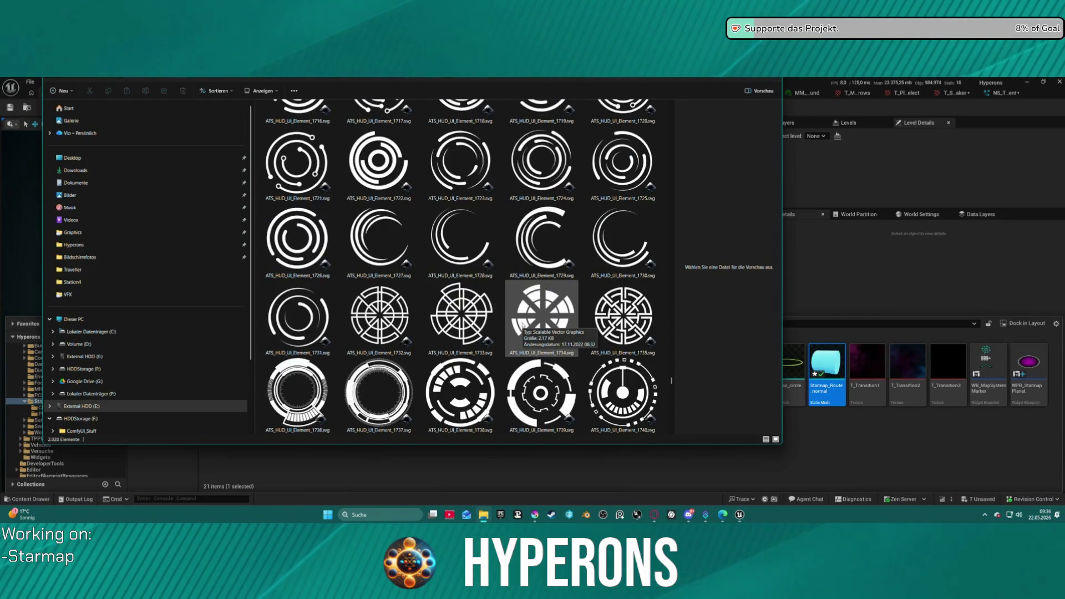
pyautogui.scroll(3, 521, 322)
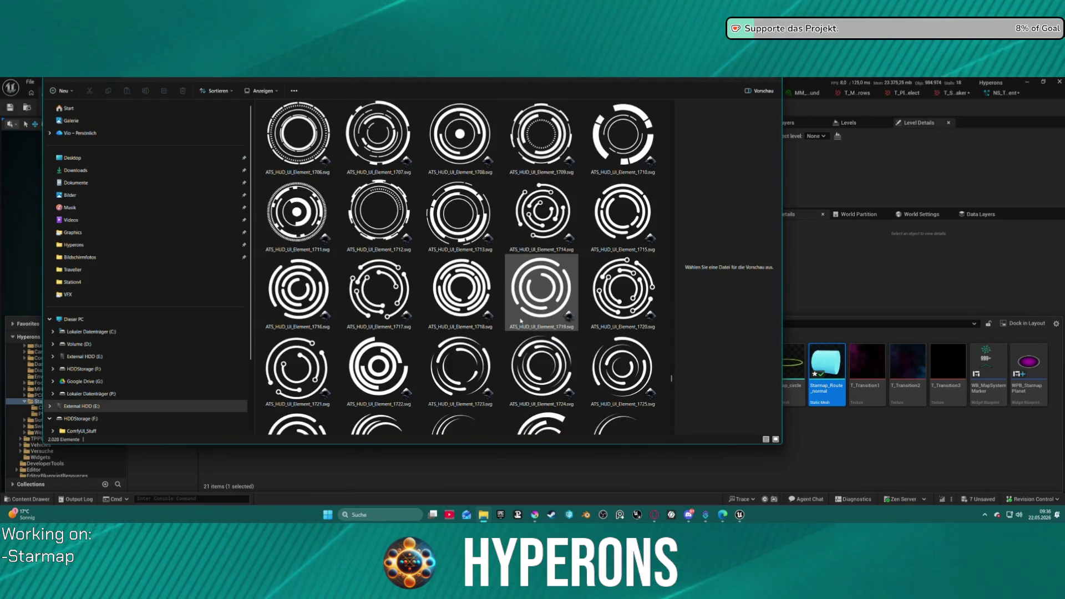
pyautogui.scroll(-6, 502, 330)
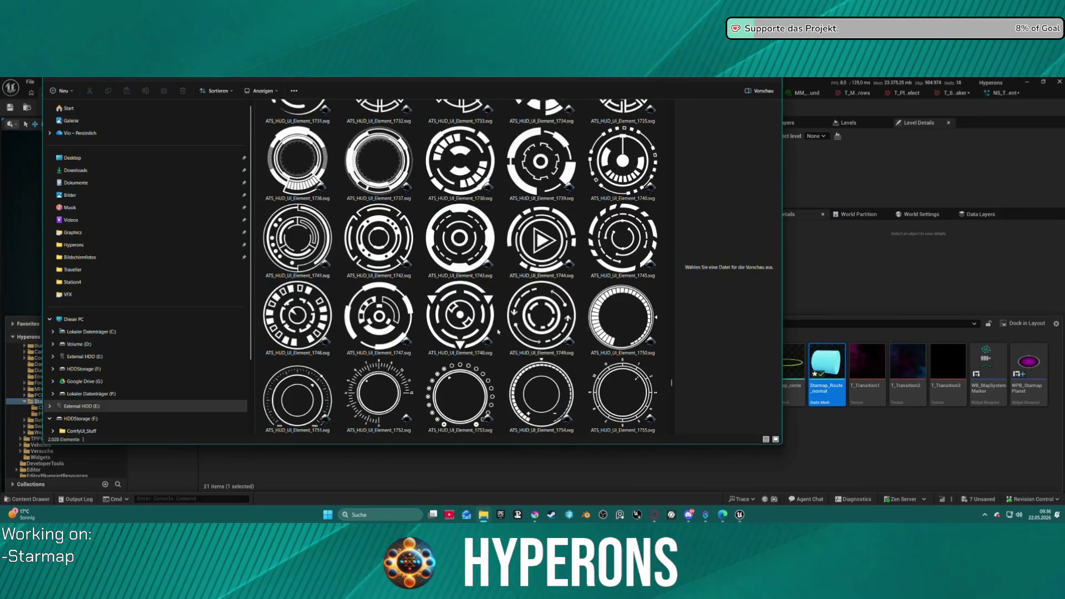
pyautogui.scroll(-3, 476, 339)
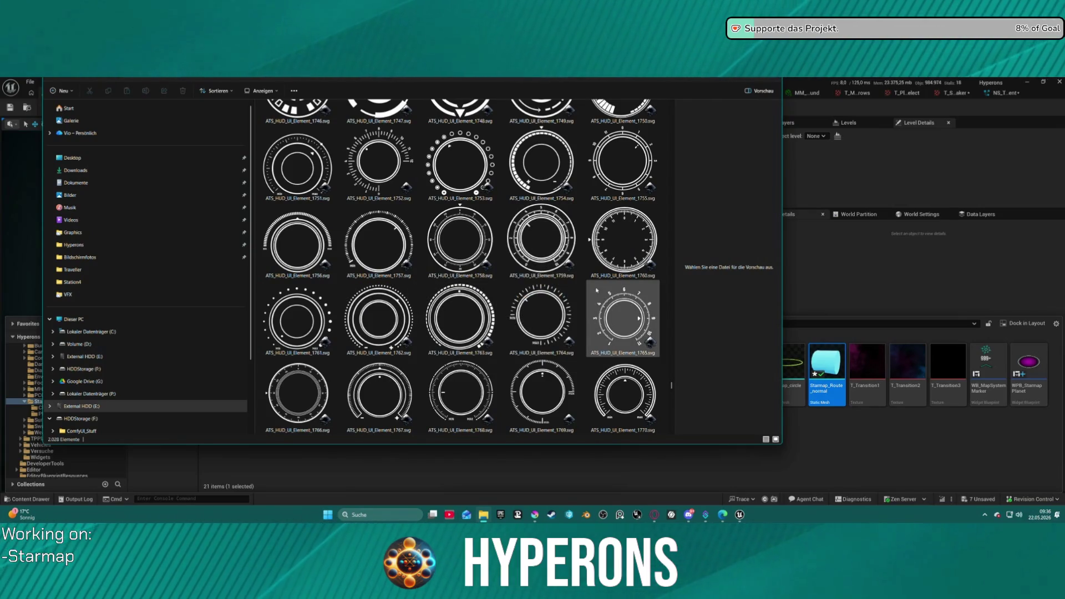
pyautogui.scroll(-3, 541, 316)
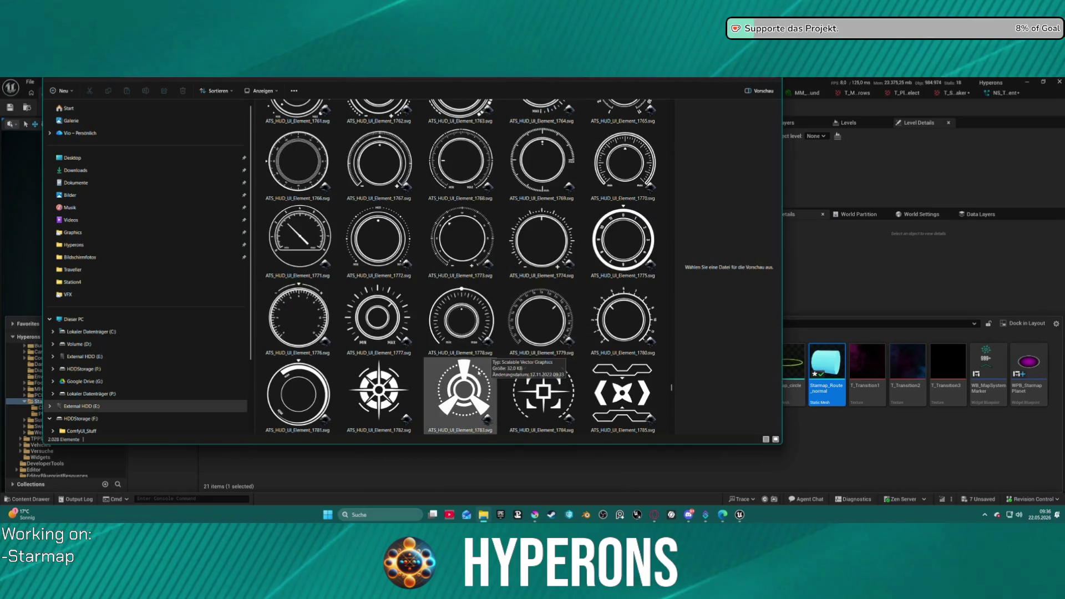
pyautogui.scroll(-3, 541, 319)
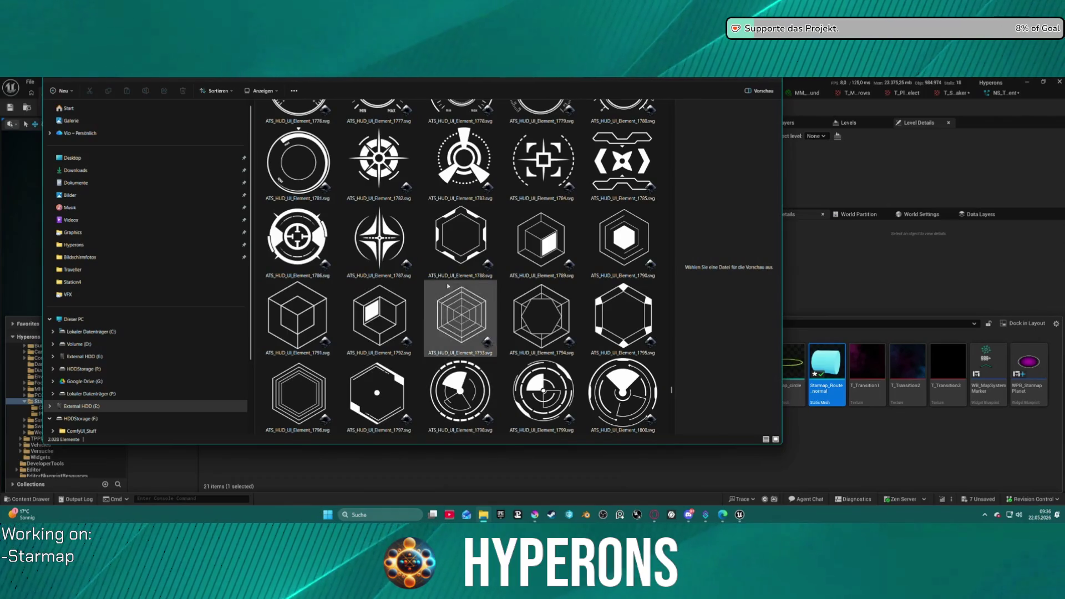
pyautogui.scroll(-3, 554, 319)
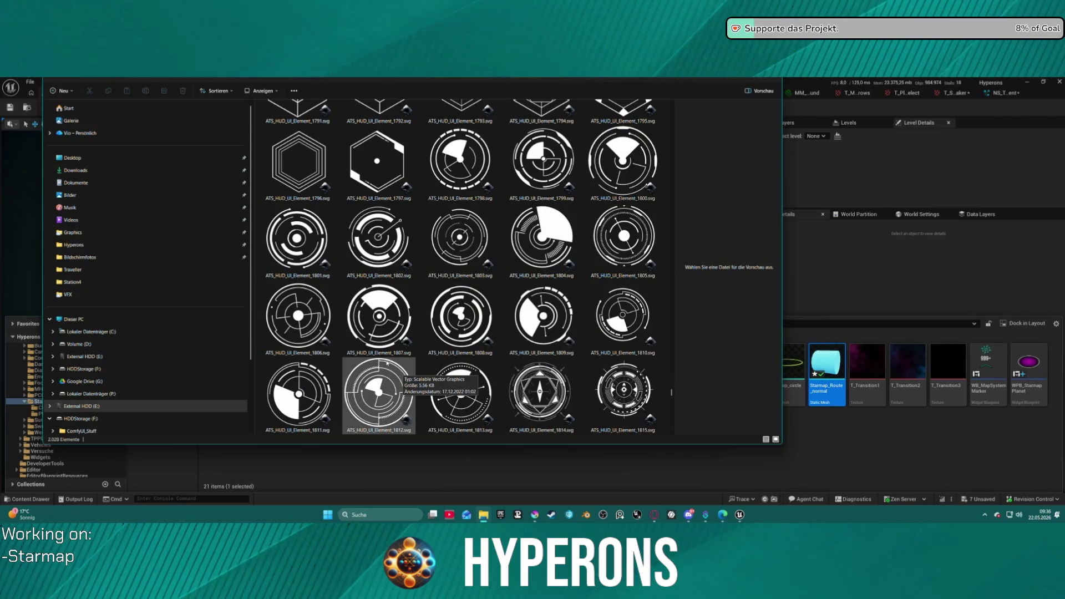
pyautogui.scroll(-6, 383, 388)
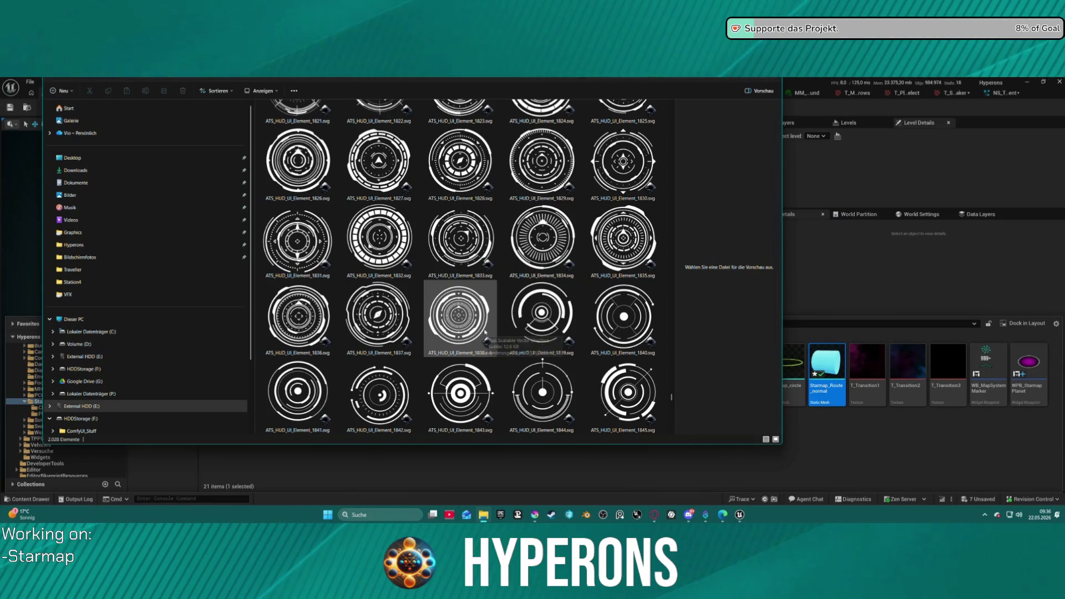
pyautogui.scroll(-3, 486, 332)
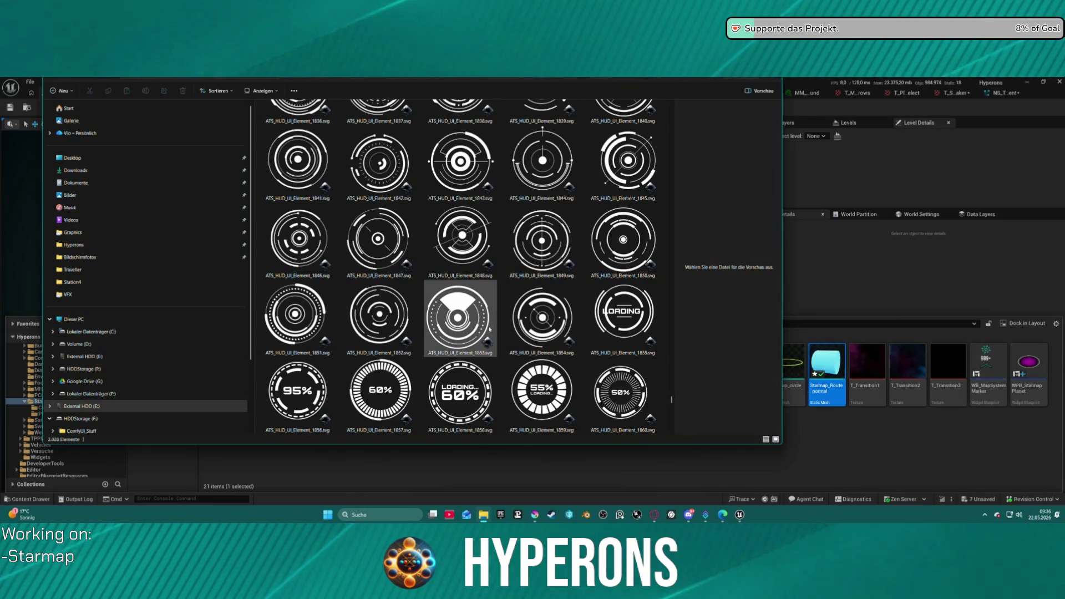
pyautogui.scroll(-6, 490, 329)
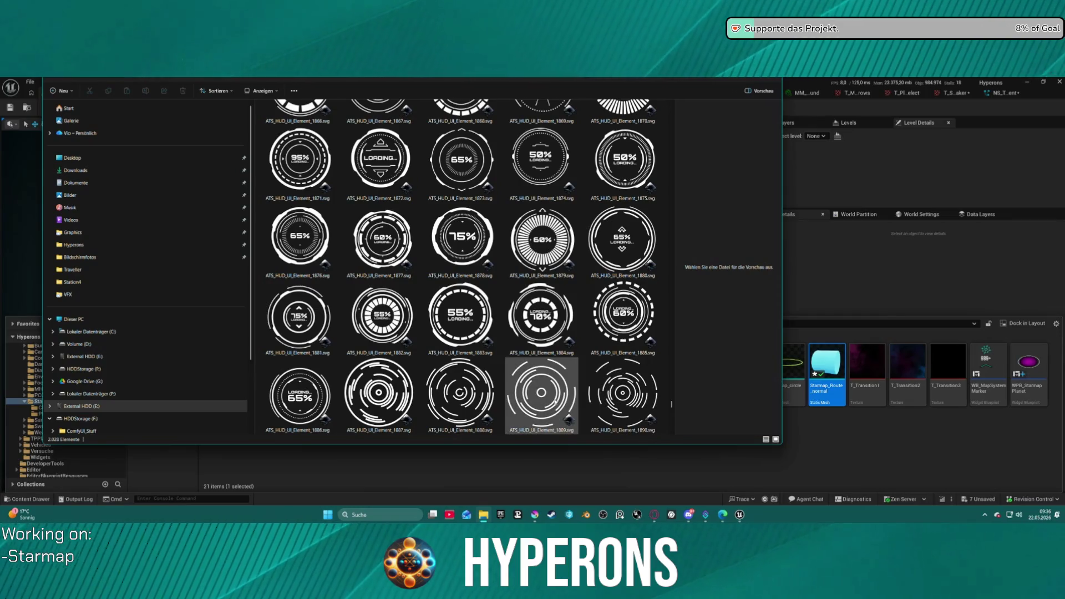
pyautogui.scroll(-6, 510, 379)
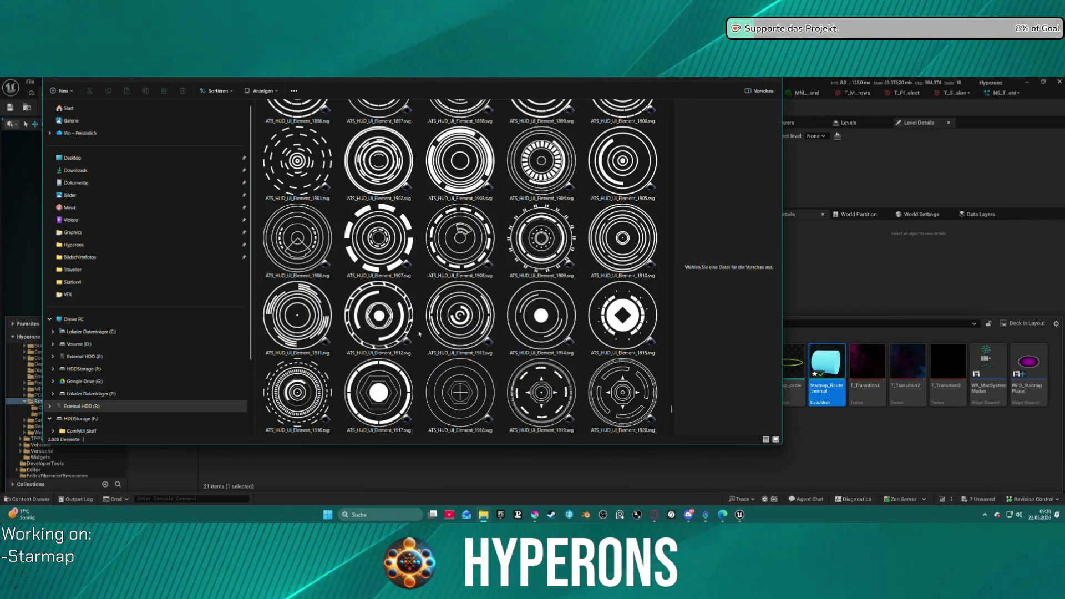
pyautogui.scroll(-7, 453, 332)
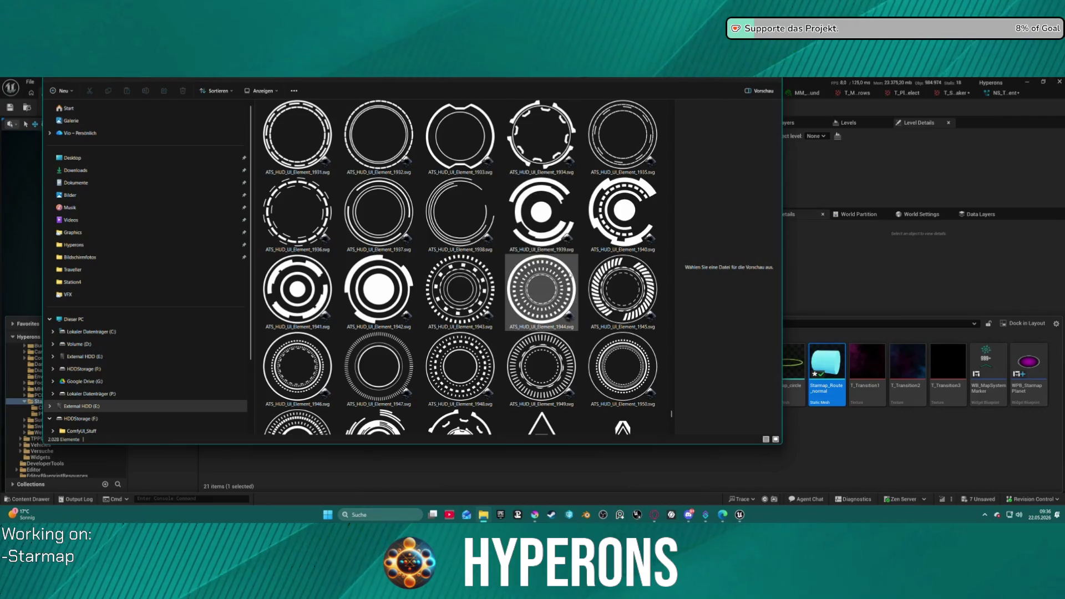
pyautogui.scroll(-10, 532, 324)
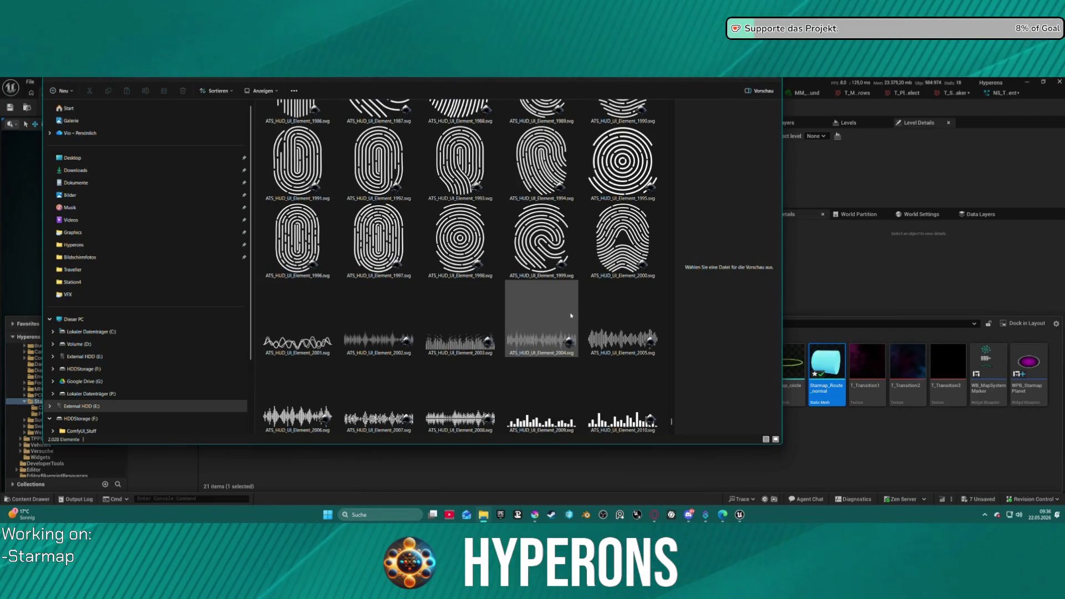
pyautogui.scroll(-4, 571, 315)
pyautogui.scroll(20, 571, 320)
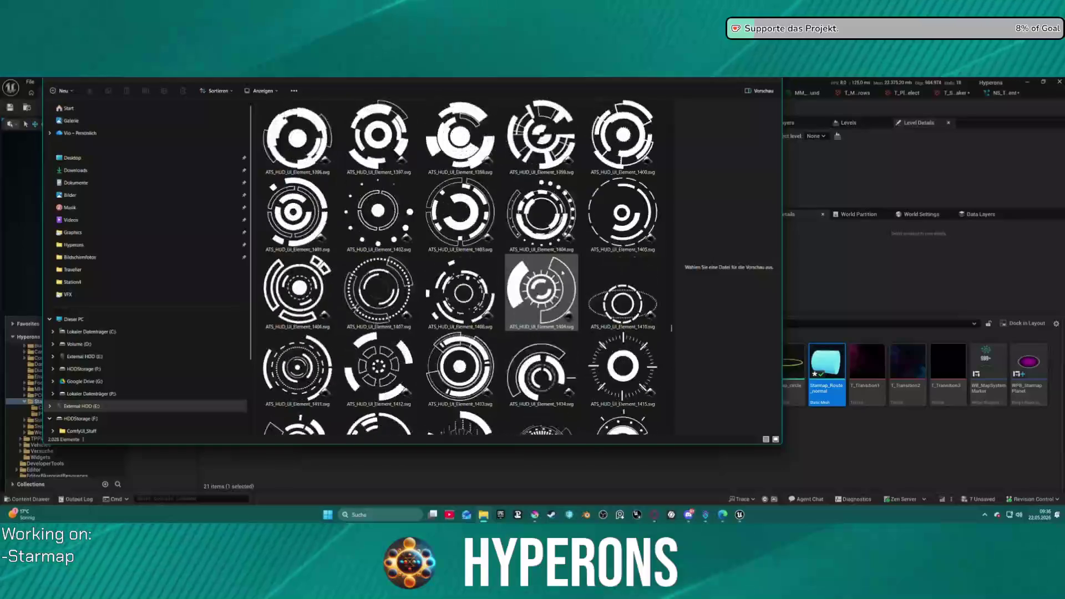
pyautogui.scroll(20, 557, 281)
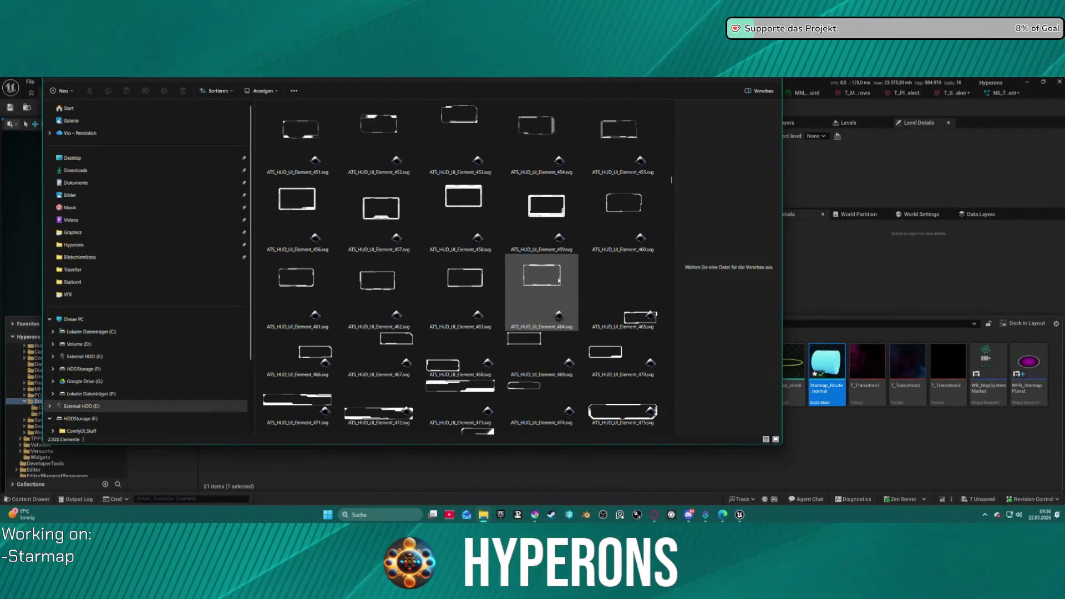
pyautogui.scroll(2, 557, 281)
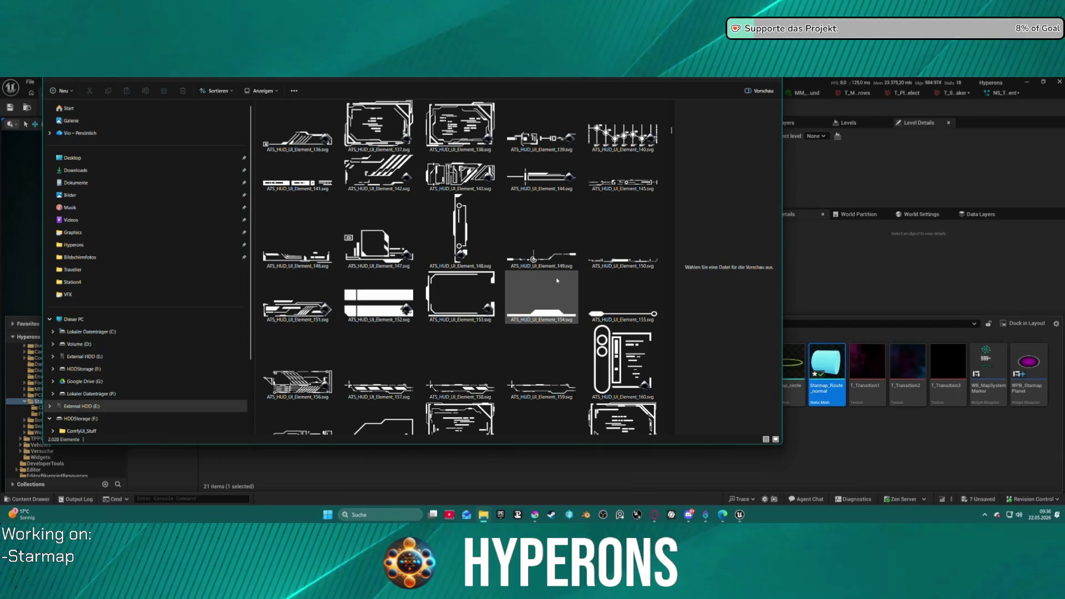
pyautogui.scroll(-4, 558, 281)
pyautogui.scroll(6, 558, 281)
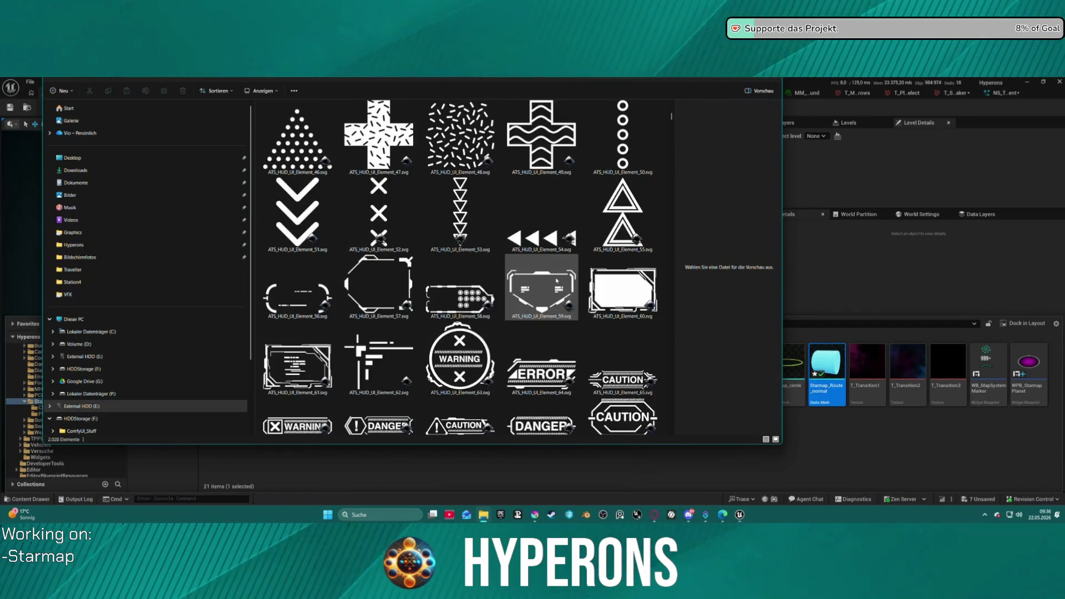
pyautogui.scroll(-1, 556, 282)
pyautogui.scroll(3, 556, 282)
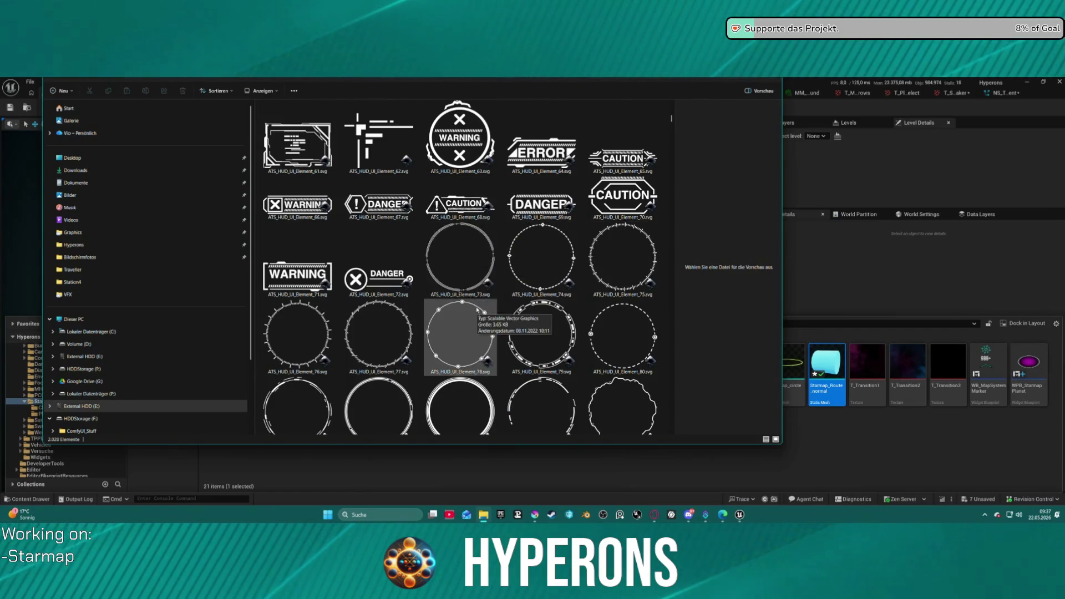
pyautogui.scroll(-3, 522, 330)
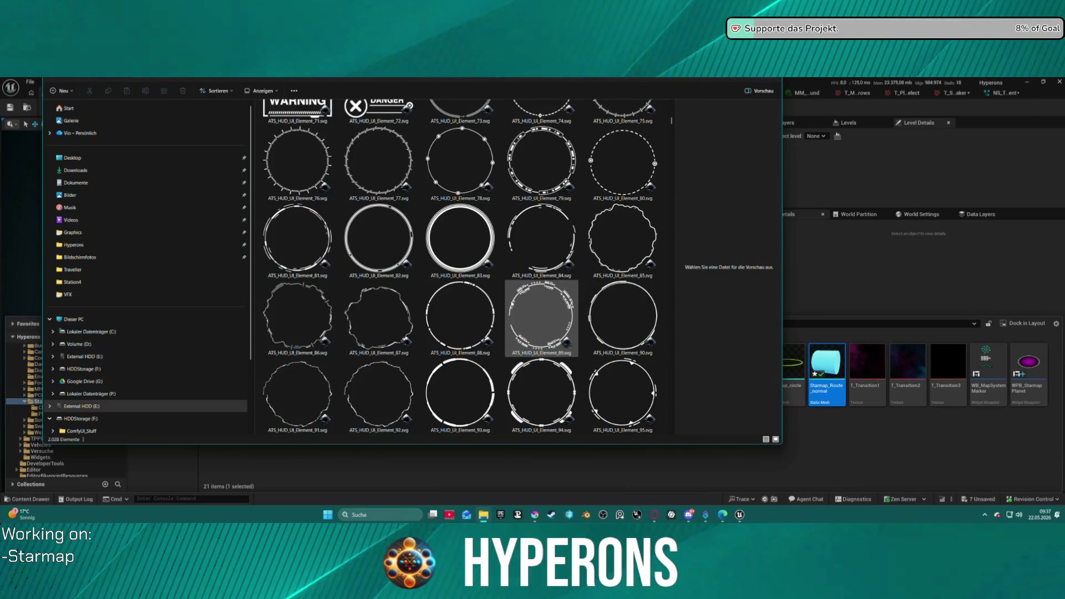
pyautogui.scroll(-1, 530, 334)
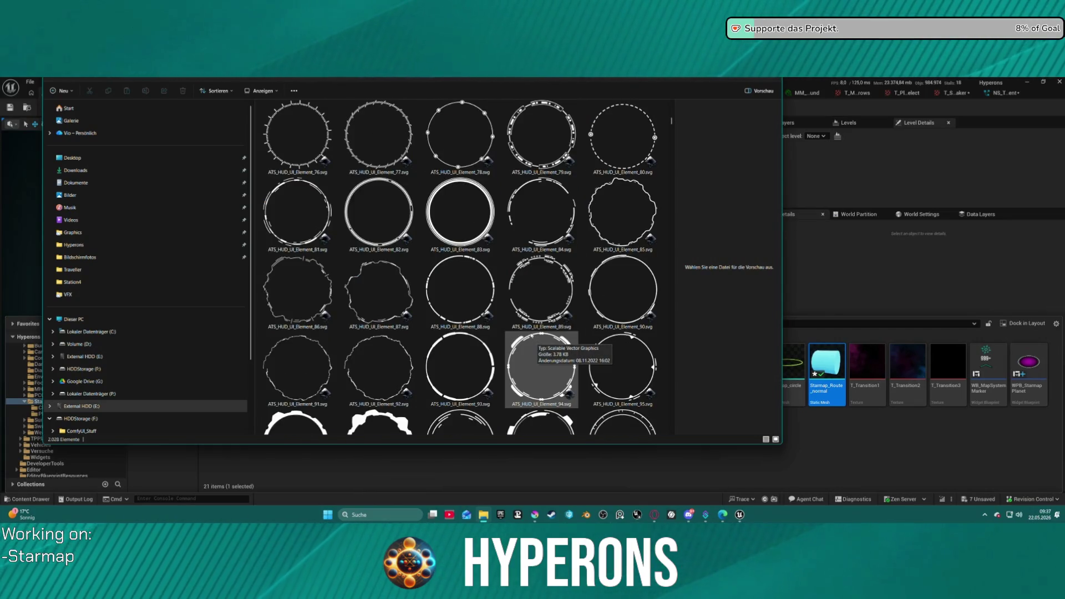
pyautogui.scroll(3, 464, 187)
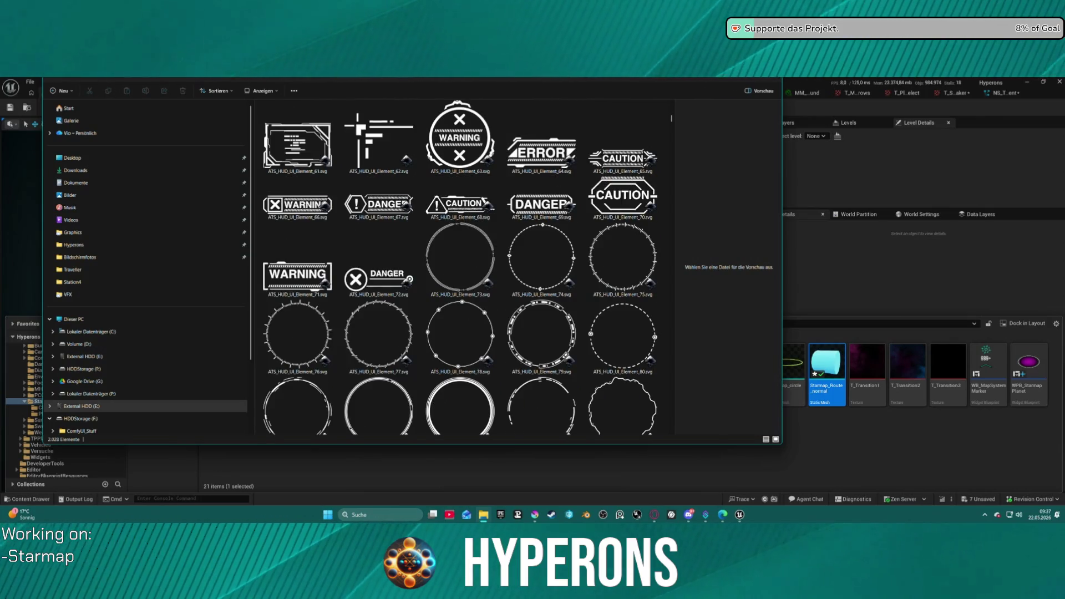
pyautogui.press('super+Down')
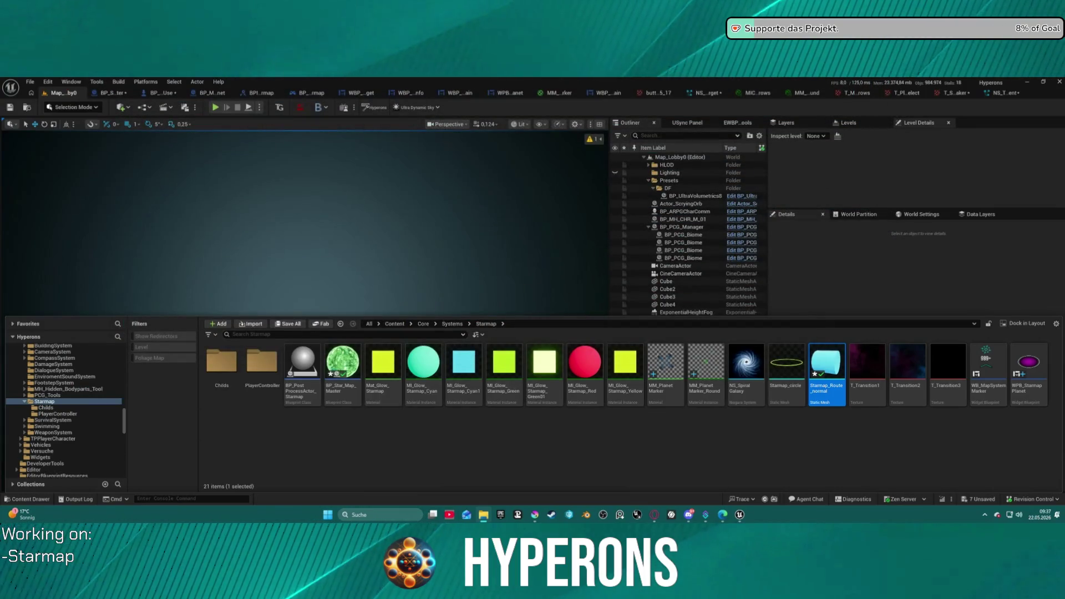
# Import ATS_HUD_UI_Element_73.svg into Krita's StarmapMarker.kra as a new layer.
pyautogui.click(534, 515)
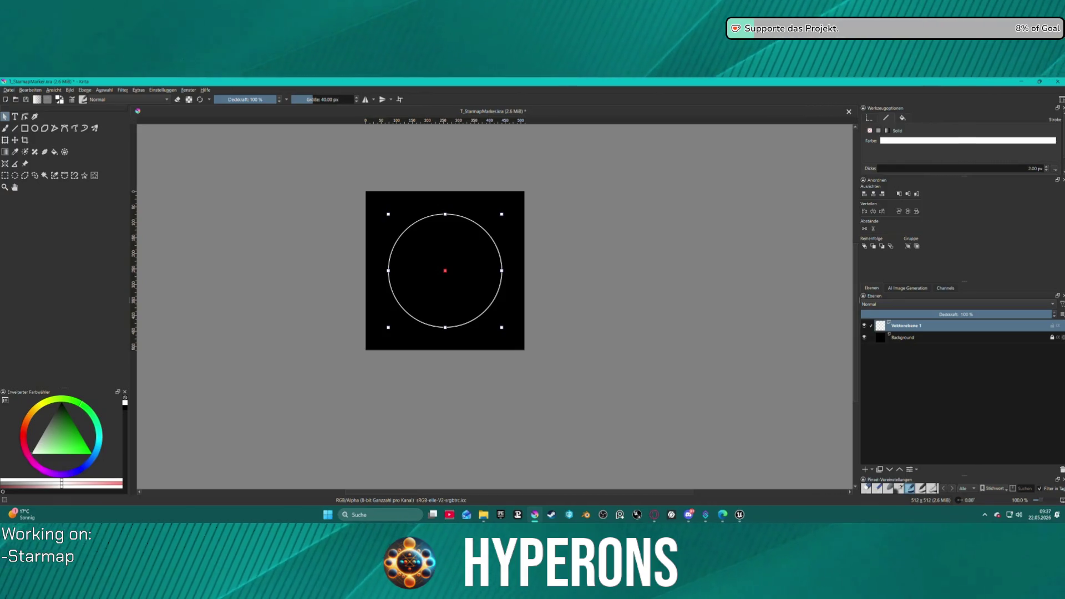
pyautogui.moveTo(968, 140)
pyautogui.mouseDown()
pyautogui.moveTo(774, 81)
pyautogui.moveTo(917, 330)
pyautogui.moveTo(905, 316)
pyautogui.moveTo(926, 323)
pyautogui.moveTo(732, 349)
pyautogui.mouseUp()
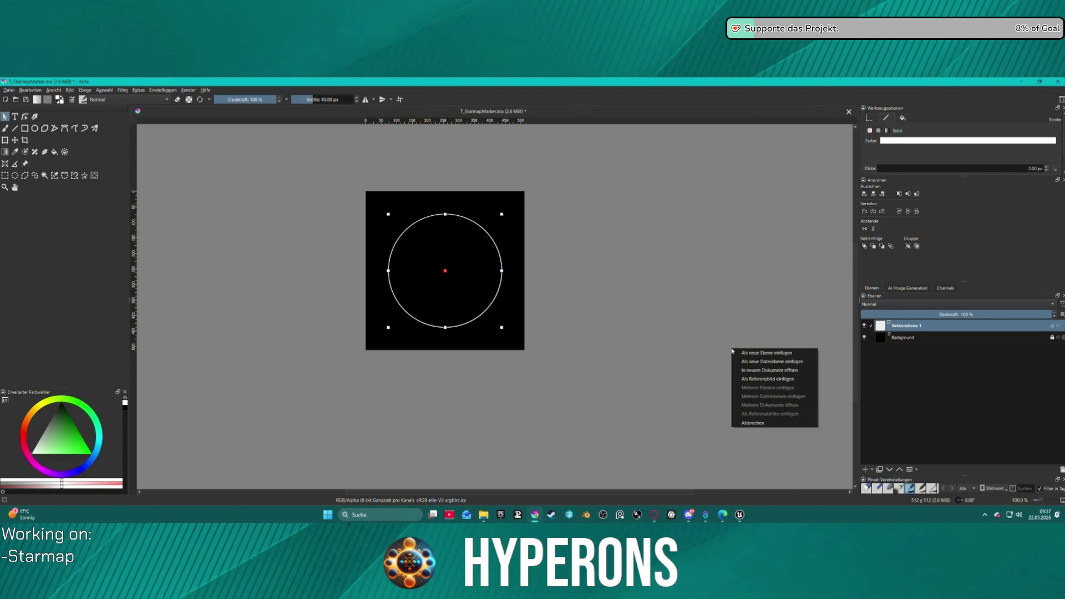
pyautogui.click(767, 354)
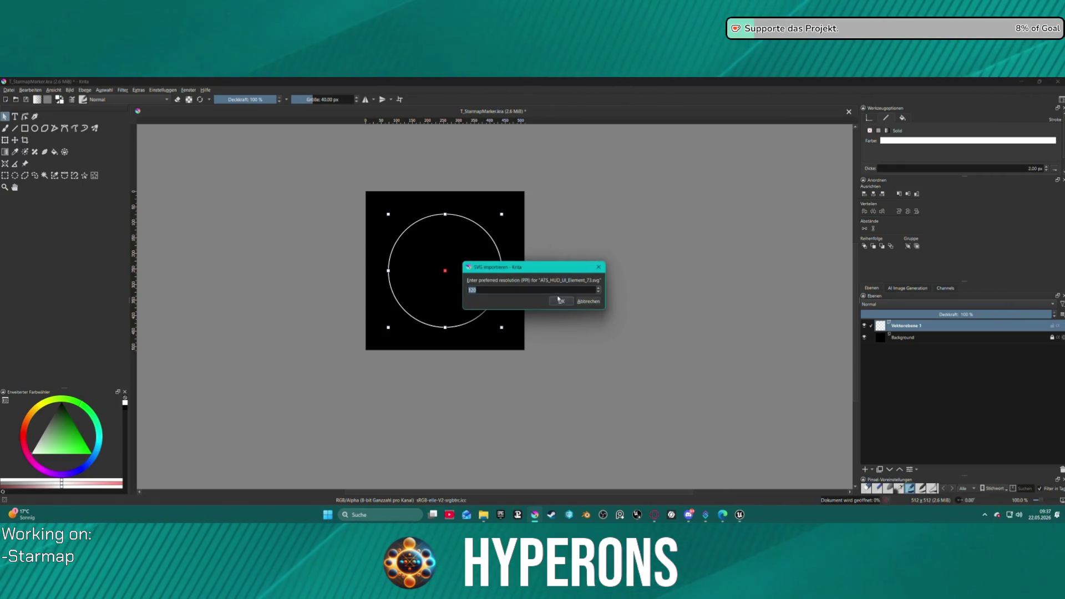
pyautogui.click(560, 301)
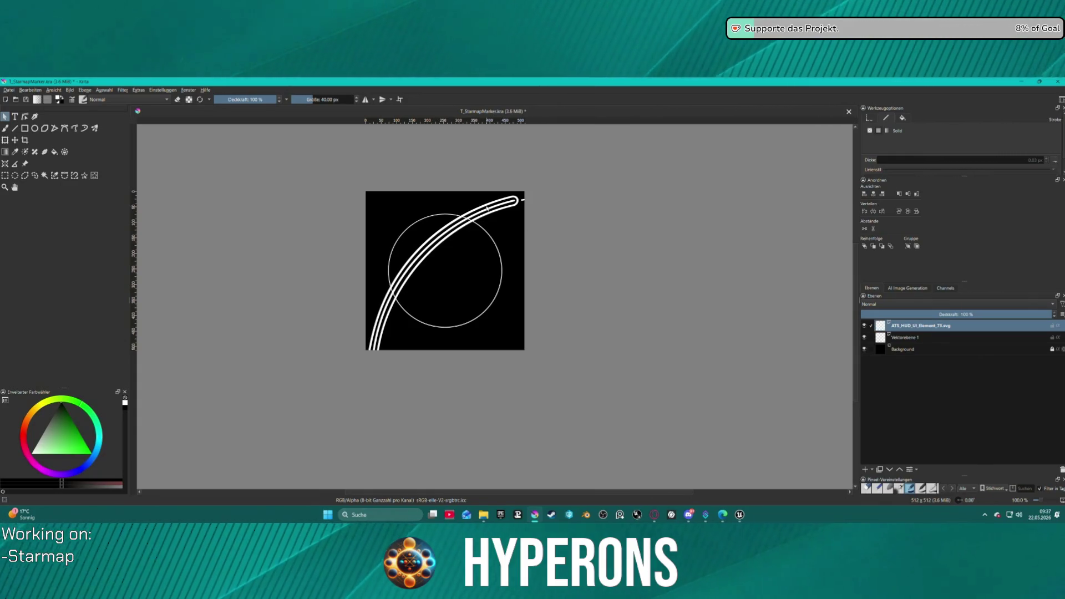
pyautogui.moveTo(499, 229); pyautogui.dragTo(489, 210)
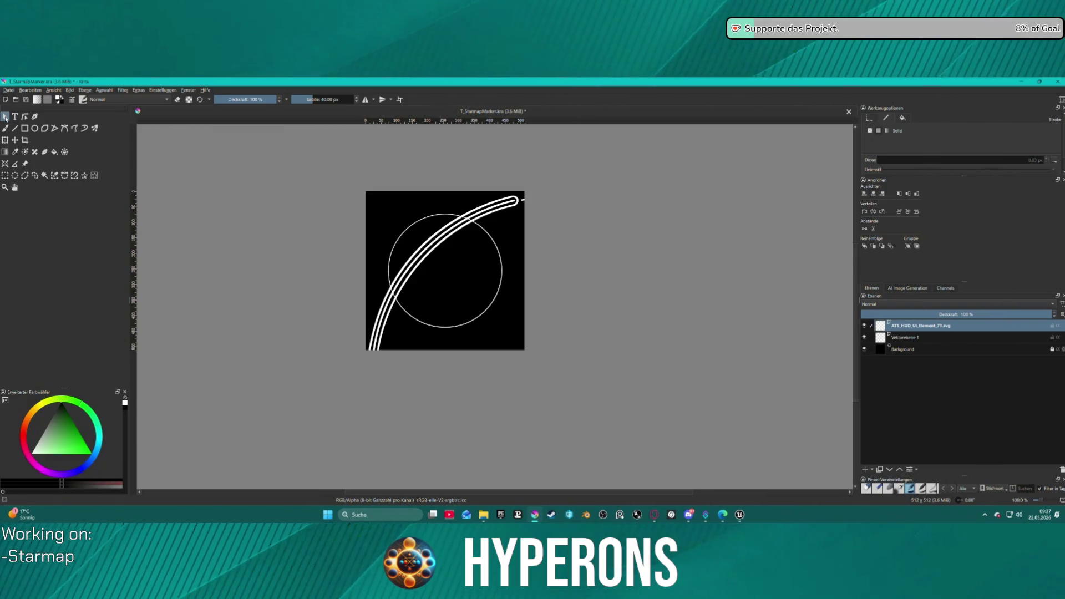
pyautogui.scroll(-2, 506, 211)
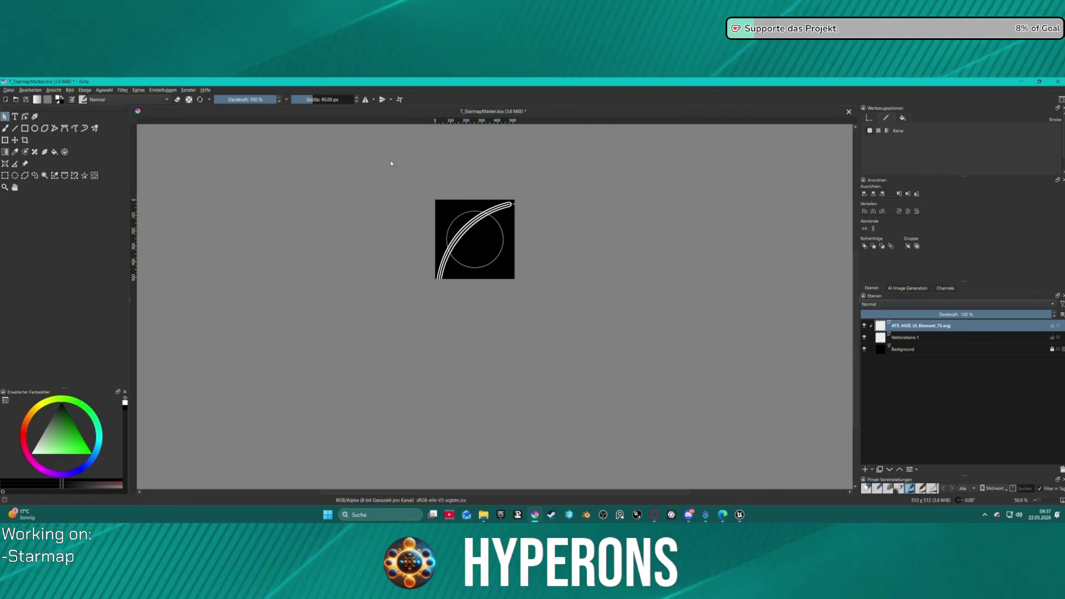
# Scale and position the ring pieces over the thin reference circle.
pyautogui.moveTo(380, 202)
pyautogui.mouseDown()
pyautogui.moveTo(849, 487)
pyautogui.moveTo(618, 274)
pyautogui.mouseUp()
pyautogui.scroll(-1, 617, 274)
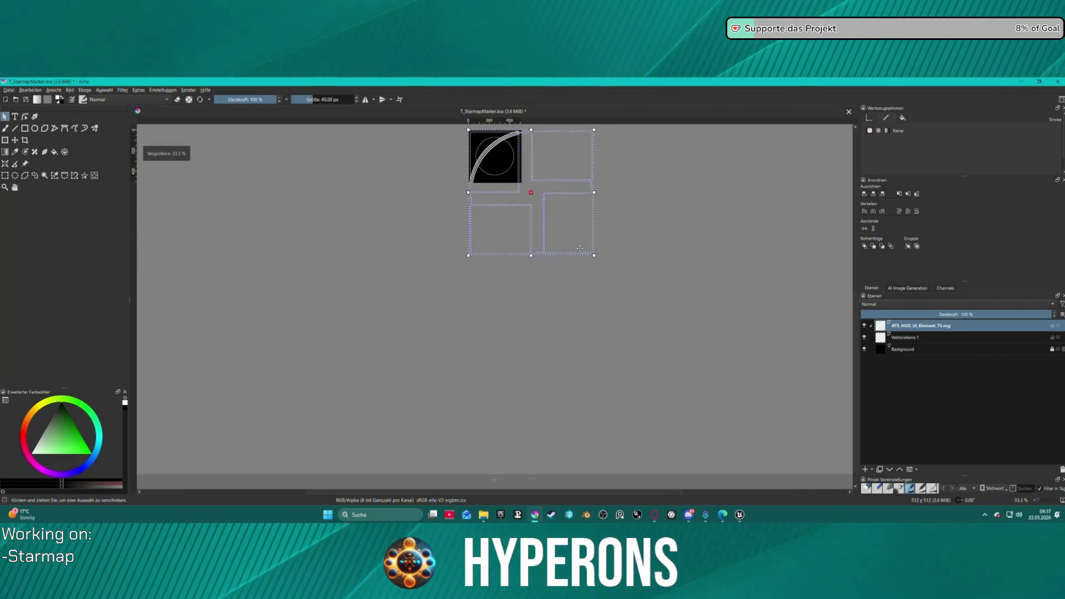
pyautogui.scroll(4, 610, 267)
pyautogui.scroll(-2, 604, 255)
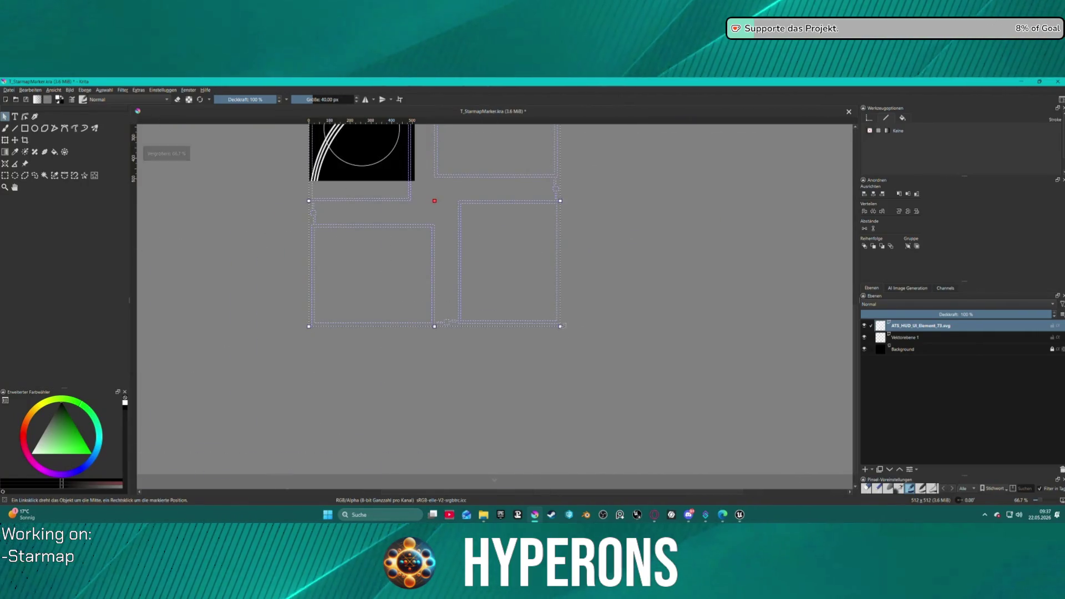
pyautogui.moveTo(554, 320)
pyautogui.mouseDown()
pyautogui.moveTo(495, 241)
pyautogui.moveTo(391, 158)
pyautogui.moveTo(521, 202)
pyautogui.moveTo(477, 161)
pyautogui.moveTo(452, 164)
pyautogui.moveTo(699, 369)
pyautogui.mouseUp()
pyautogui.scroll(3, 403, 147)
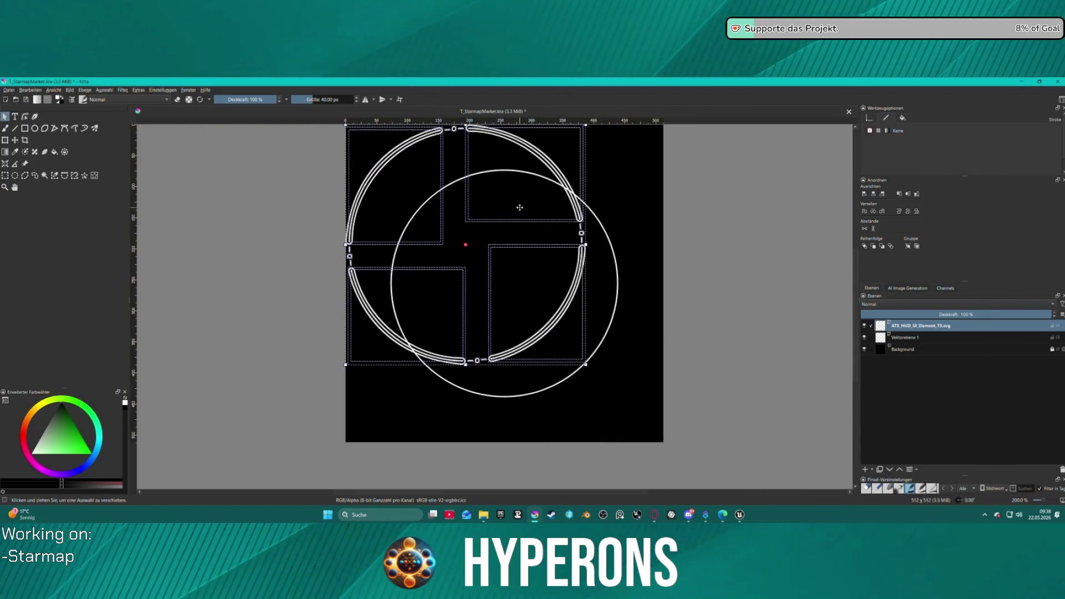
pyautogui.moveTo(495, 233)
pyautogui.mouseDown()
pyautogui.moveTo(557, 268)
pyautogui.moveTo(537, 272)
pyautogui.mouseUp()
pyautogui.press('Down')
pyautogui.press('Down')
pyautogui.press('Down')
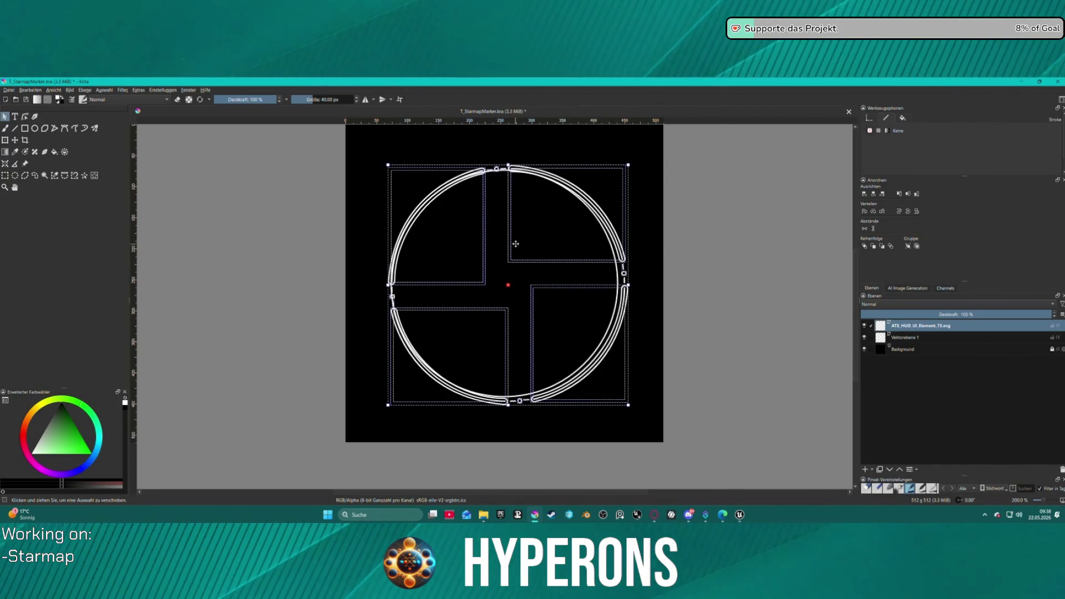
pyautogui.moveTo(388, 165); pyautogui.dragTo(394, 171)
pyautogui.moveTo(559, 316); pyautogui.dragTo(550, 308)
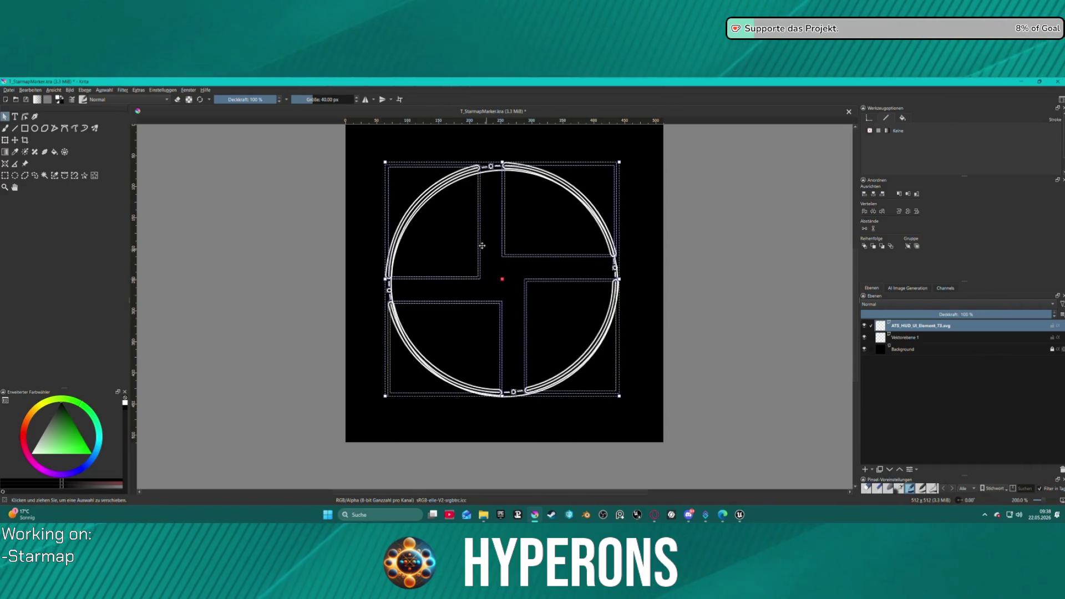
pyautogui.moveTo(394, 167); pyautogui.dragTo(394, 167)
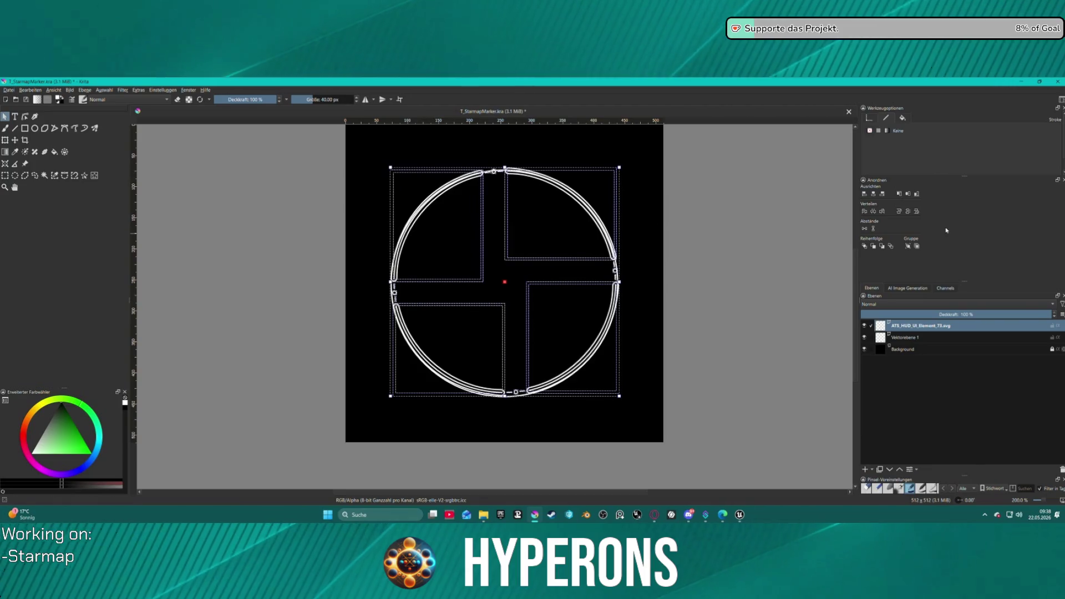
# Group the ring pieces, centre the group on the canvas, and hide Vektorebene 1.
pyautogui.click(875, 193)
pyautogui.click(899, 193)
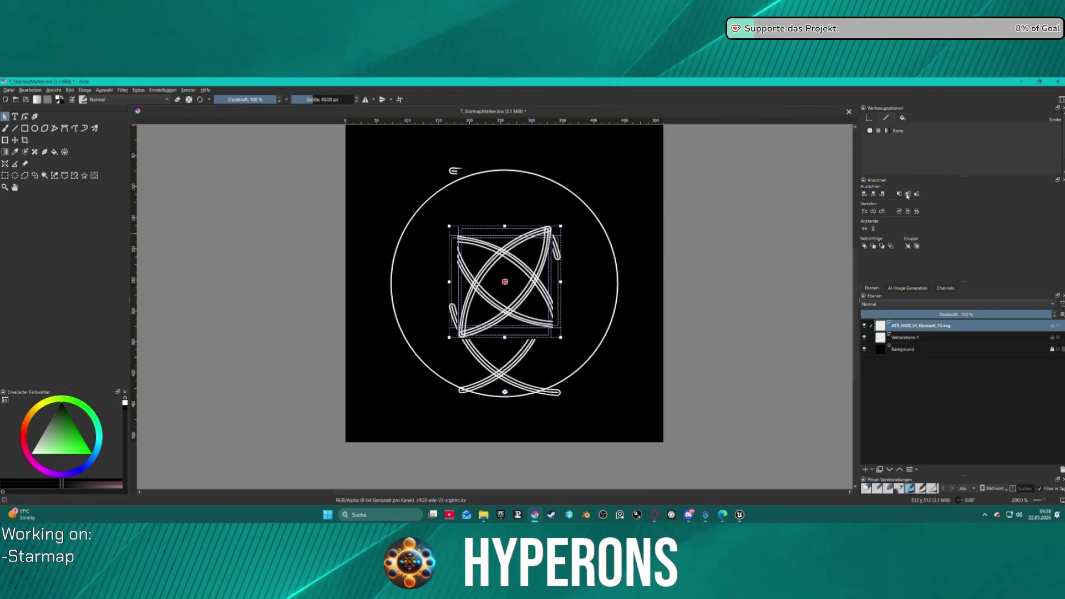
pyautogui.hotkey('ctrl', 'z')
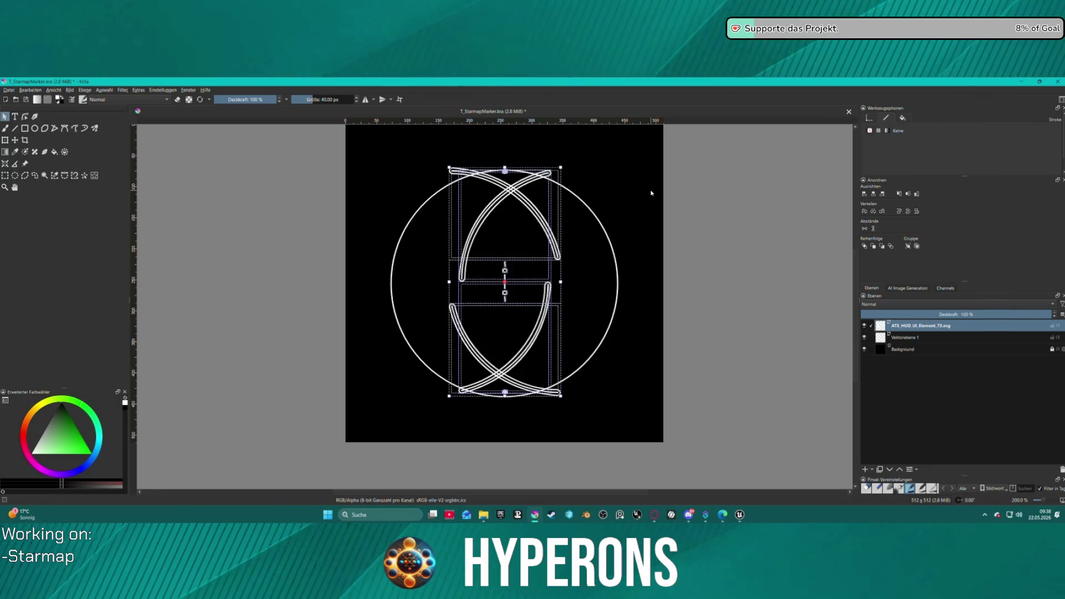
pyautogui.hotkey('ctrl', 'z')
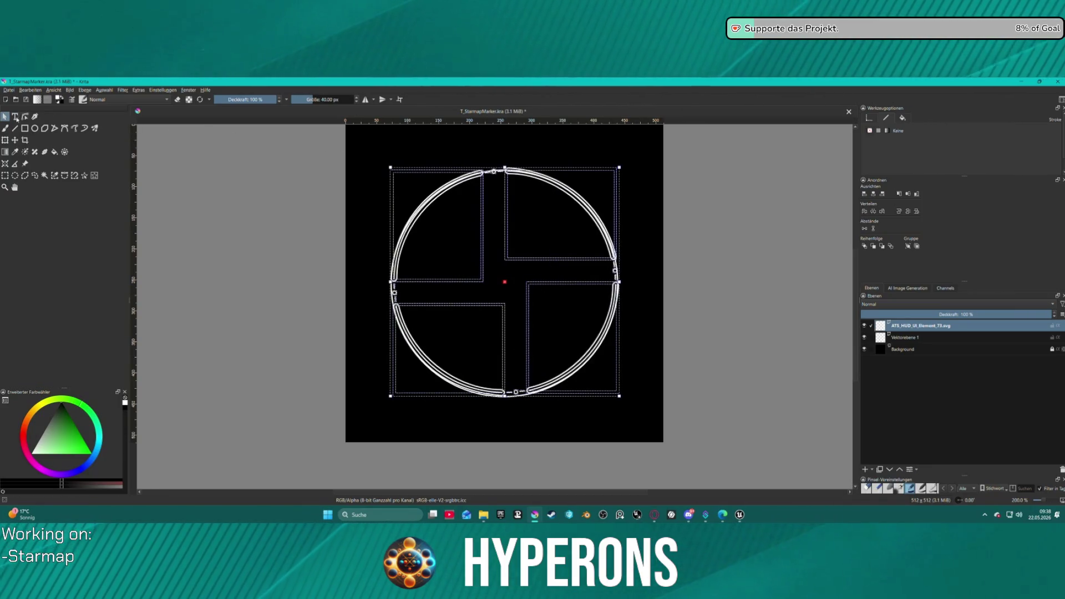
pyautogui.rightClick(465, 234)
pyautogui.click(521, 331)
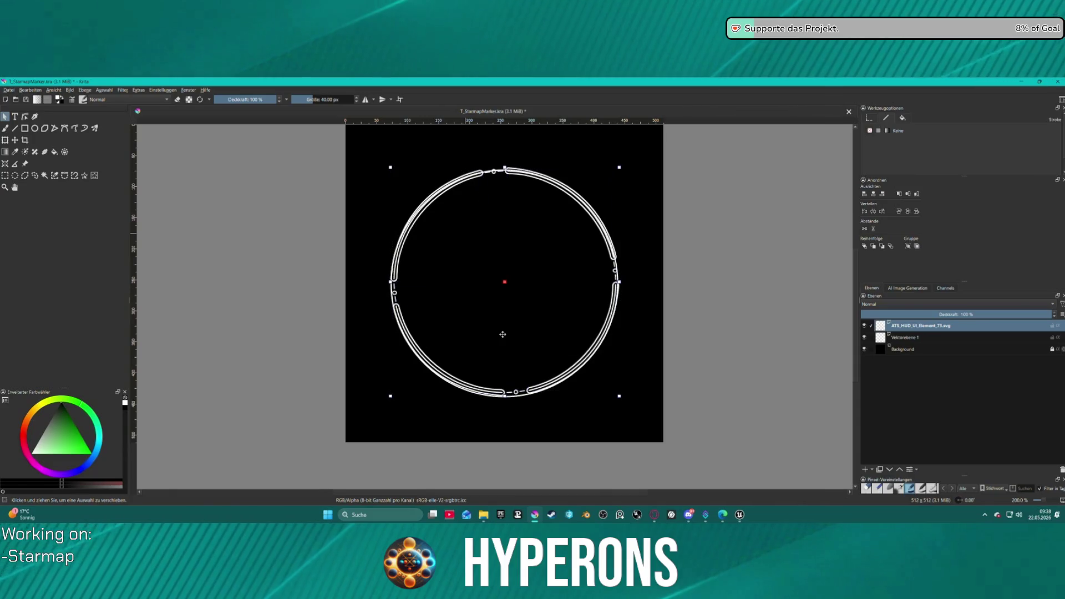
pyautogui.click(882, 193)
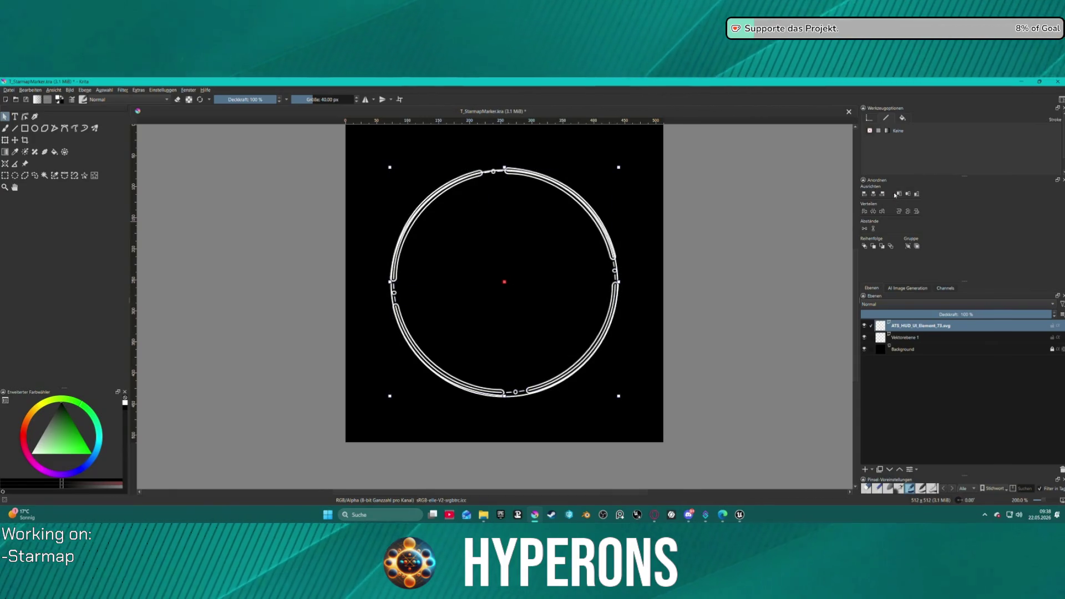
pyautogui.click(908, 194)
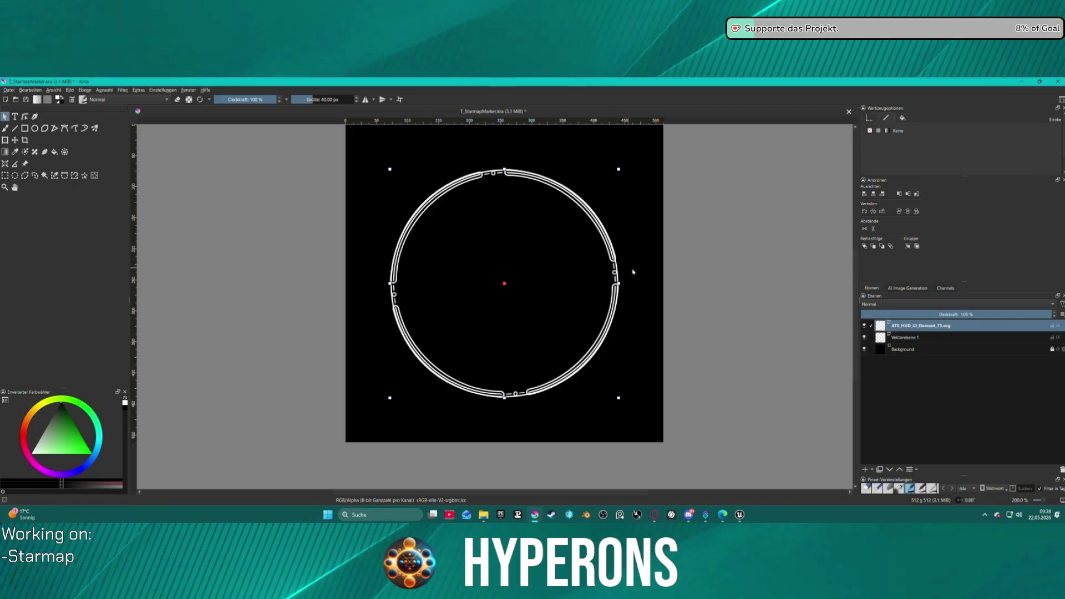
pyautogui.click(864, 338)
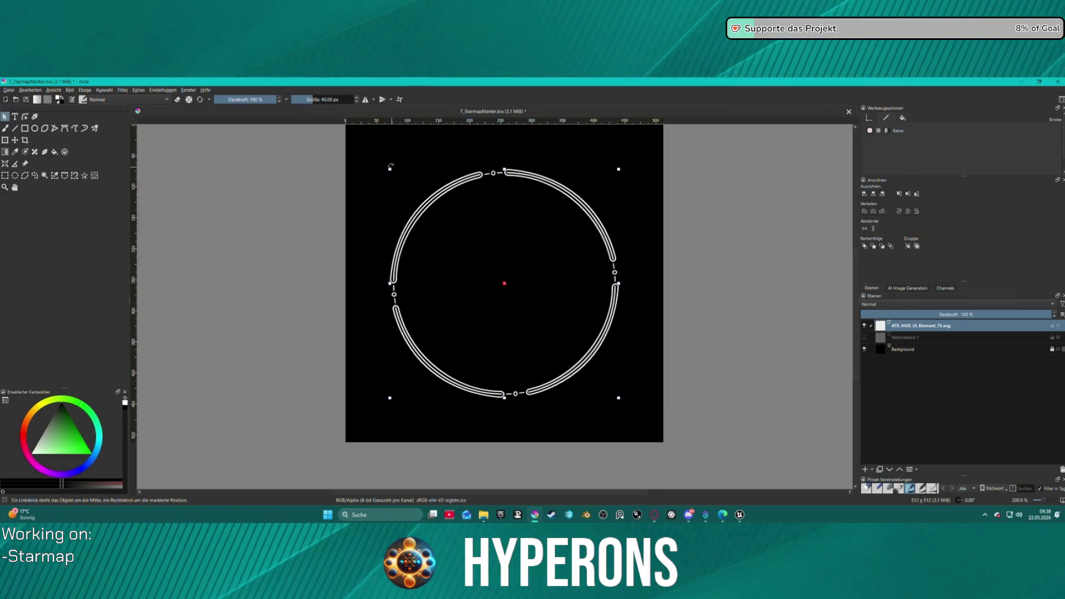
pyautogui.moveTo(393, 166); pyautogui.dragTo(407, 162)
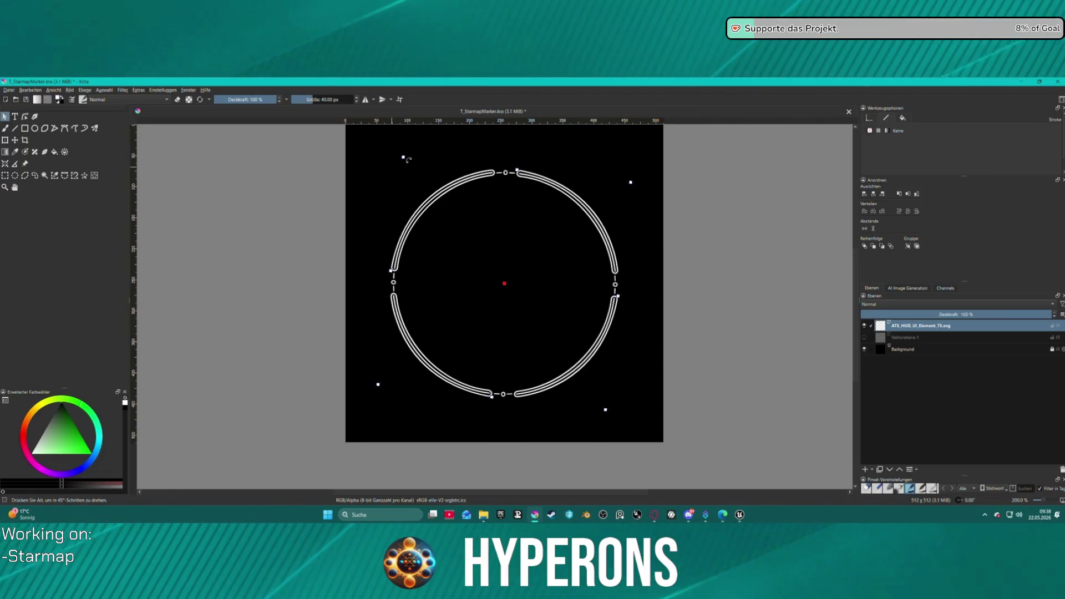
# Open and cancel the New Document dialog, then bring up the Datei menu.
pyautogui.click(5, 100)
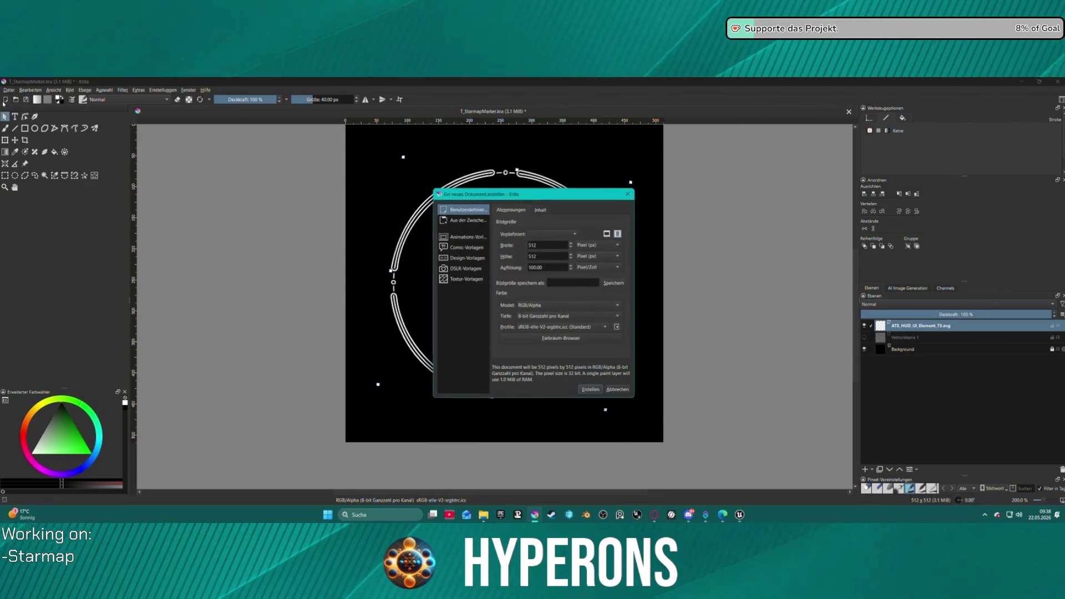
pyautogui.click(582, 389)
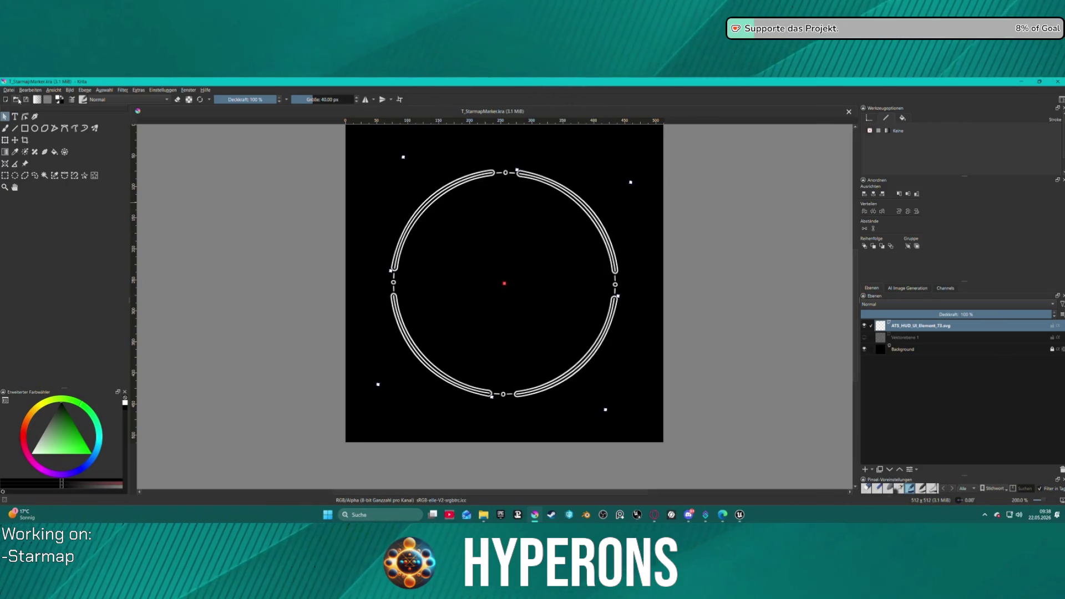
pyautogui.click(8, 89)
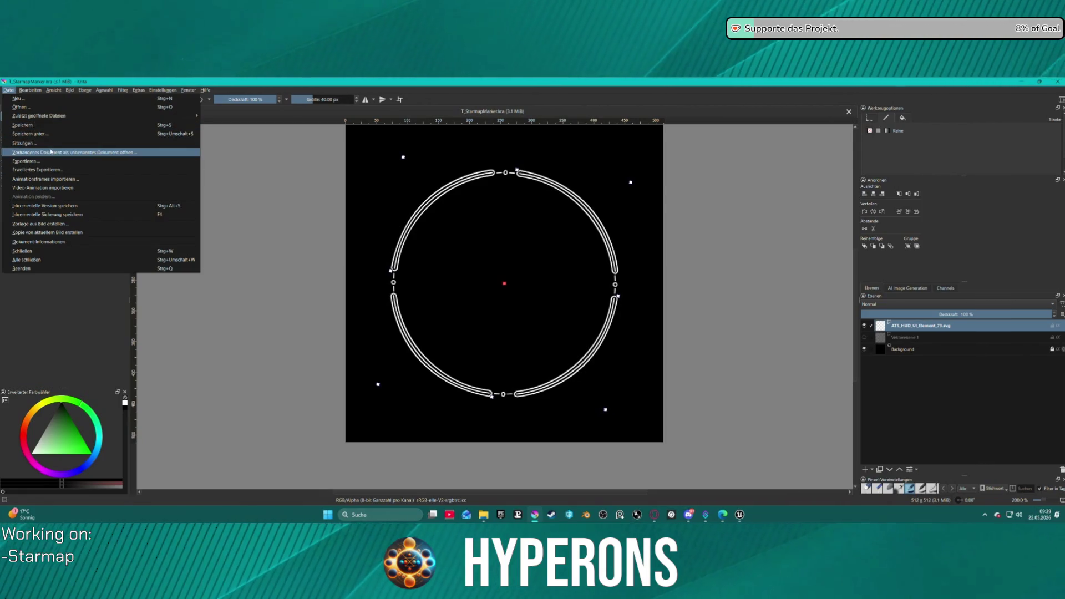
# Export the ring as Halterung.png, replacing the existing VFX texture file.
pyautogui.click(81, 171)
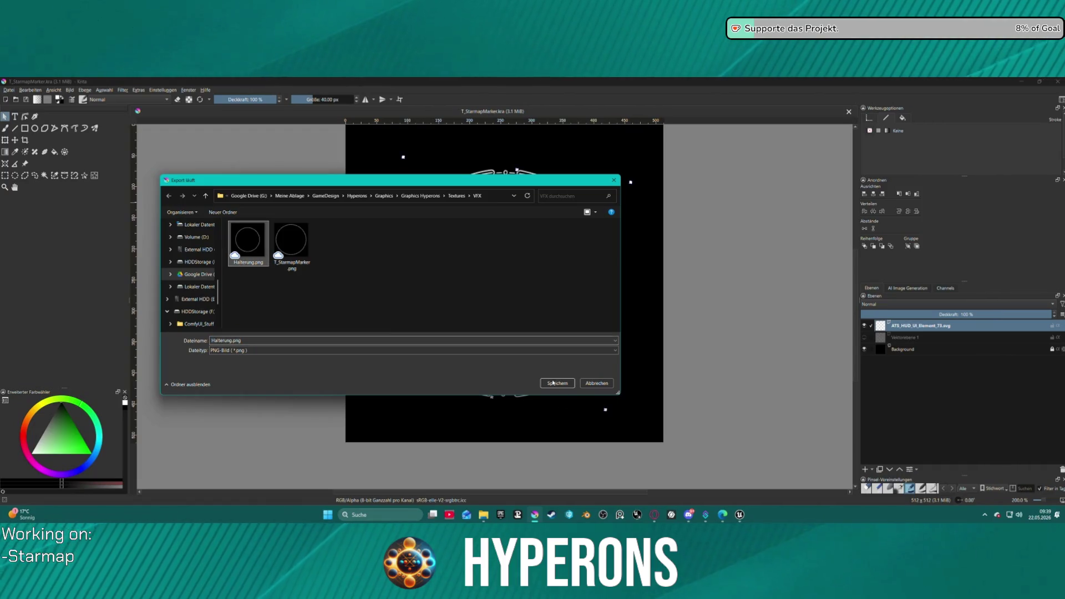
pyautogui.click(557, 383)
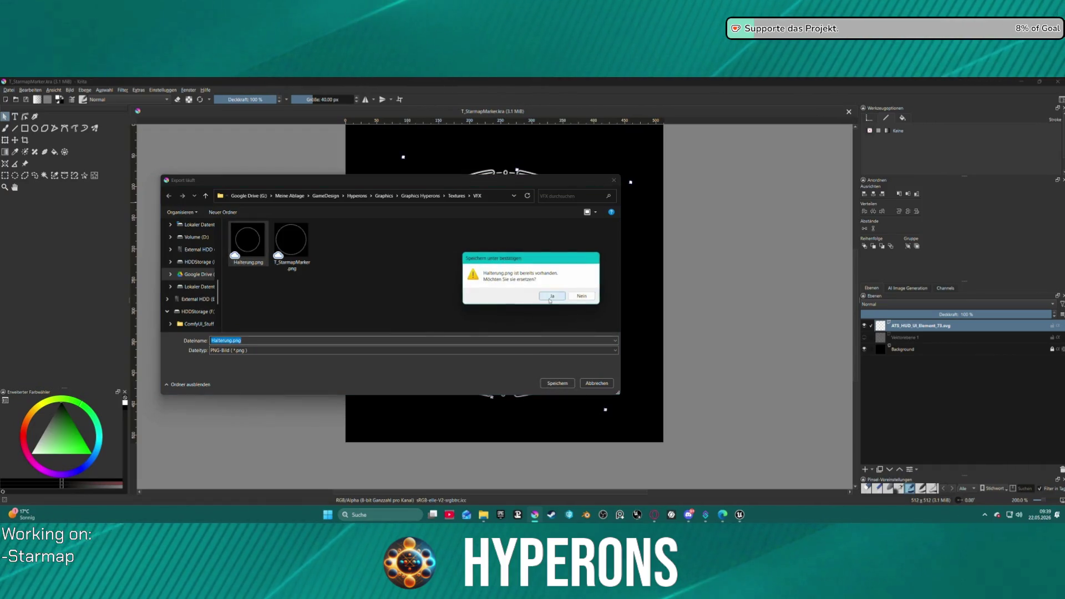
pyautogui.click(552, 295)
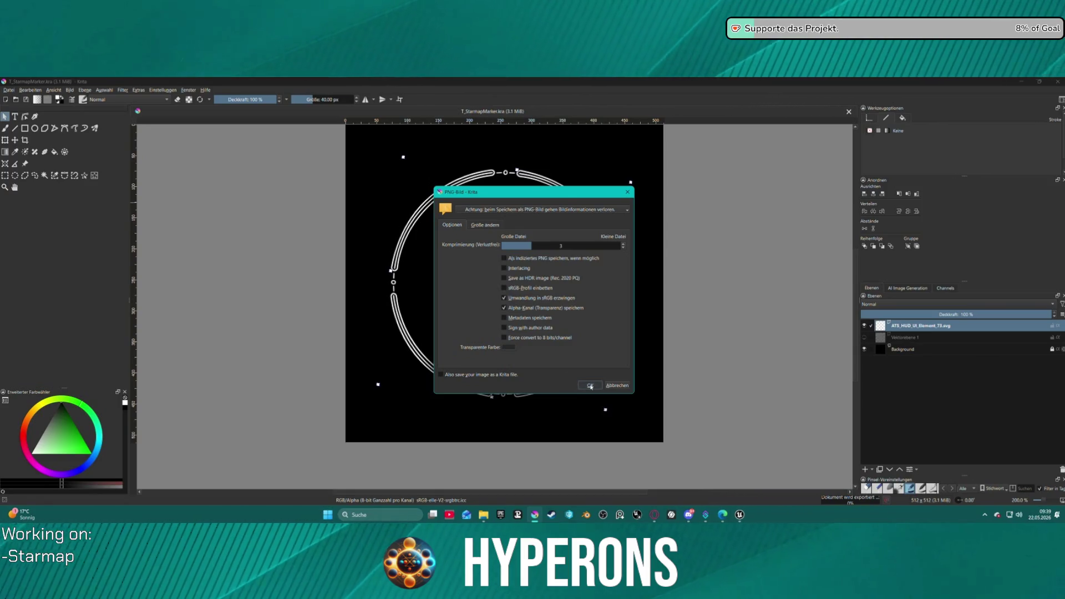
pyautogui.click(591, 387)
pyautogui.click(739, 515)
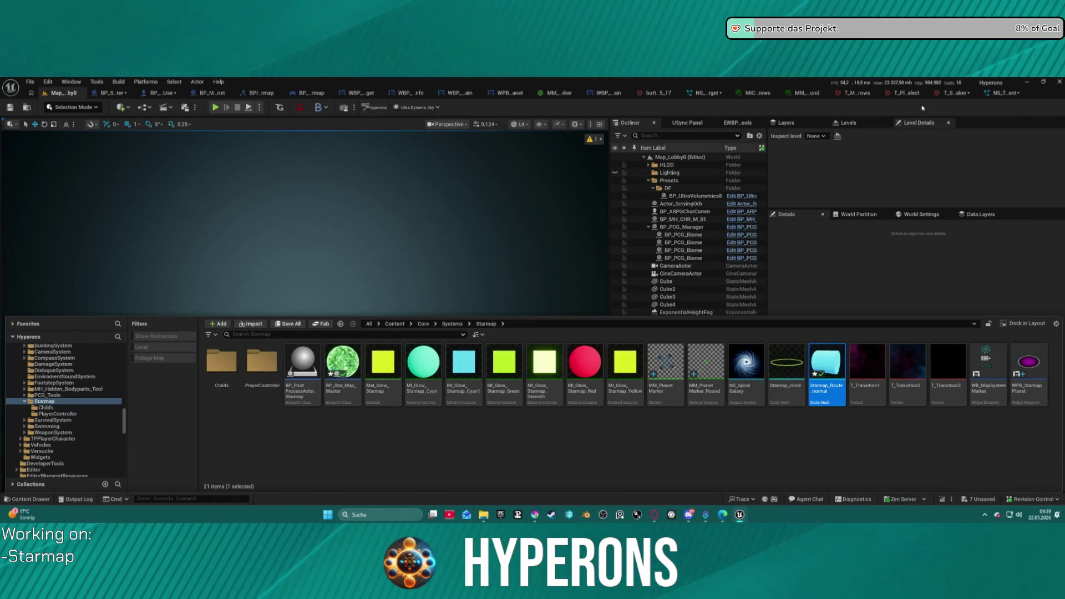
# Reimport the starmap marker texture from the updated Halterung.png.
pyautogui.click(943, 95)
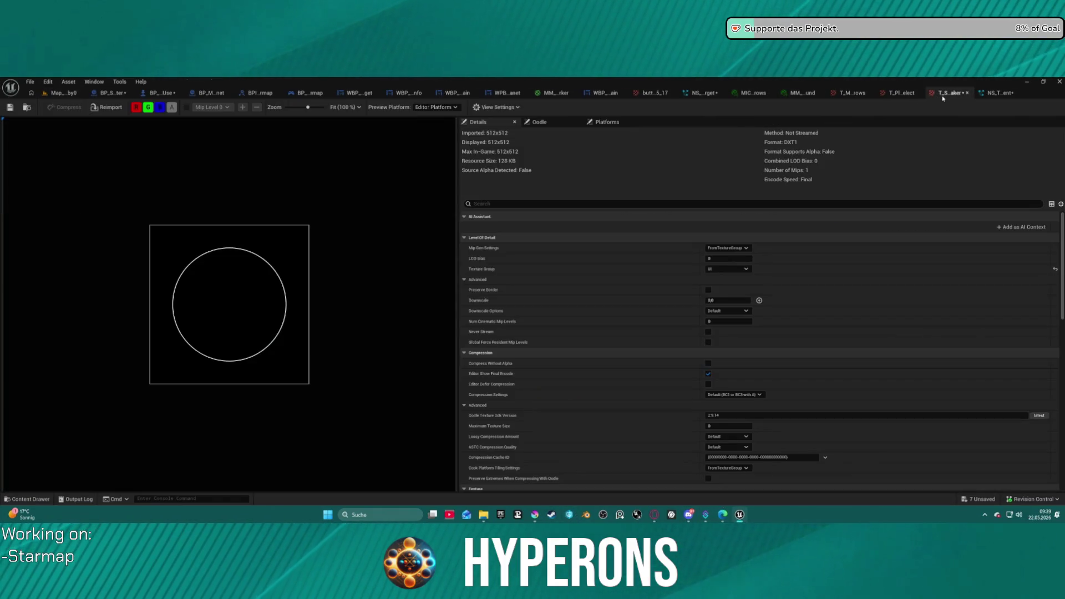
pyautogui.click(111, 107)
pyautogui.click(30, 82)
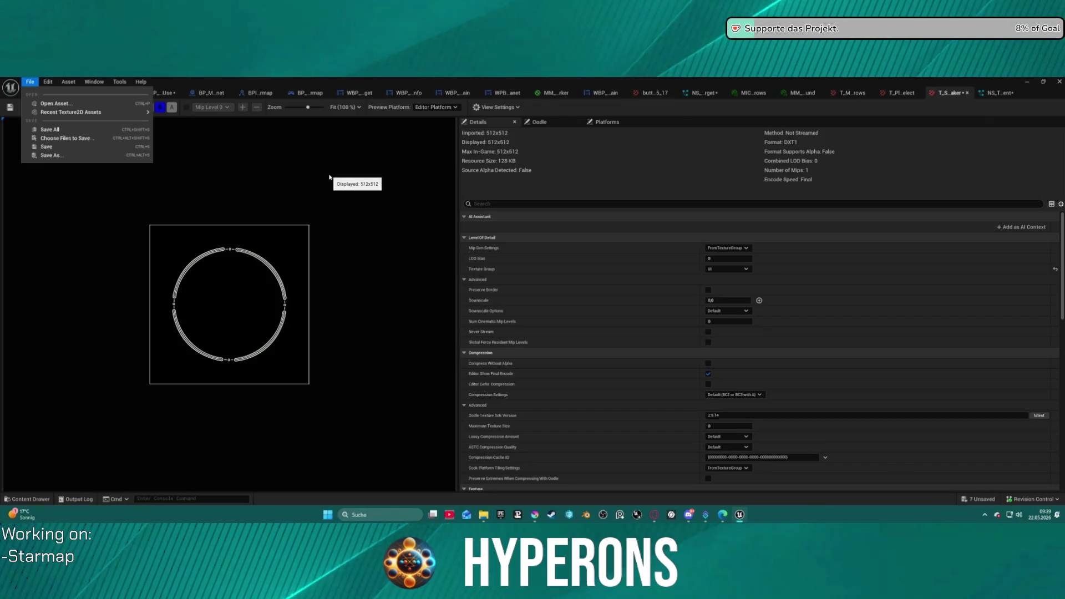
pyautogui.click(240, 152)
# Return to the Map_Lobby0 level and start Play In Editor with Alt+P.
pyautogui.click(56, 94)
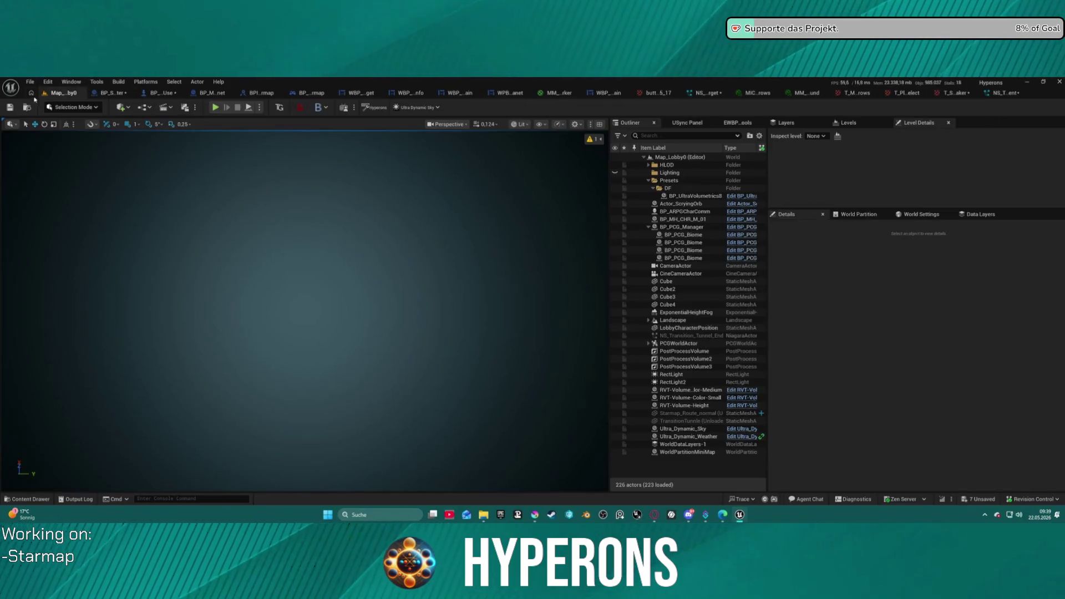
pyautogui.click(30, 82)
pyautogui.moveTo(58, 130)
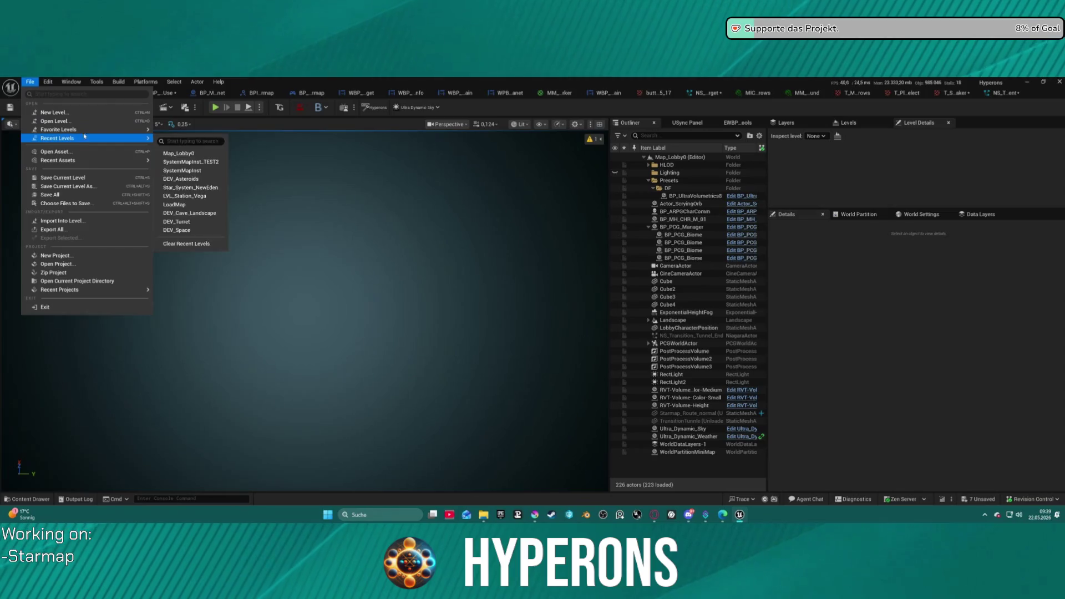
pyautogui.click(232, 117)
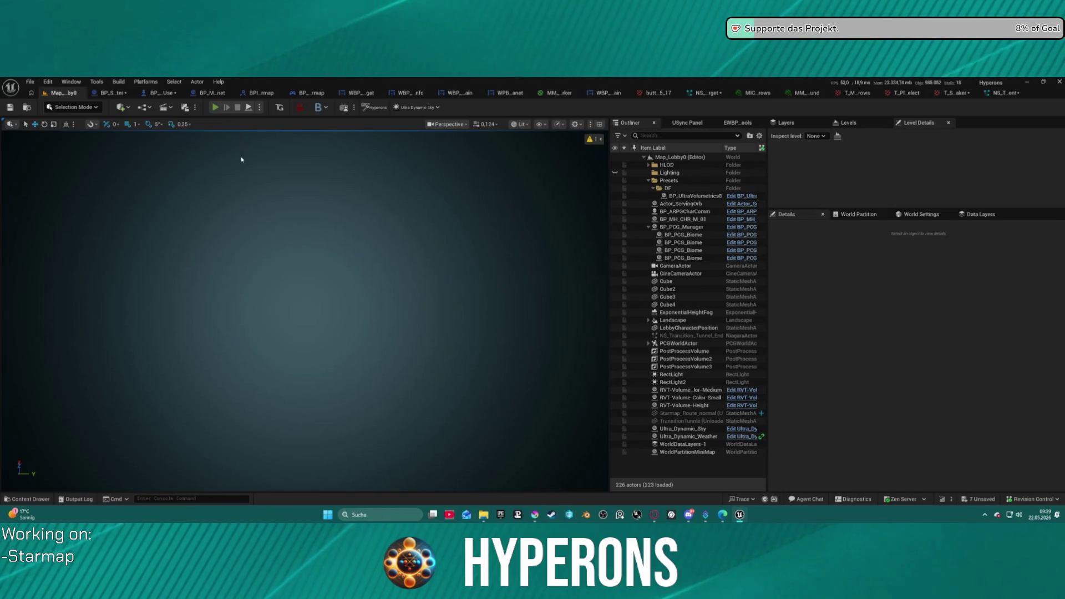
pyautogui.hotkey('alt', 'p')
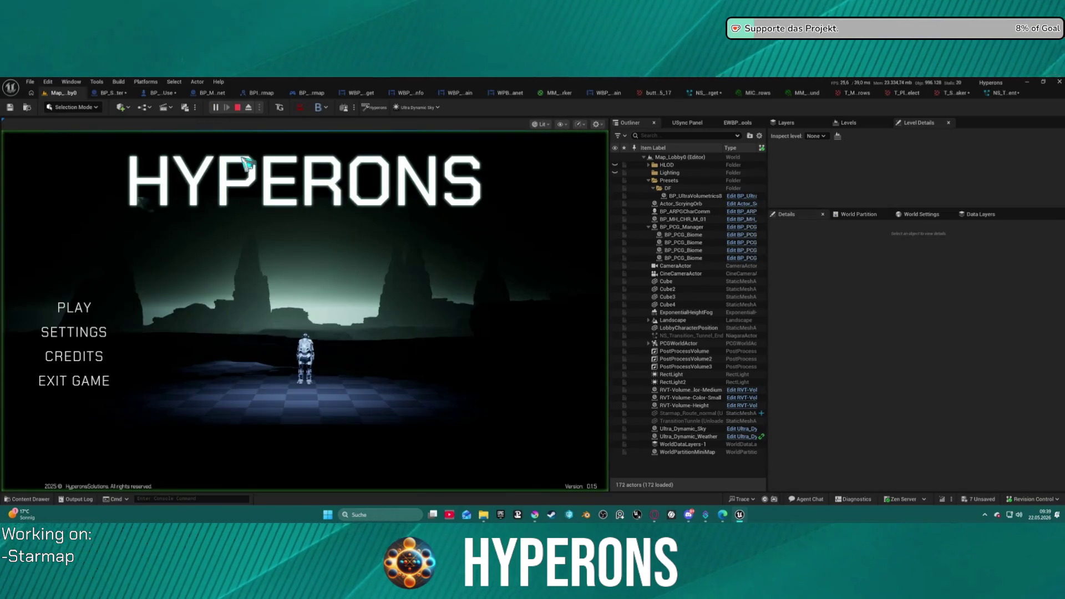
# Try the Test character, then pick the Mining character and start the game in New Eden.
pyautogui.click(72, 307)
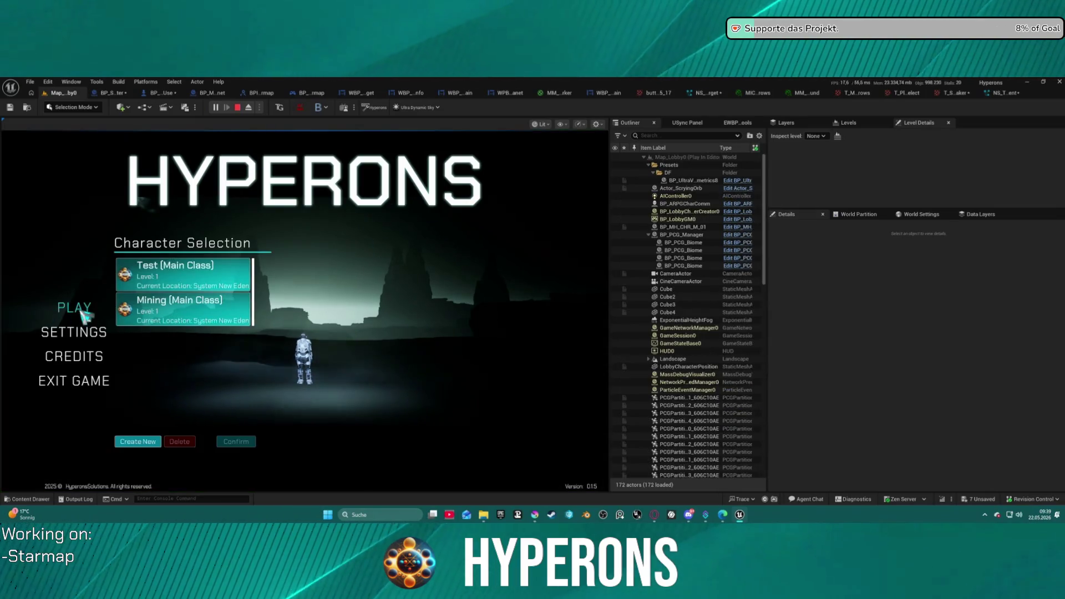
pyautogui.click(188, 282)
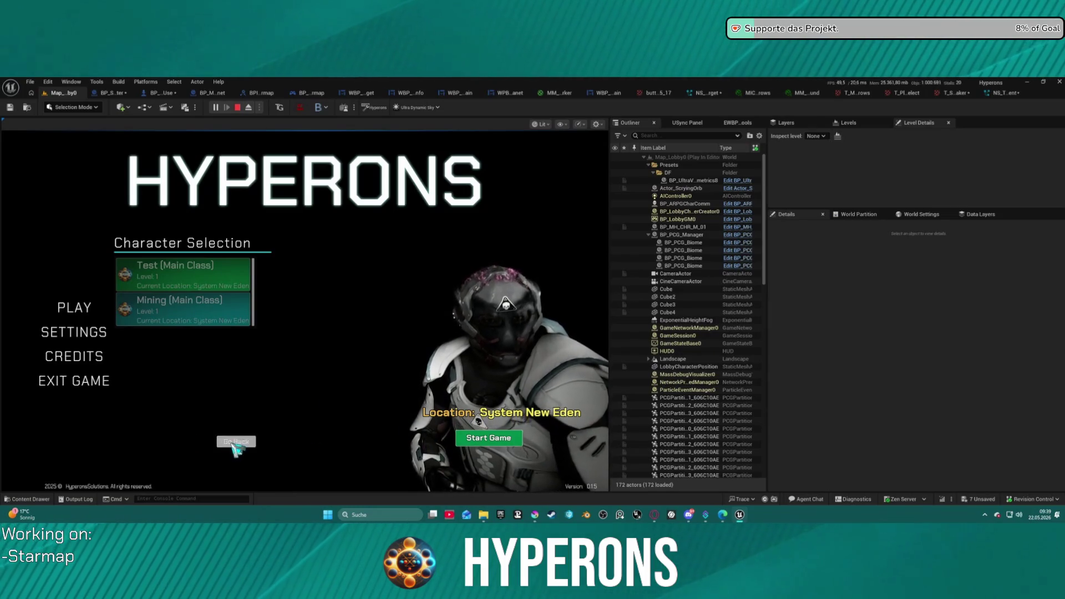
pyautogui.click(236, 442)
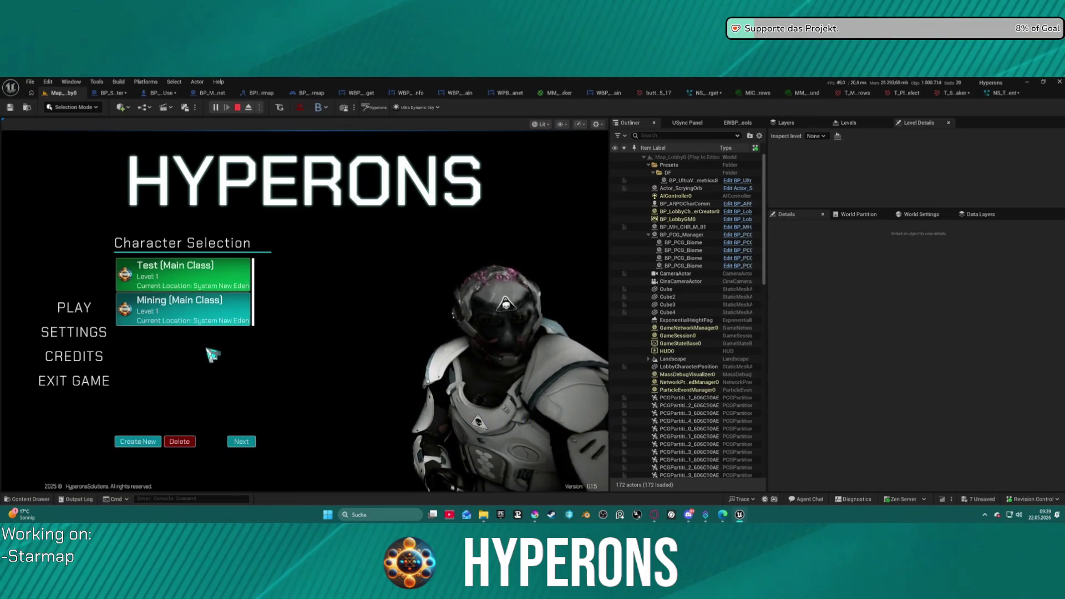
pyautogui.click(234, 319)
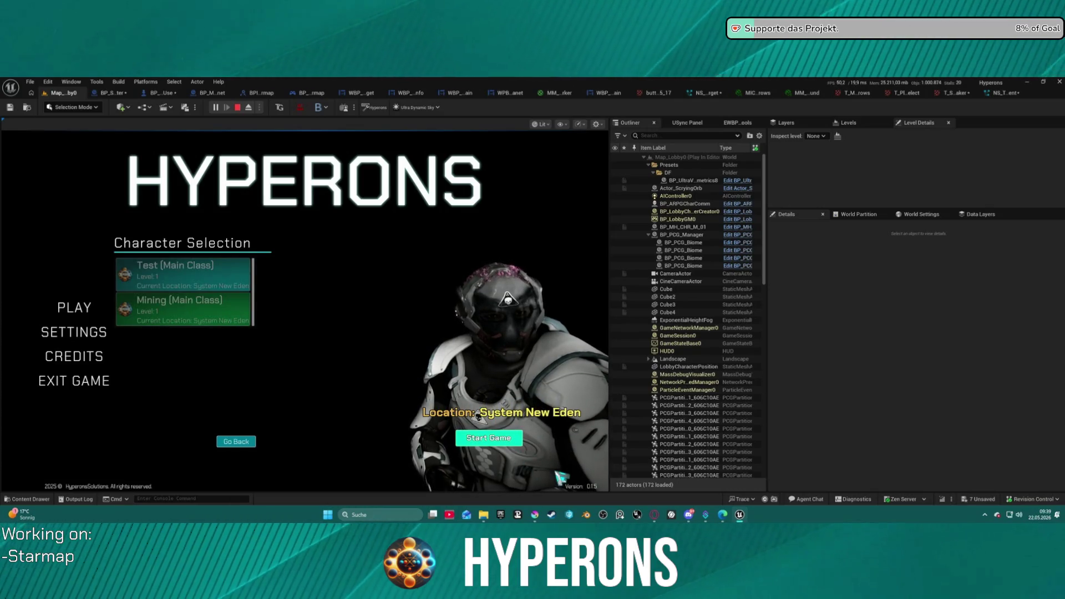
pyautogui.click(489, 438)
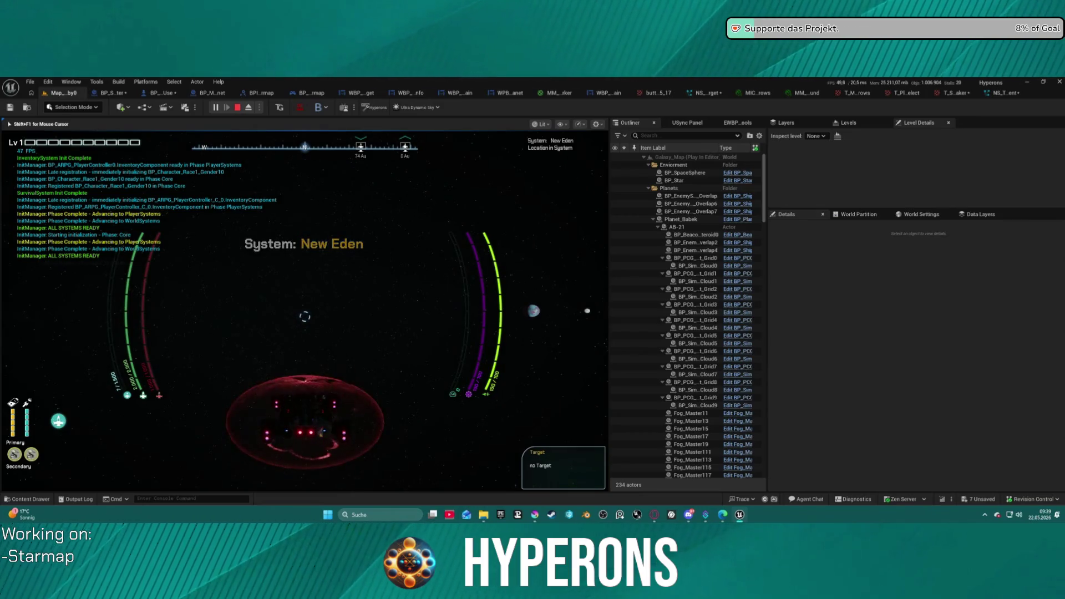
# On the starmap, zoom around New Eden, set Pollux as destination, and stop the play session.
pyautogui.press('m')
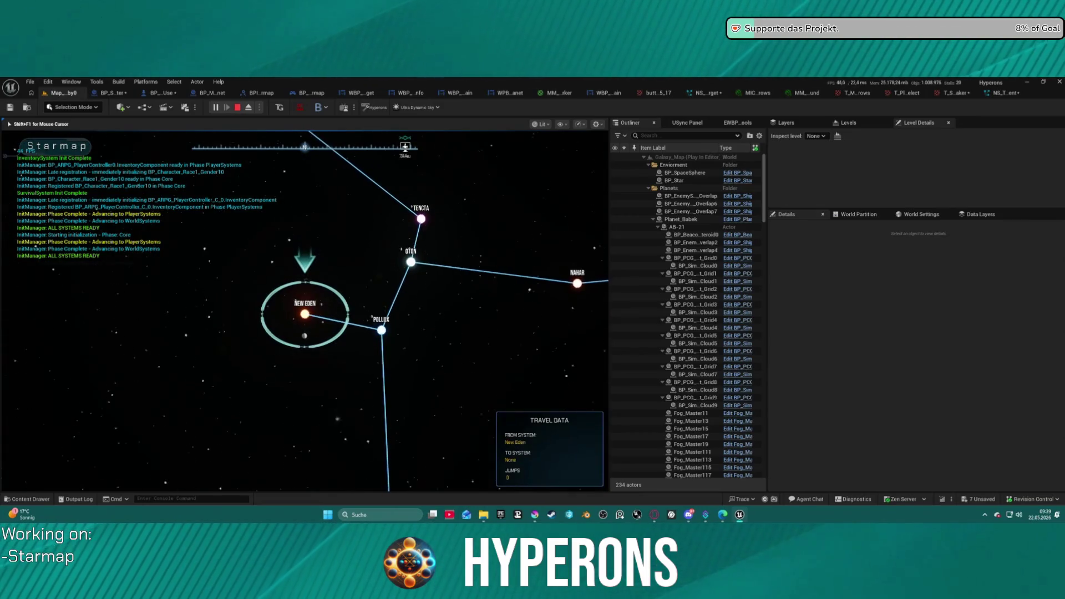
pyautogui.scroll(5, 293, 307)
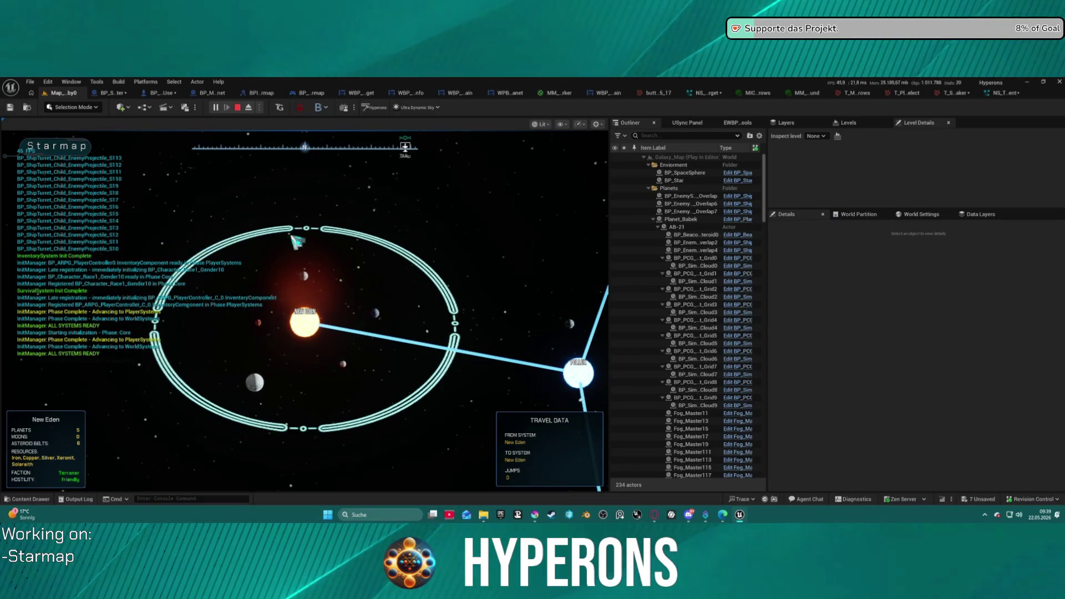
pyautogui.scroll(-3, 332, 270)
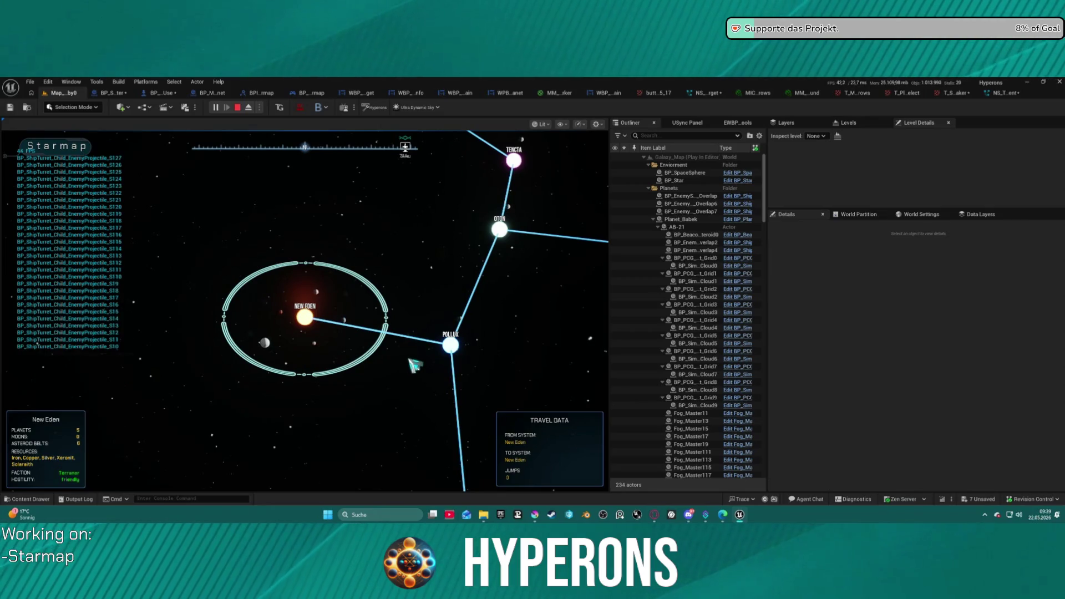
pyautogui.click(455, 343)
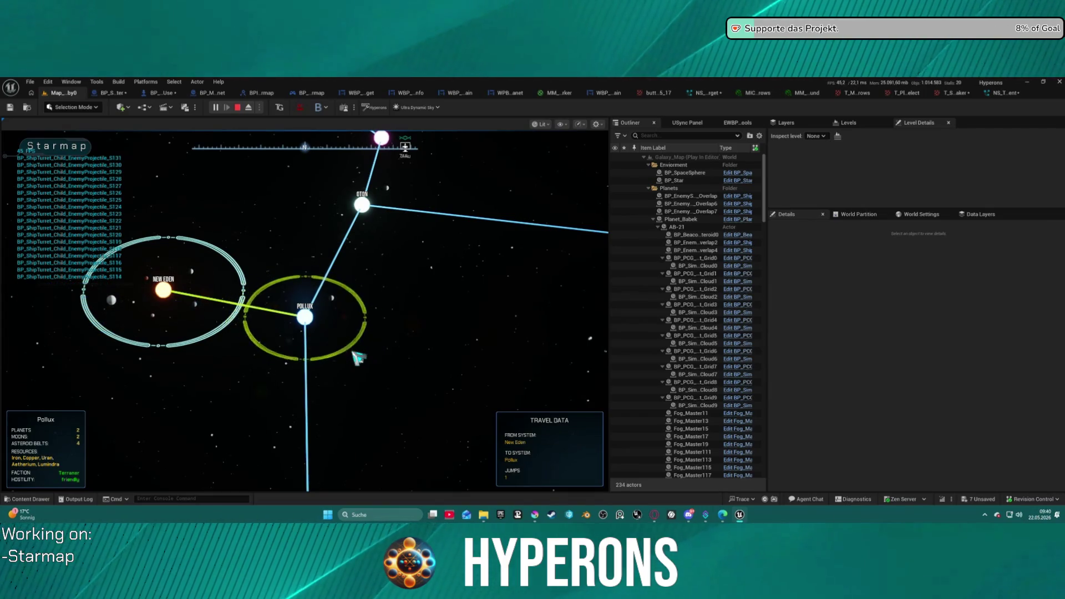
pyautogui.press('Escape')
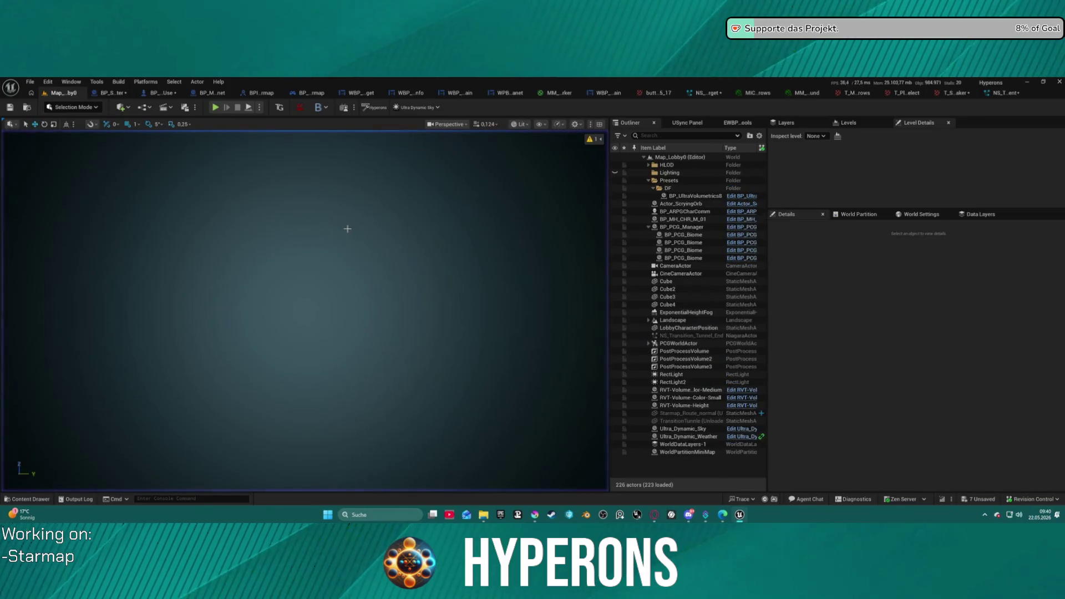
# Scale the ring marker image in Krita to 1024×1024 px.
pyautogui.click(534, 515)
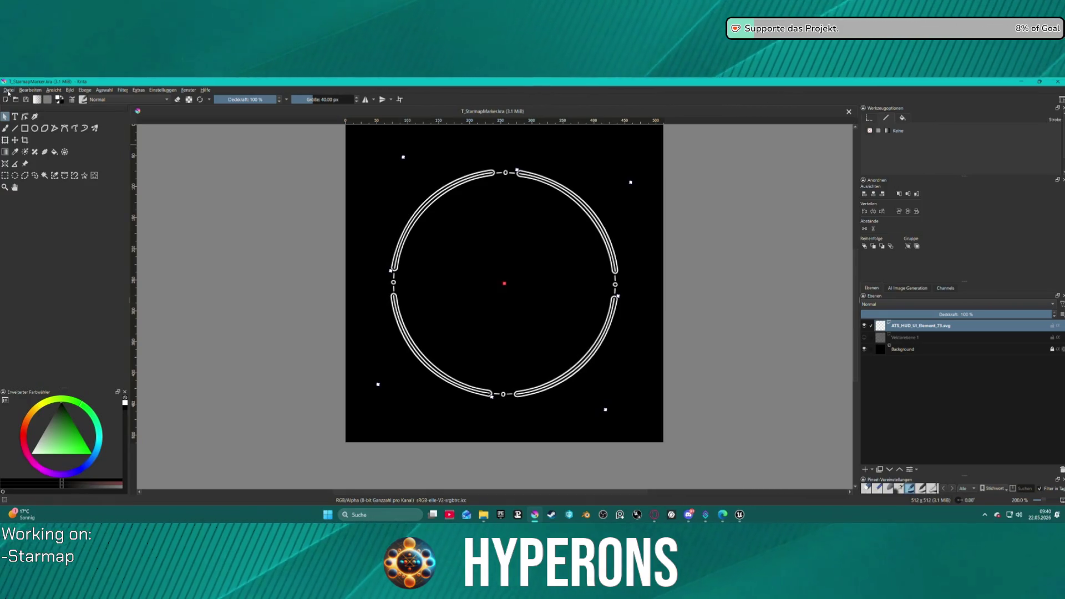
pyautogui.click(70, 90)
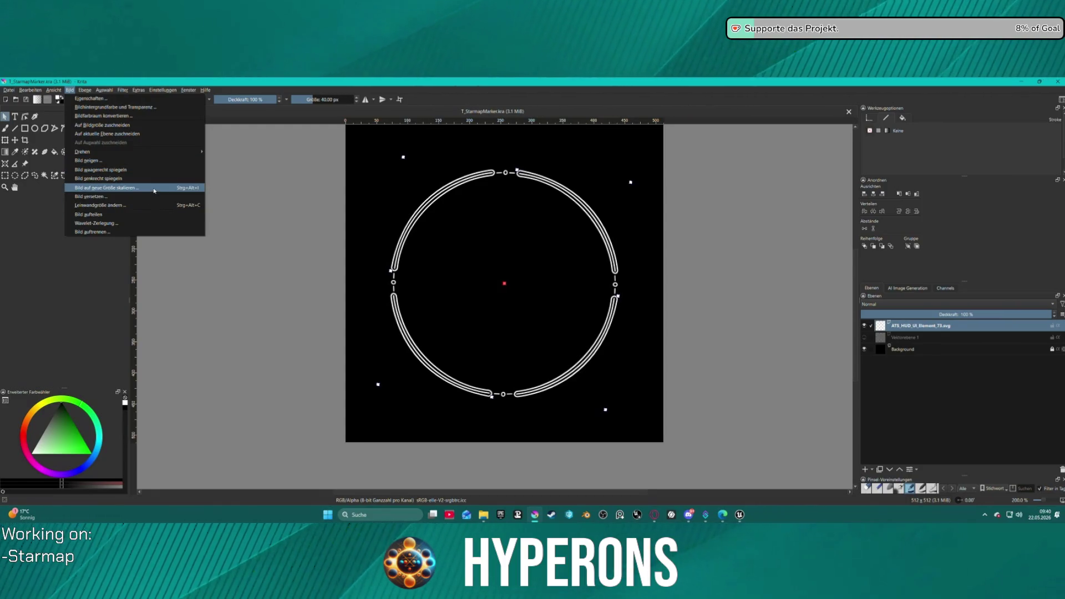
pyautogui.click(154, 191)
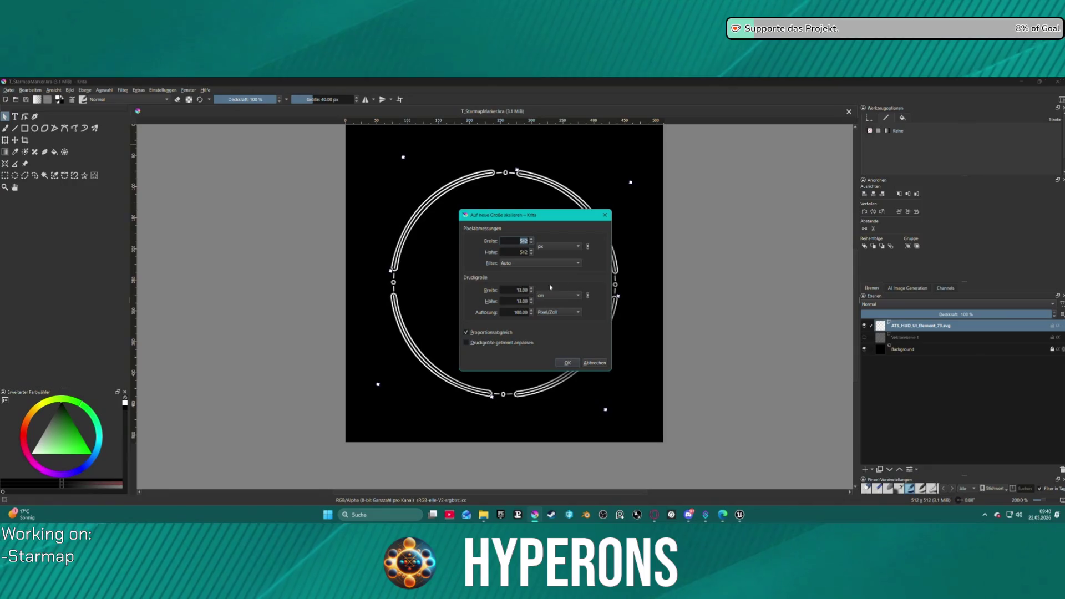
pyautogui.write('1024')
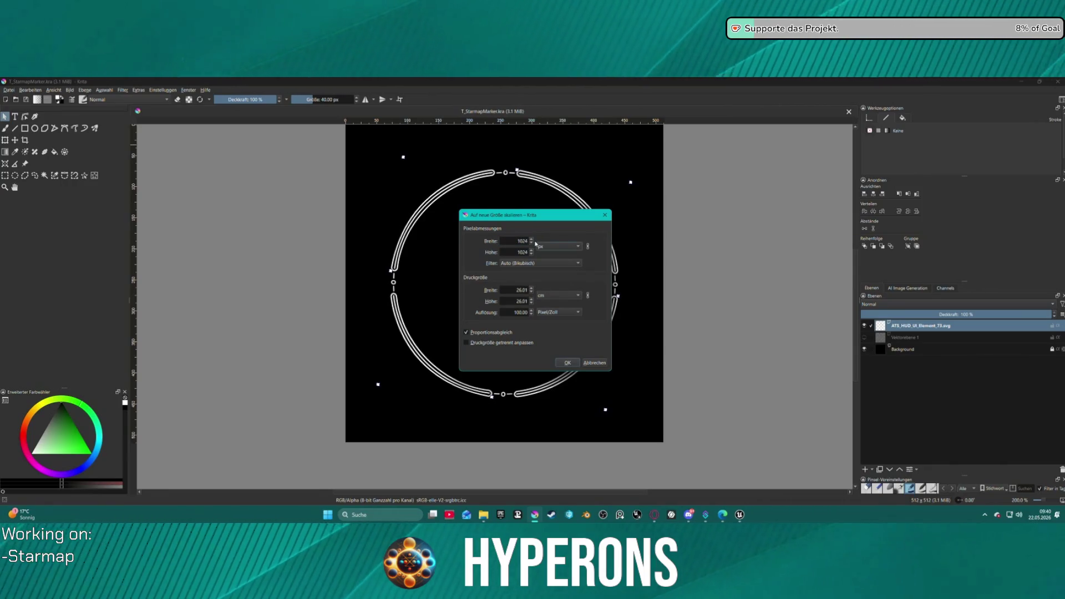
pyautogui.click(571, 363)
pyautogui.scroll(6, 570, 344)
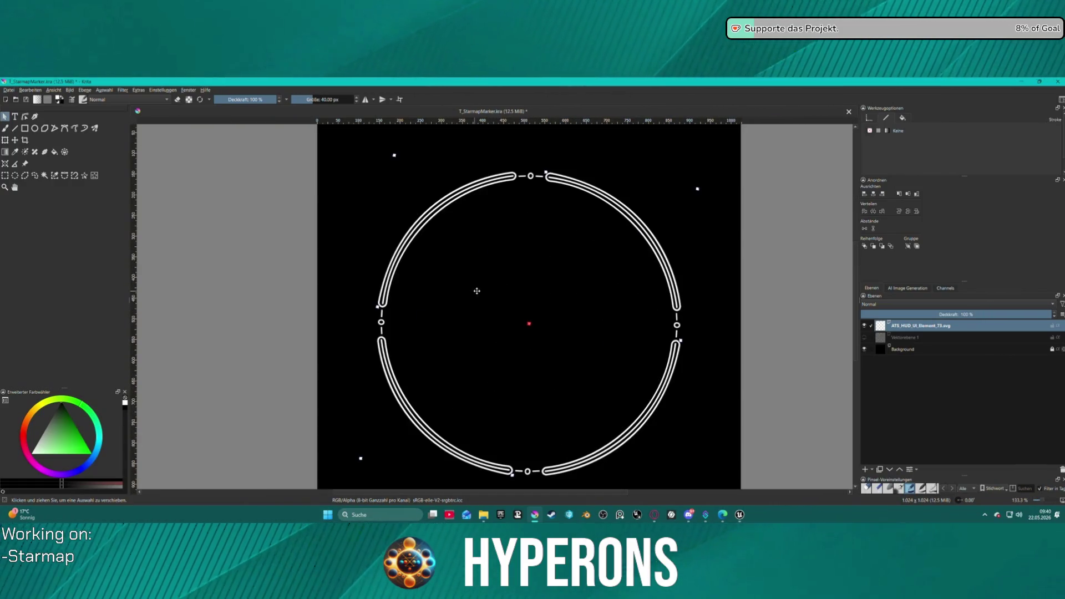
# Export the image over Halterung.png, accepting overwrite and PNG options, then return to Unreal.
pyautogui.click(16, 93)
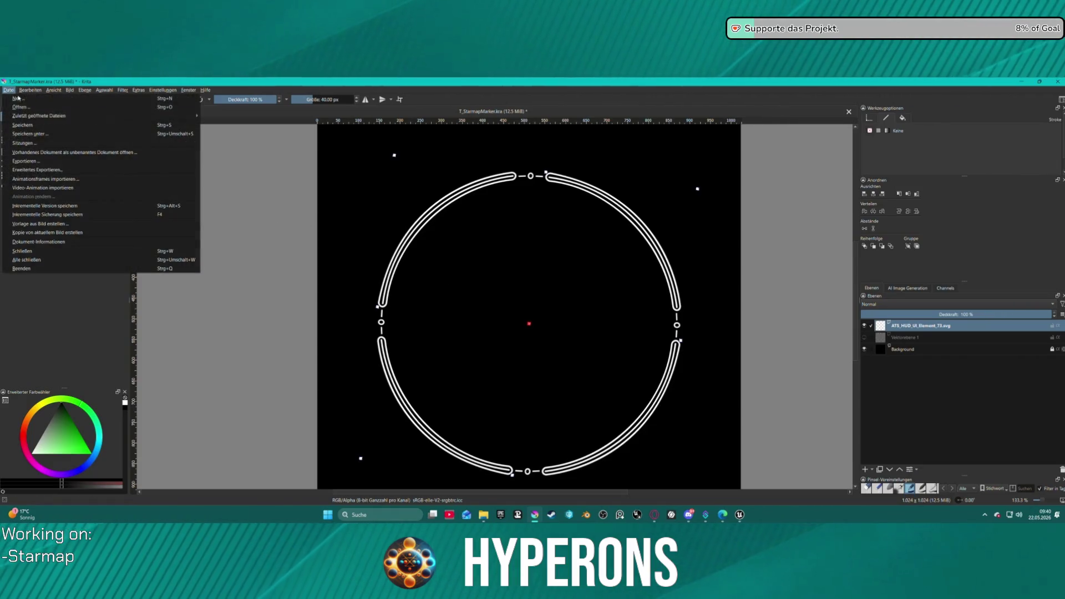
pyautogui.press('Escape')
pyautogui.hotkey('ctrl', 'shift', 'e')
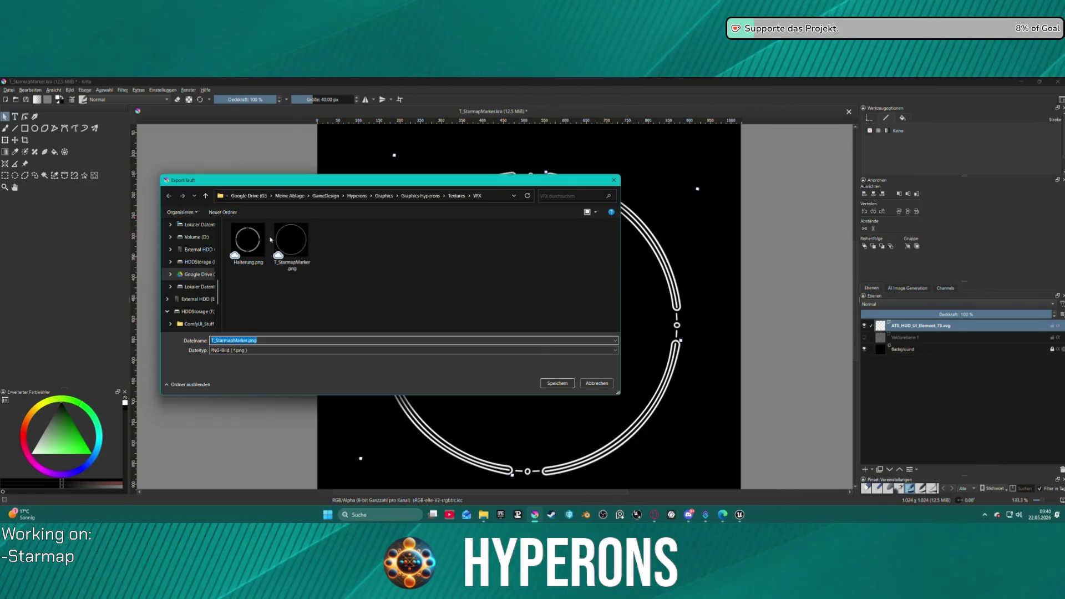
pyautogui.click(247, 239)
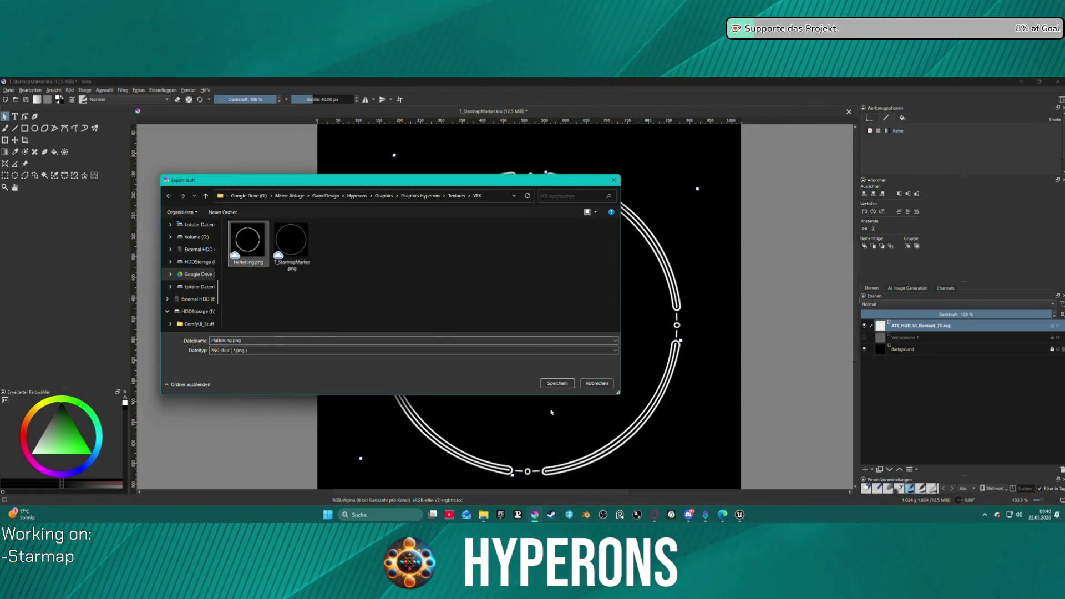
pyautogui.click(567, 383)
pyautogui.click(553, 296)
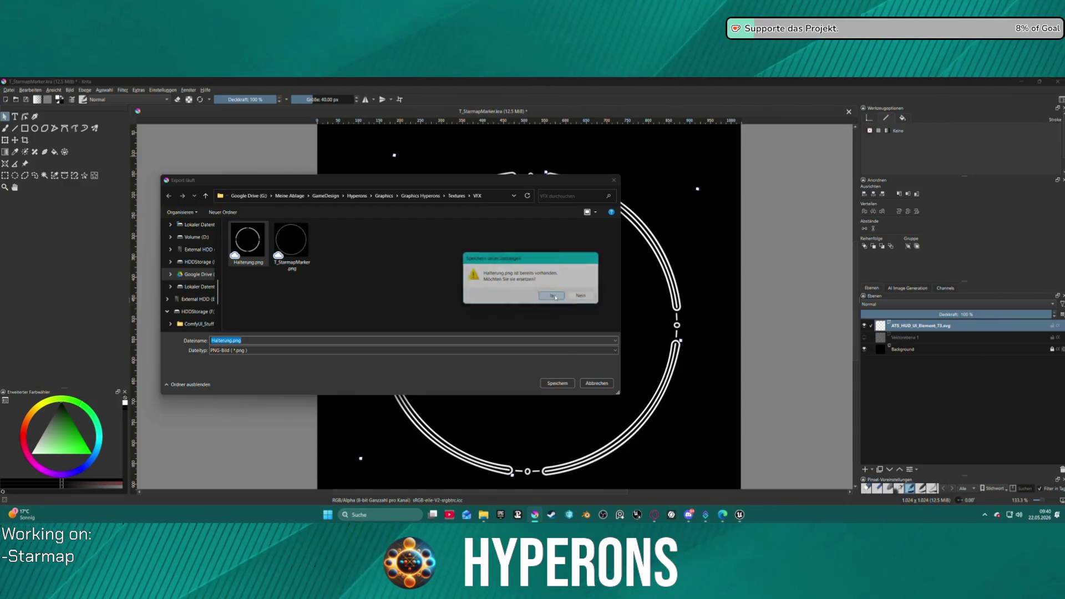
pyautogui.click(599, 386)
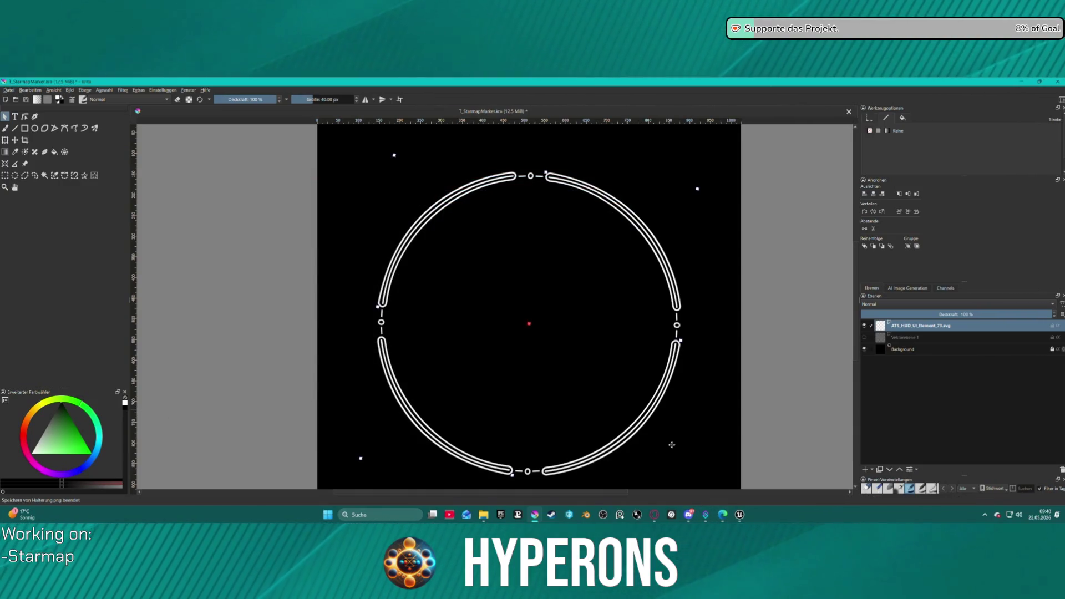
pyautogui.click(745, 516)
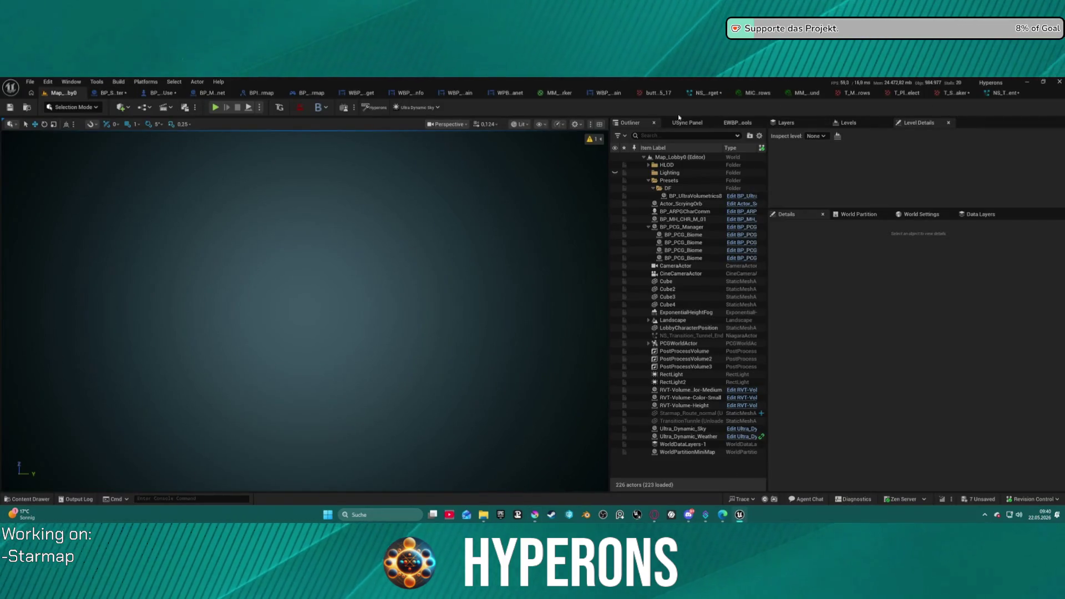
# Check the T_StarmapMarker texture asset, then go back to the Map_Lobby0 level editor.
pyautogui.click(952, 93)
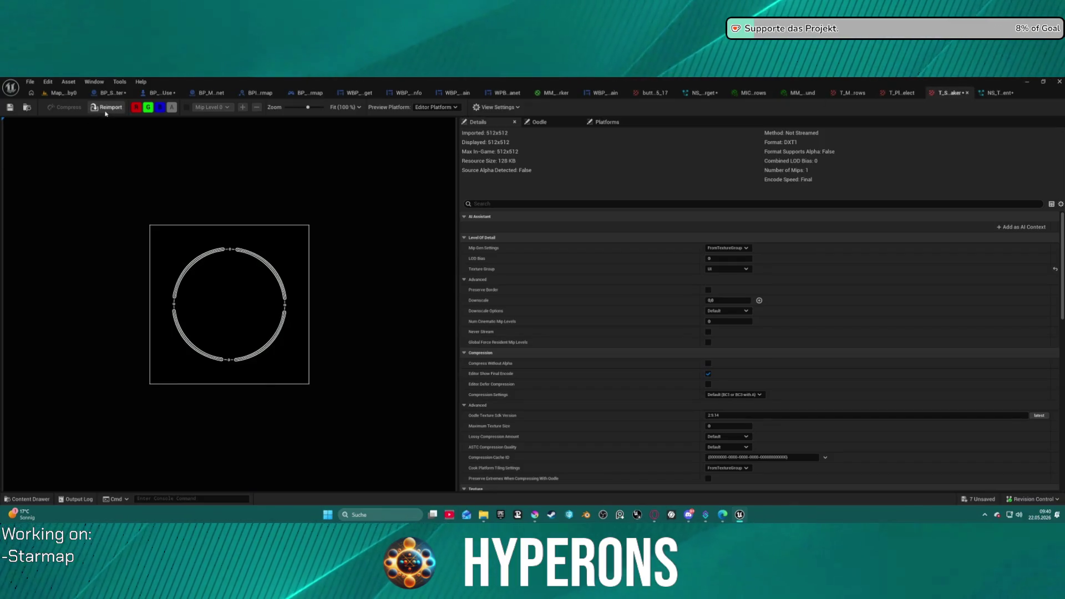
pyautogui.click(65, 92)
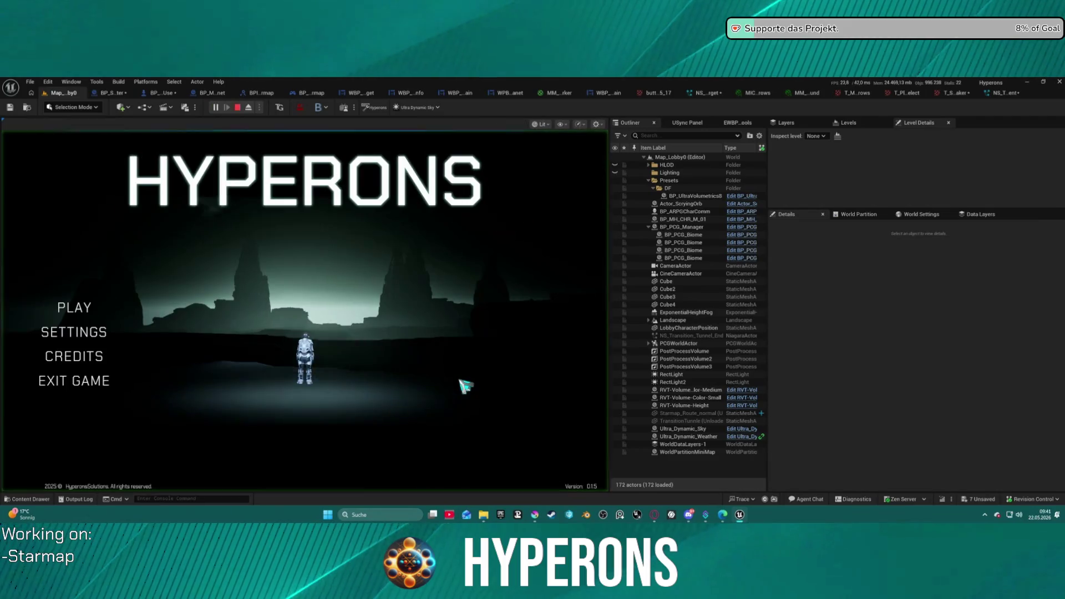
# Choose and confirm the Mining character, then start the game.
pyautogui.click(84, 312)
pyautogui.click(242, 317)
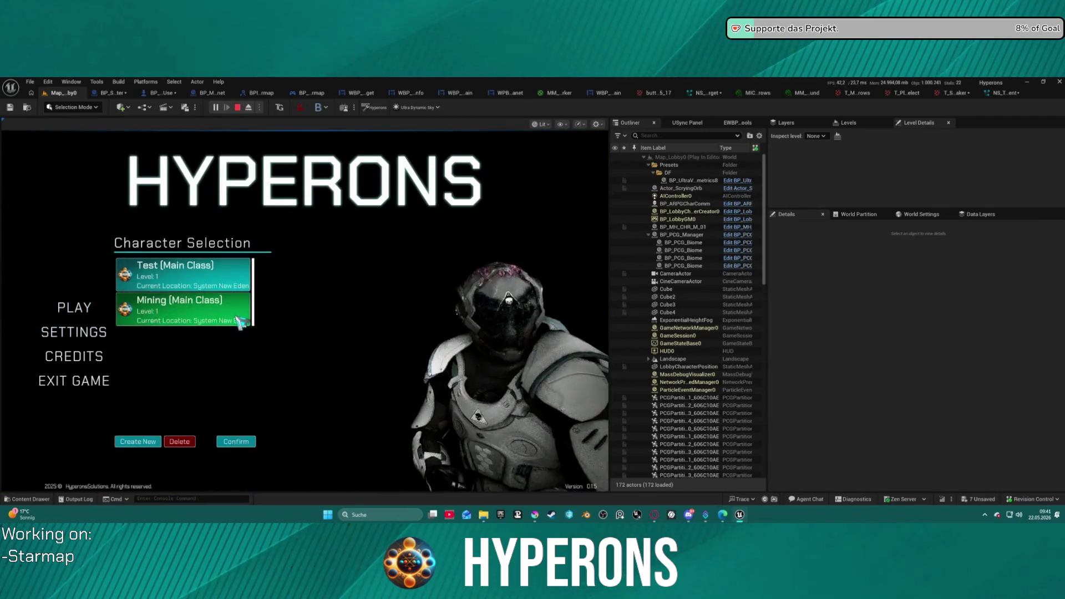
pyautogui.click(236, 441)
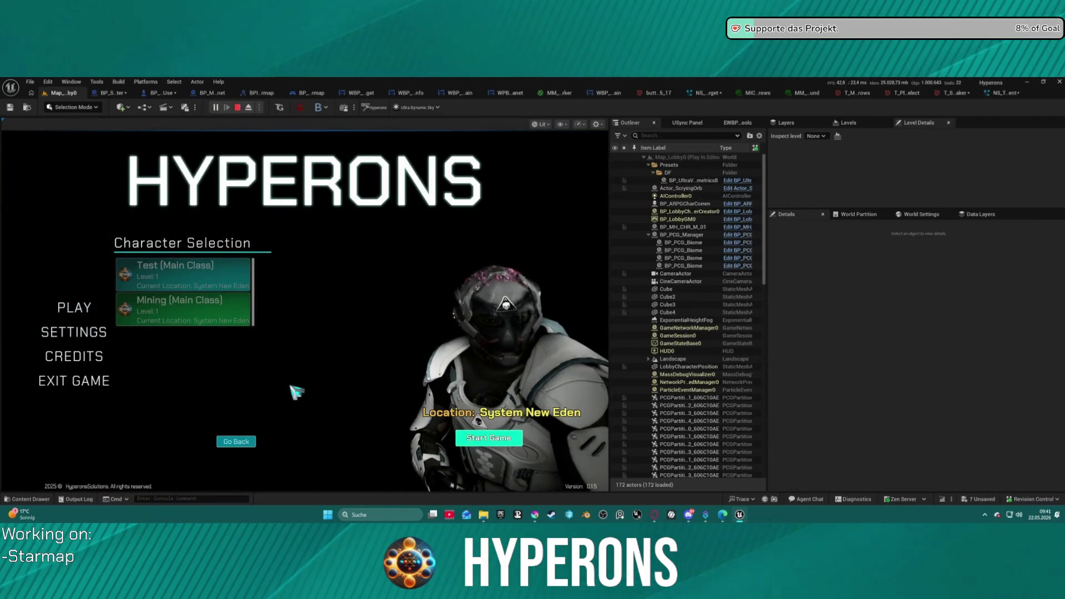
pyautogui.click(489, 438)
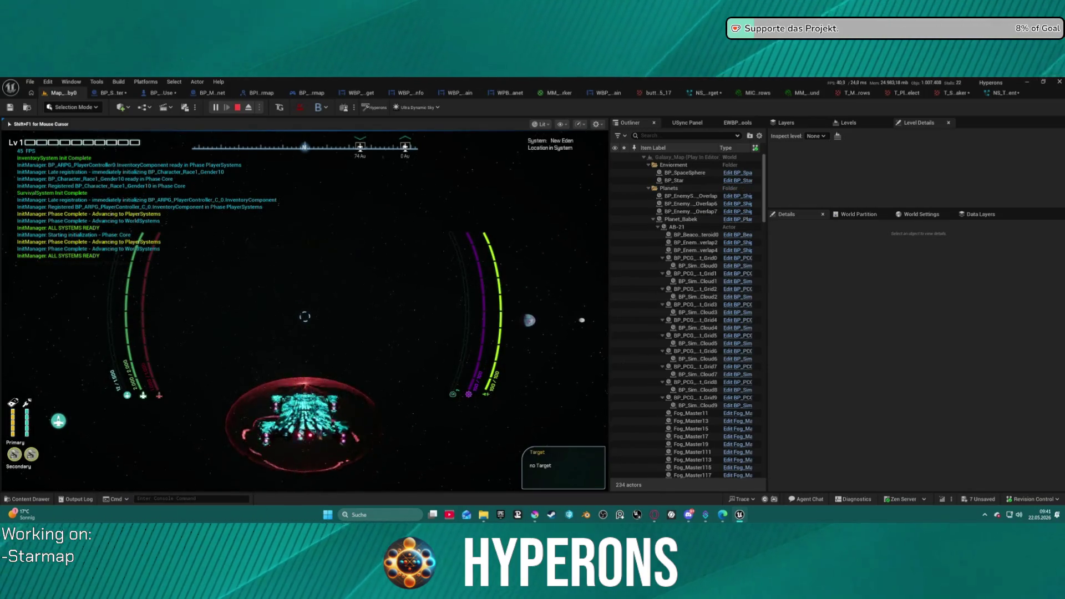
# On the starmap, select Pollux, then target Nahar as destination, and stop the play session.
pyautogui.press('m')
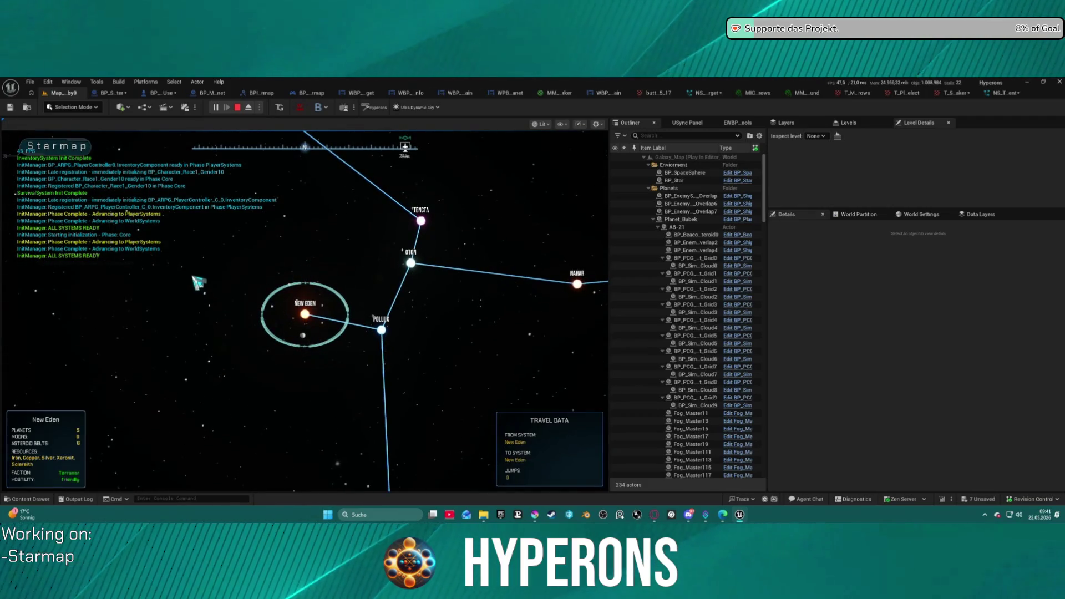
pyautogui.scroll(3, 305, 315)
pyautogui.scroll(2, 304, 319)
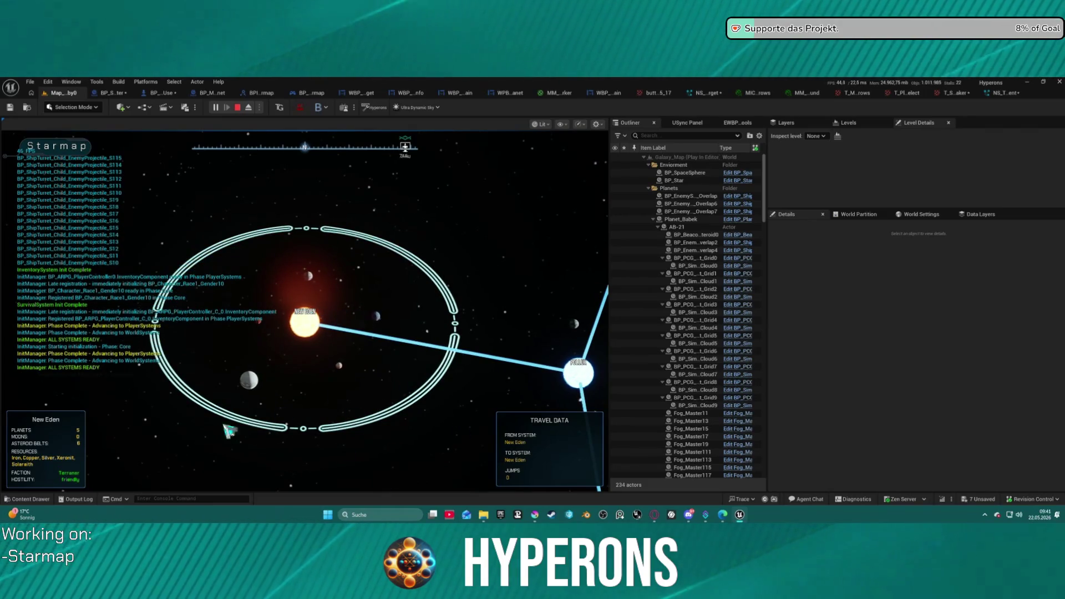
pyautogui.click(572, 376)
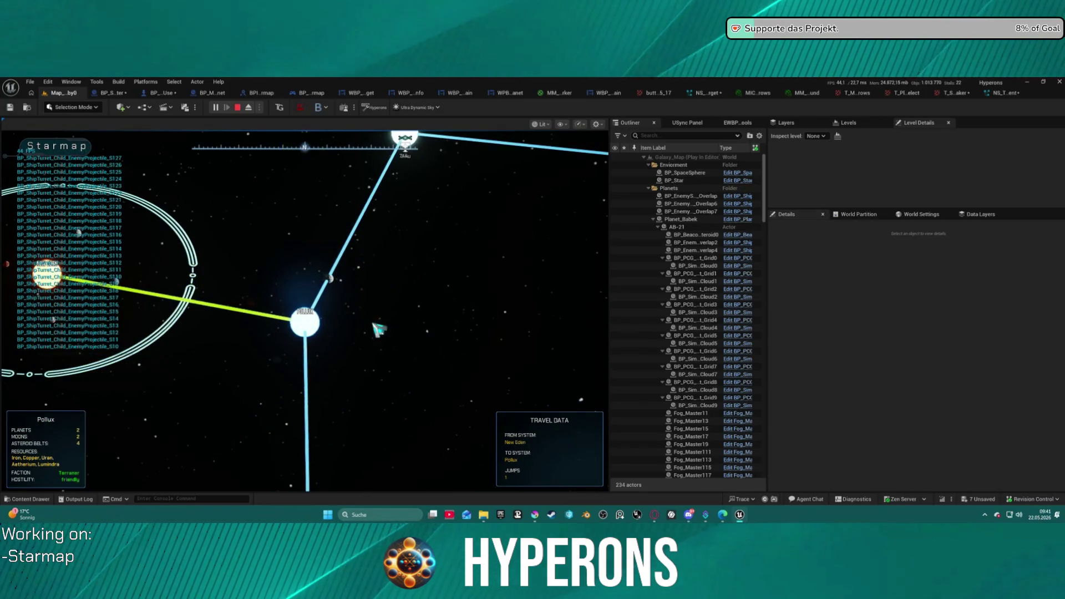
pyautogui.scroll(-5, 333, 312)
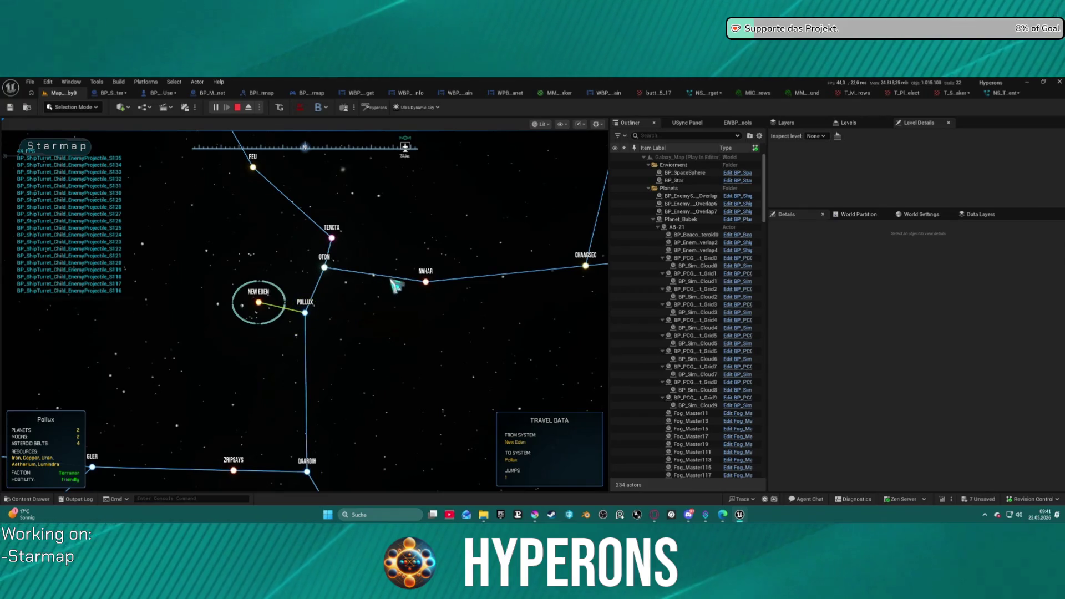
pyautogui.click(427, 282)
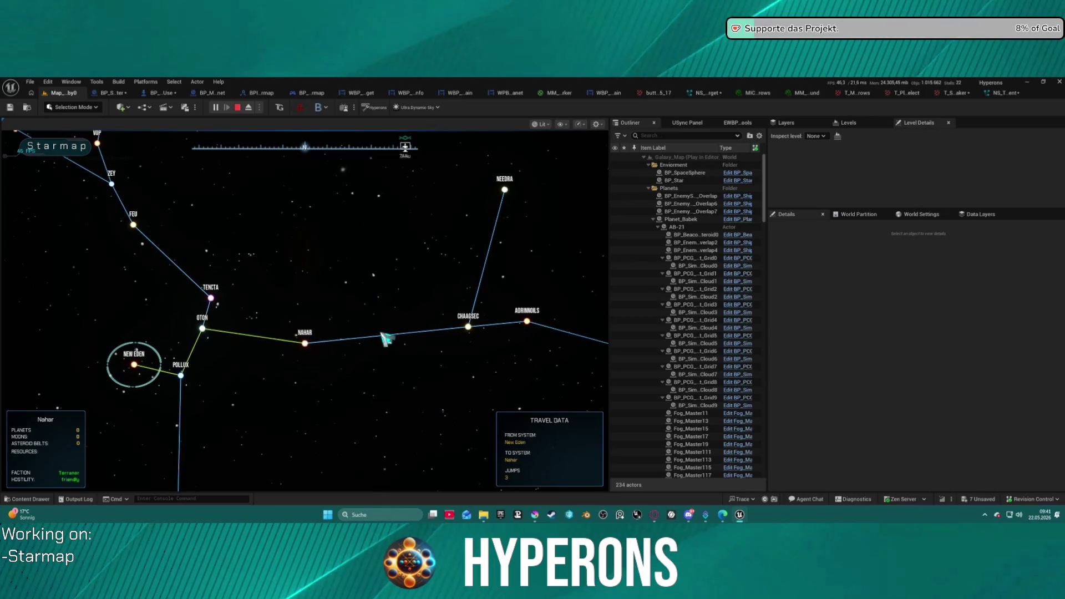
pyautogui.press('Escape')
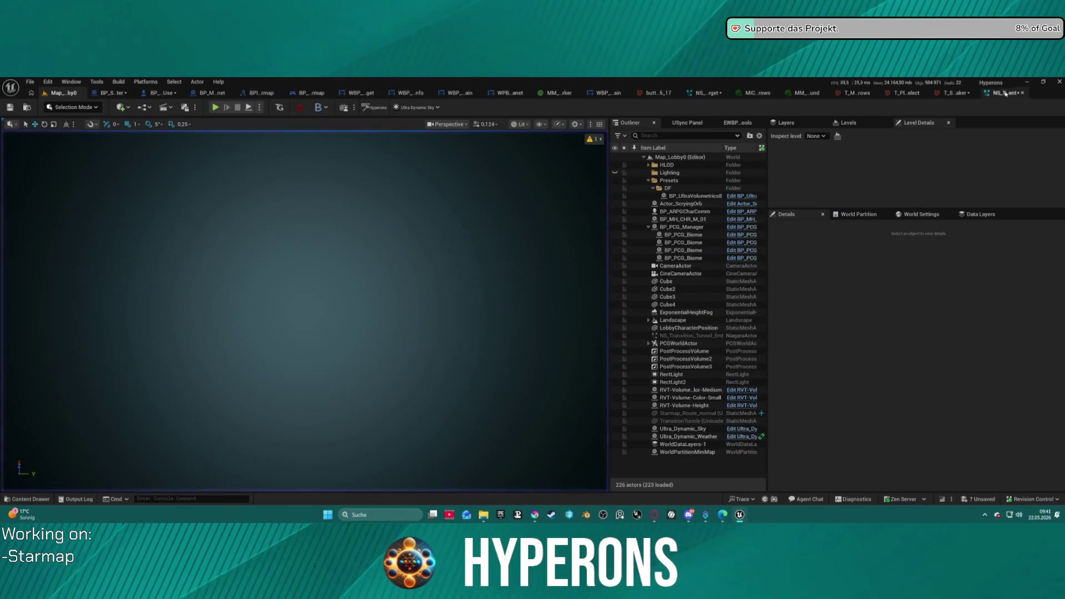
# Shorten the NS_Targeting_SystemMap_Target preview loop to about 1 s, check out and save it.
pyautogui.click(703, 95)
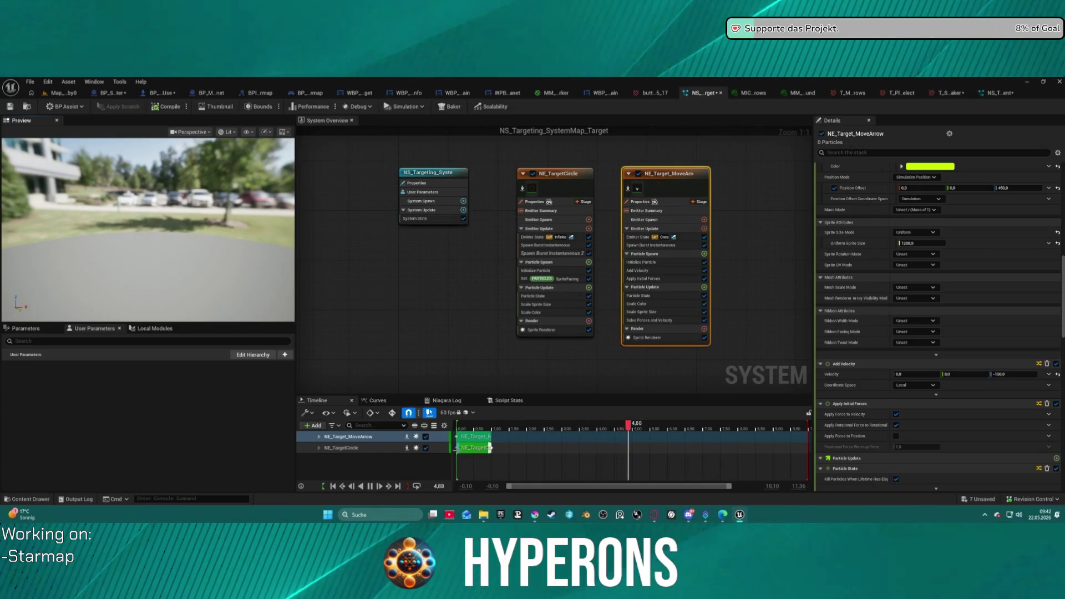
pyautogui.moveTo(808, 429)
pyautogui.mouseDown()
pyautogui.moveTo(498, 425)
pyautogui.moveTo(526, 421)
pyautogui.mouseUp()
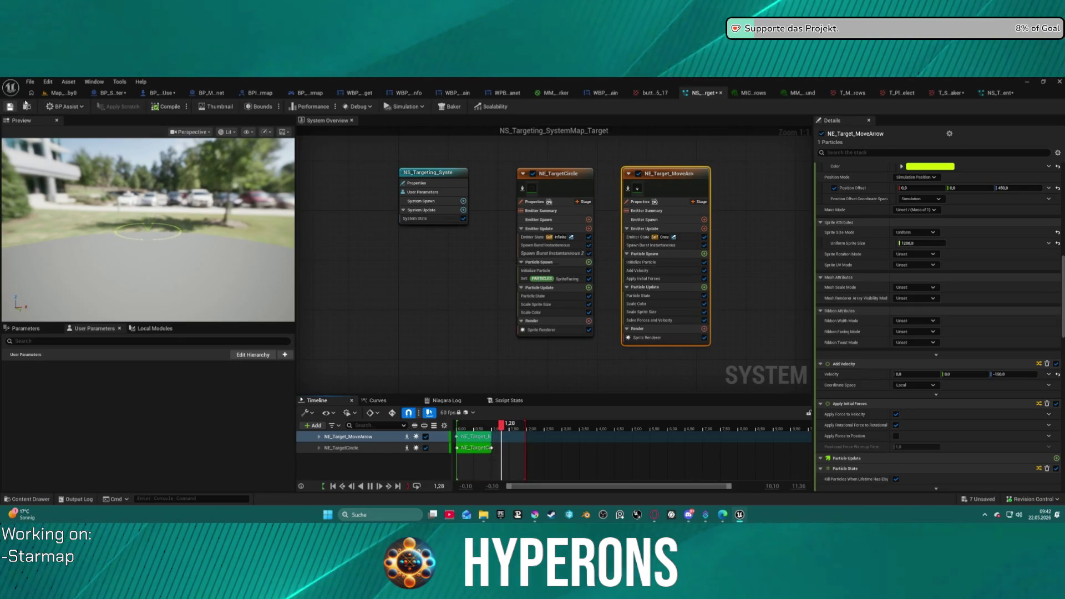
pyautogui.hotkey('ctrl', 's')
pyautogui.click(531, 384)
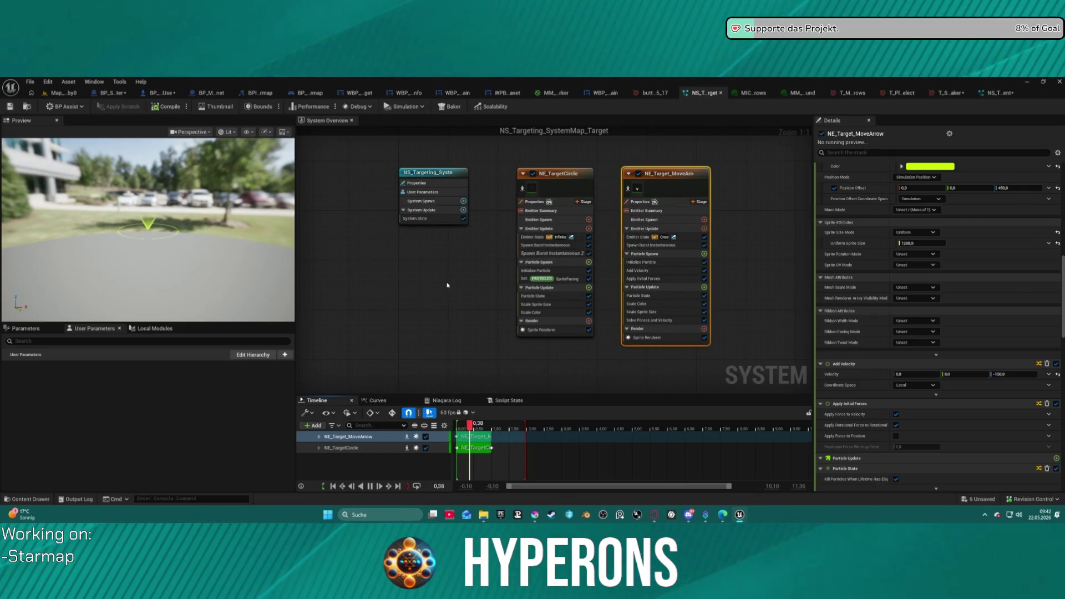
pyautogui.click(540, 384)
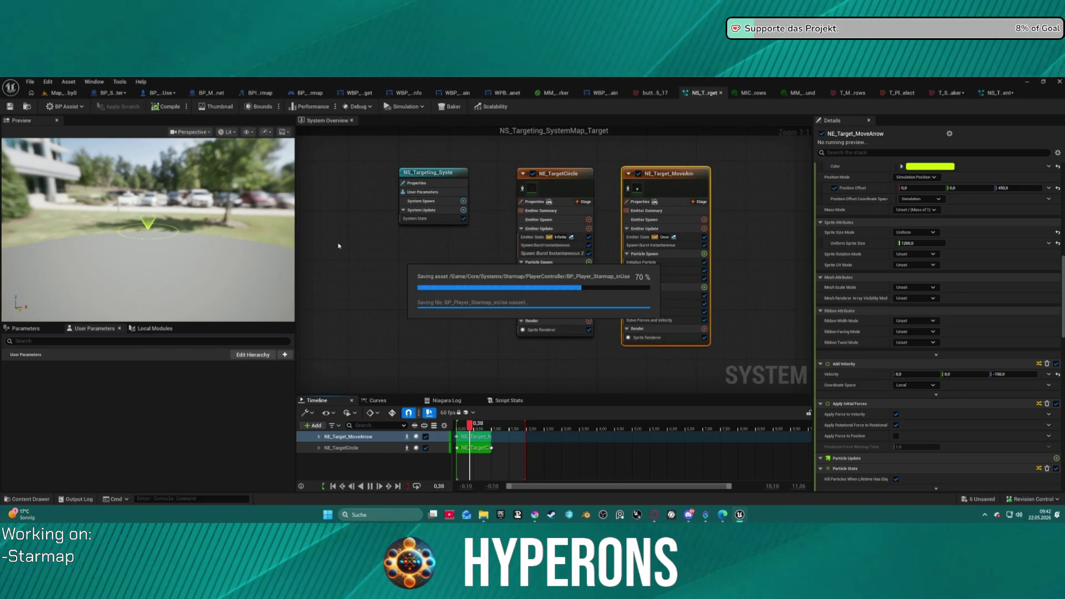
pyautogui.click(62, 92)
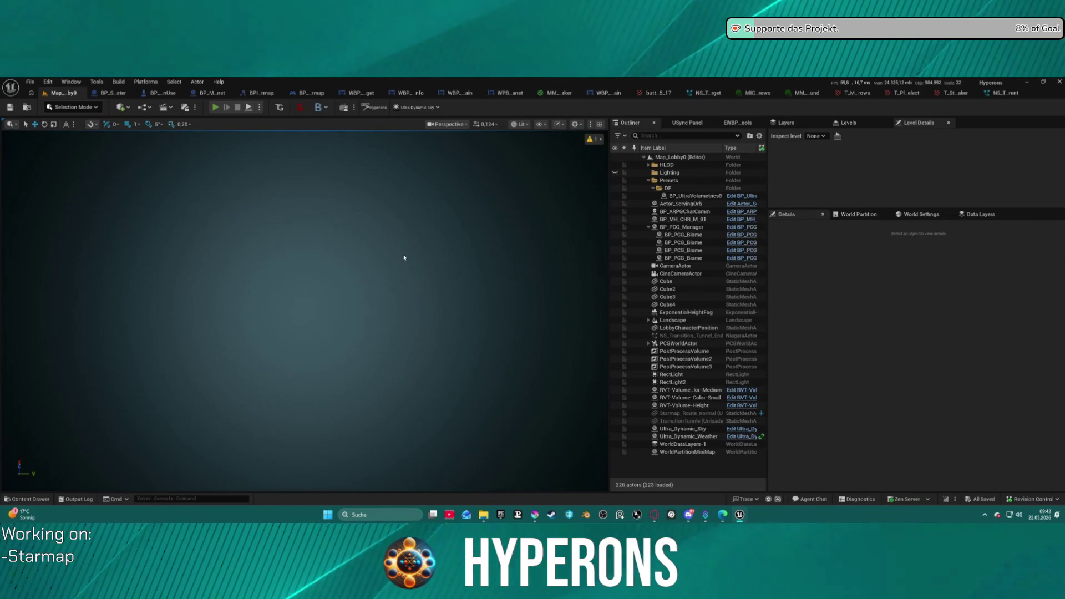
pyautogui.hotkey('alt', 'p')
pyautogui.click(225, 318)
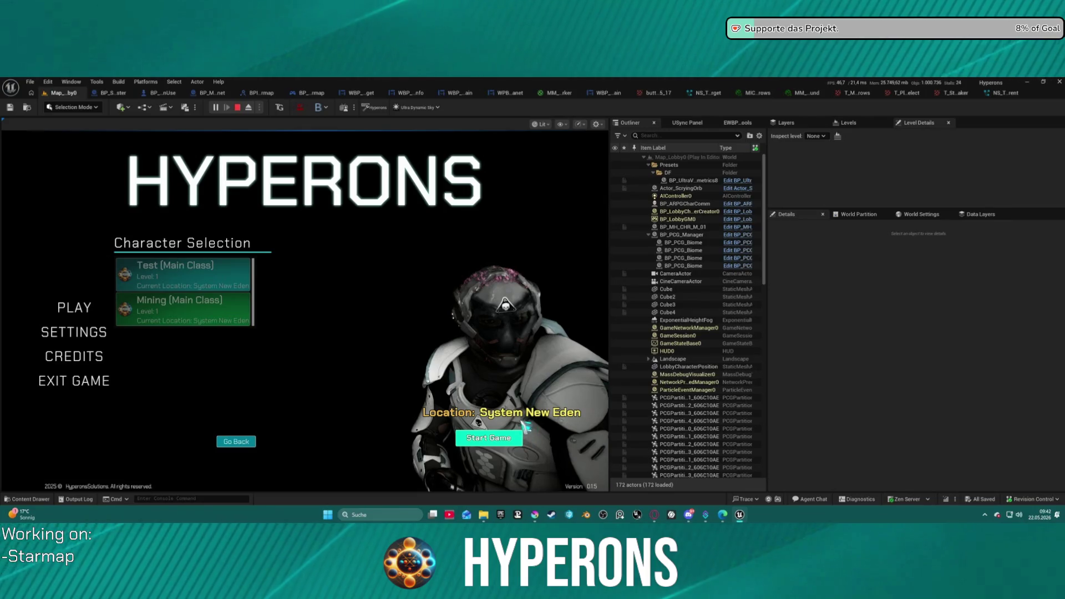
pyautogui.click(521, 435)
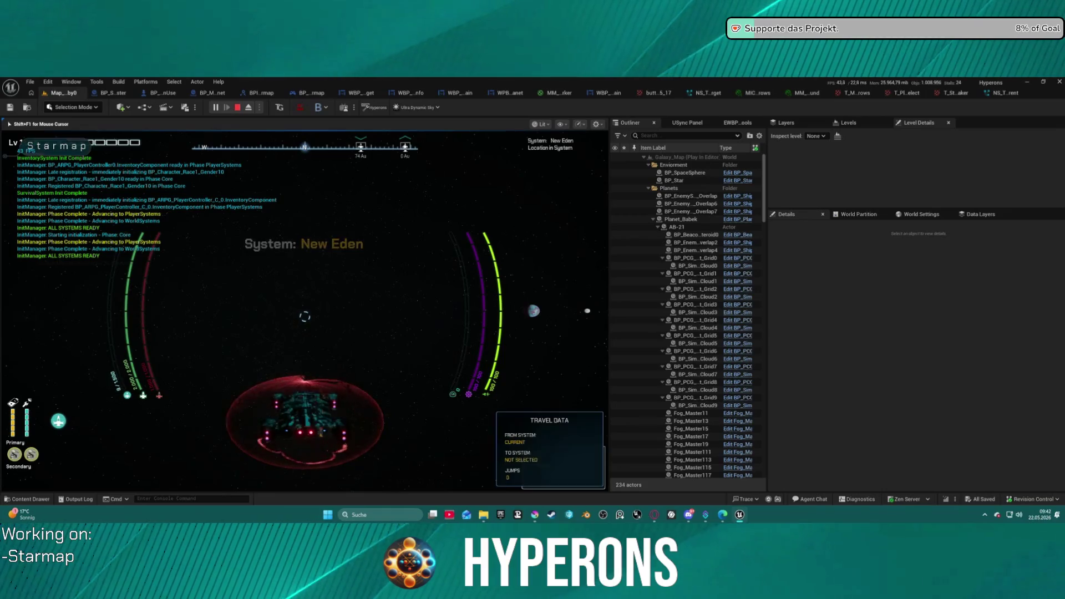
pyautogui.press('m')
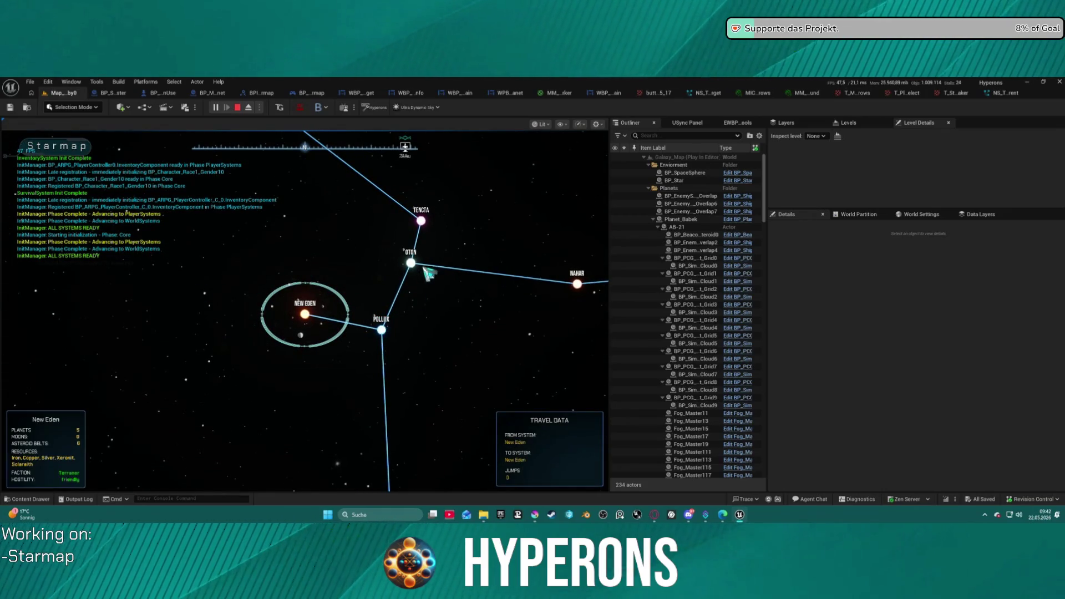
pyautogui.click(411, 264)
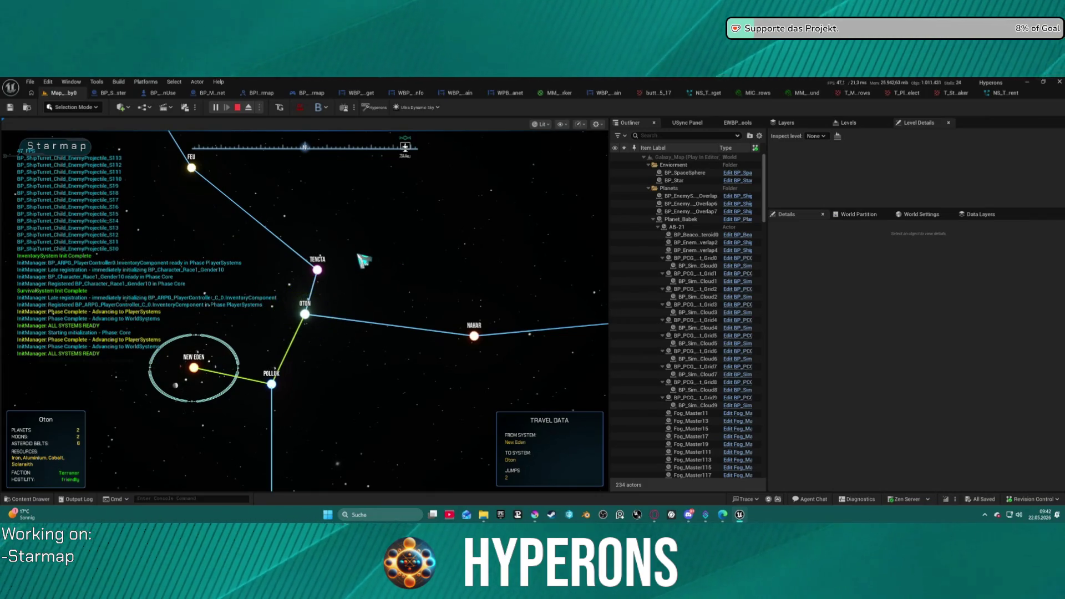
pyautogui.press('Escape')
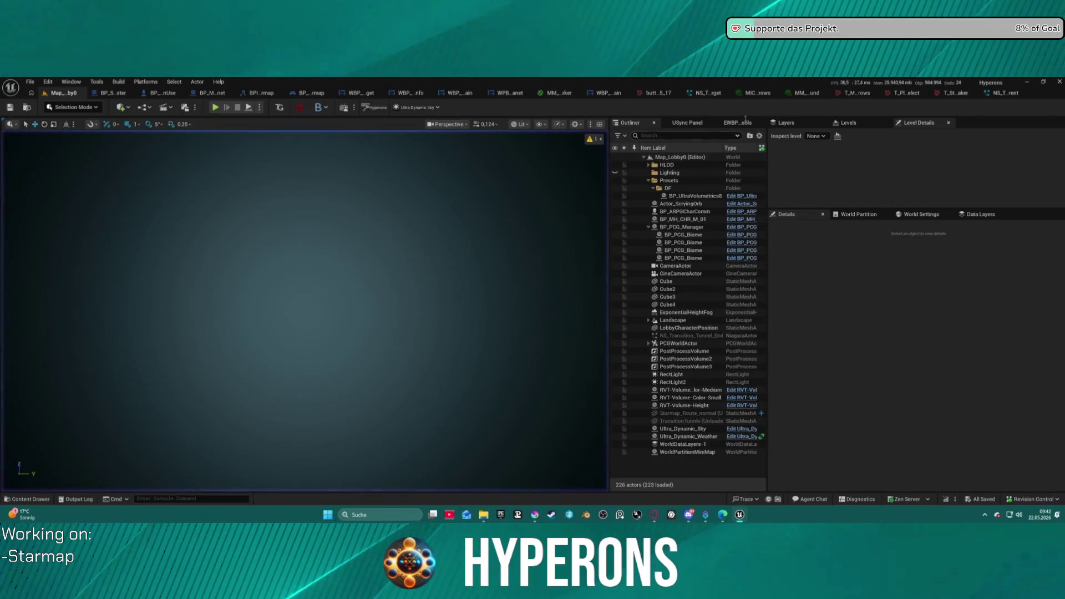
# Set NE_Target_MoveArrow's Loop Duration Mode to Infinite in NS_Targeting_SystemMap_Target, then return to Map_Lobby0.
pyautogui.click(1019, 92)
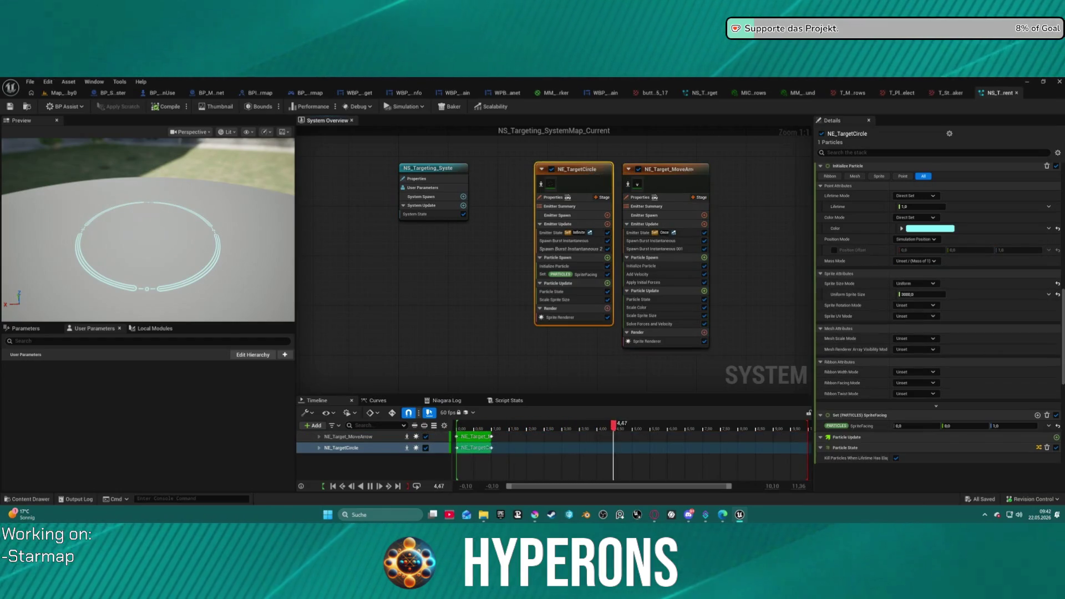
pyautogui.click(702, 93)
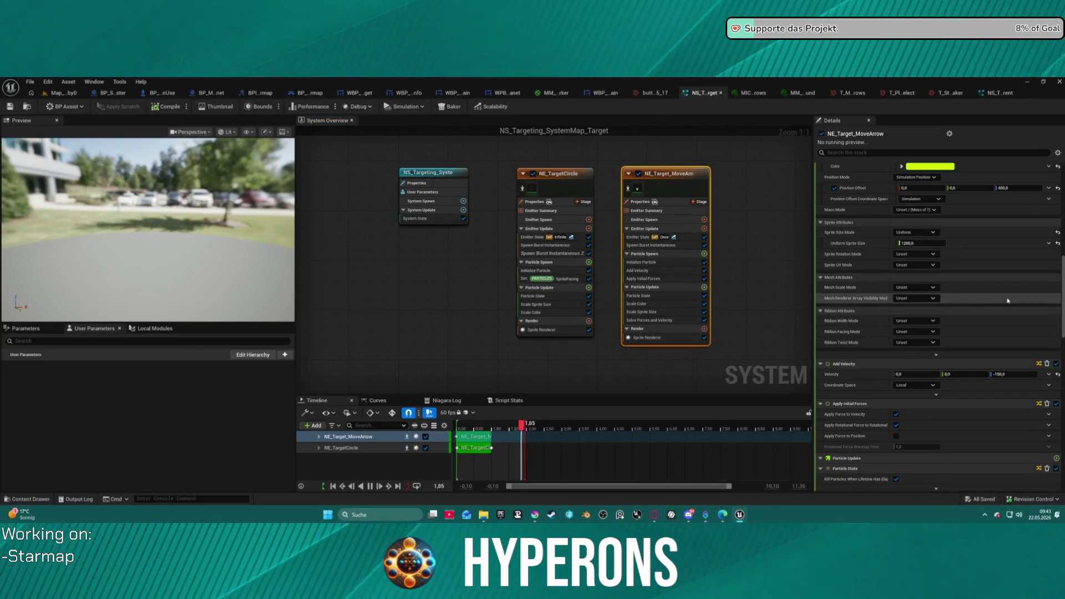
pyautogui.scroll(3, 983, 264)
pyautogui.scroll(9, 983, 264)
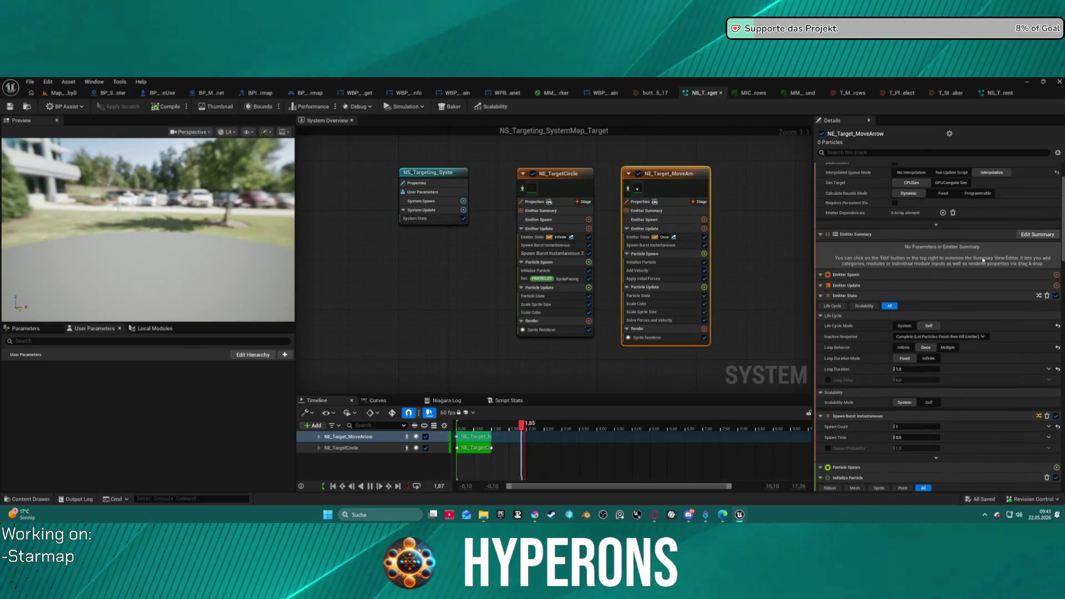
pyautogui.click(924, 360)
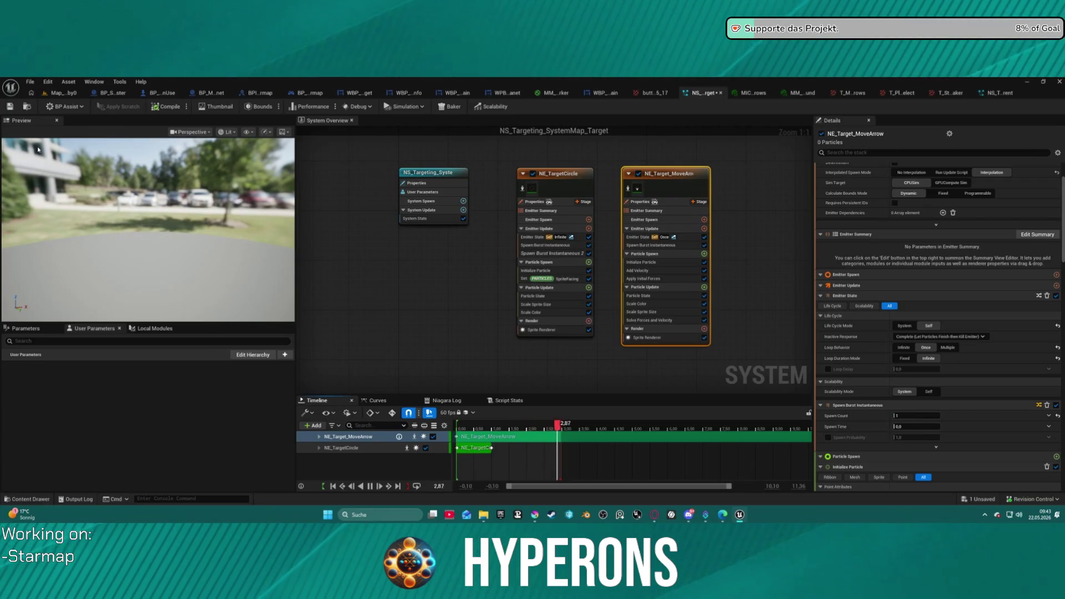
pyautogui.click(54, 93)
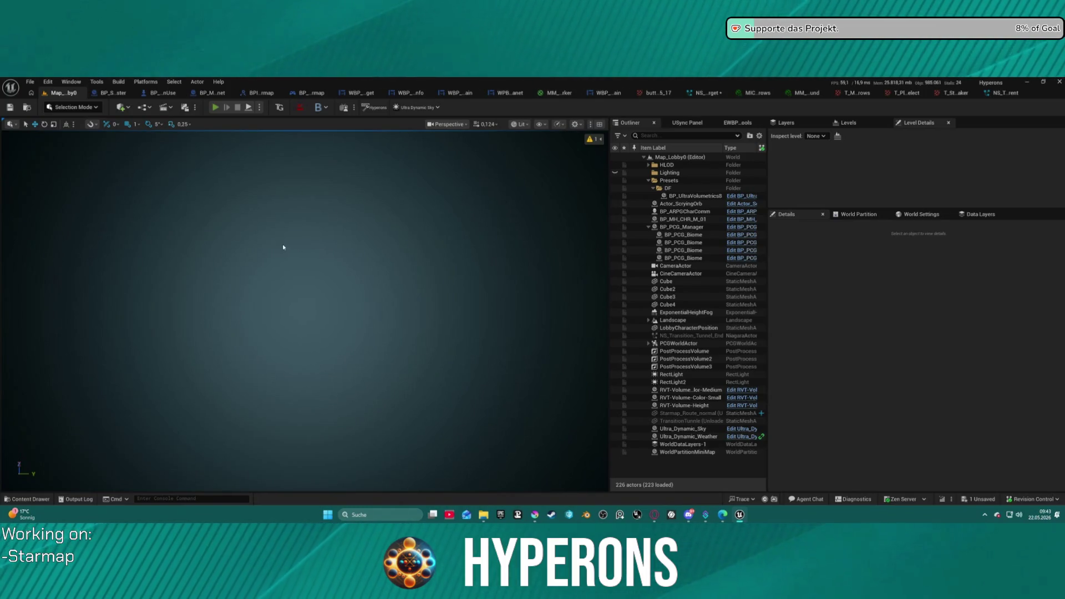
pyautogui.hotkey('alt', 'p')
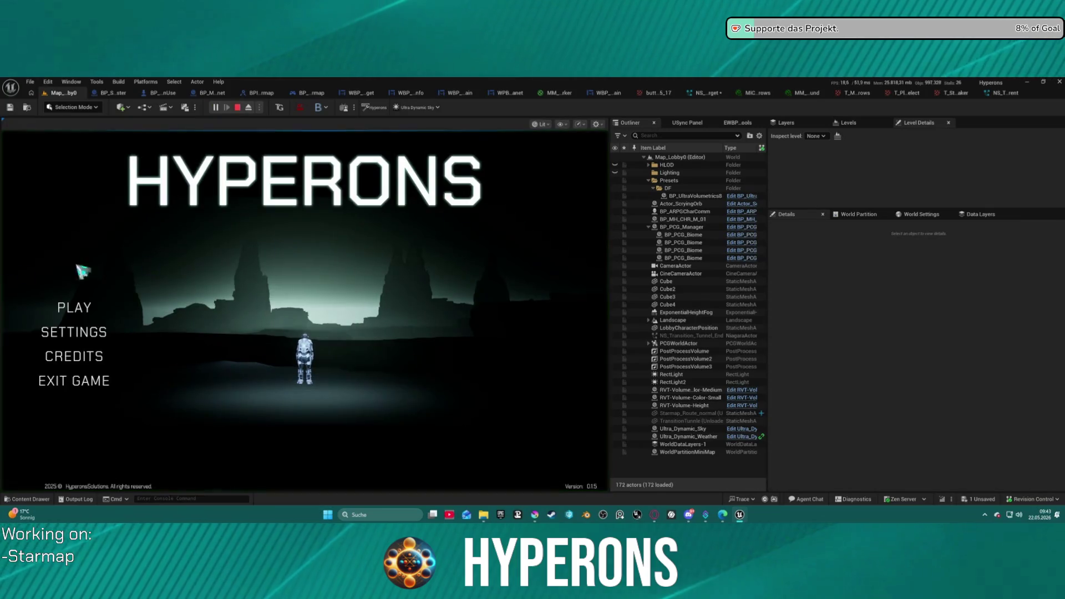
pyautogui.click(106, 309)
pyautogui.click(209, 318)
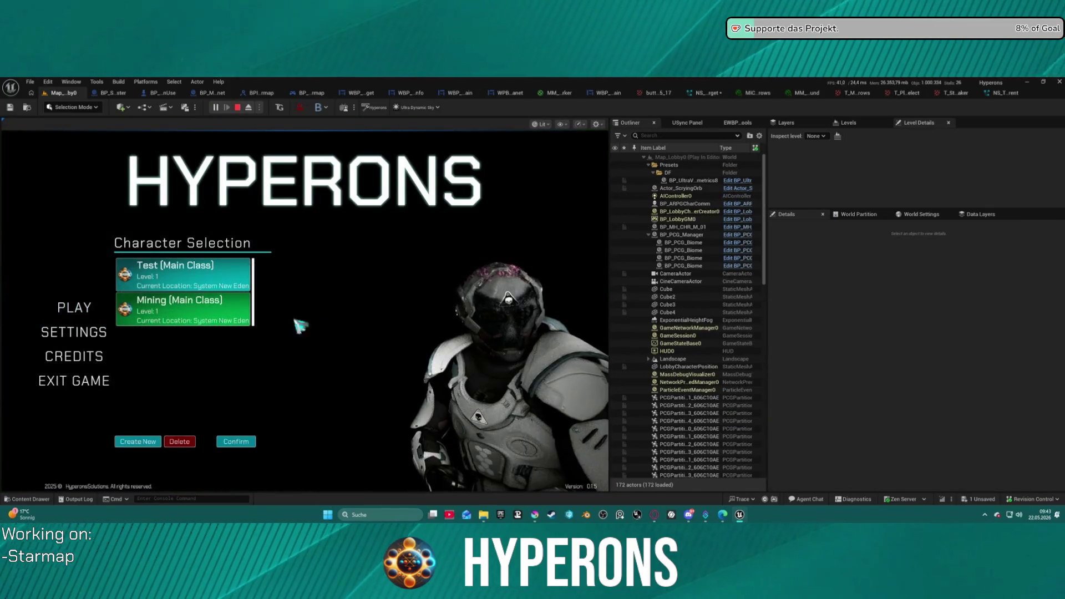
pyautogui.click(254, 443)
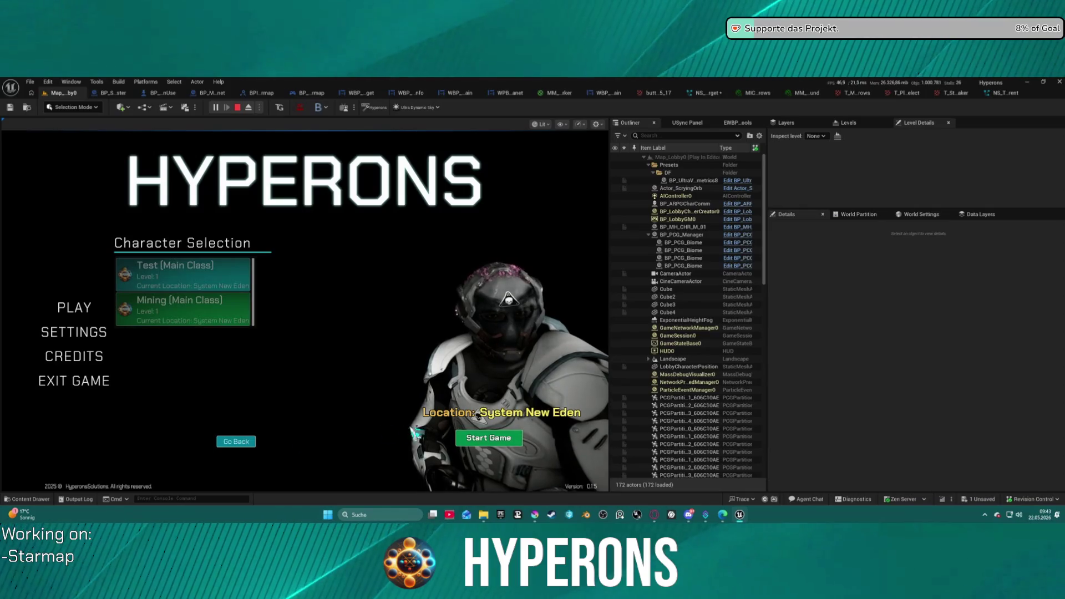
pyautogui.click(517, 443)
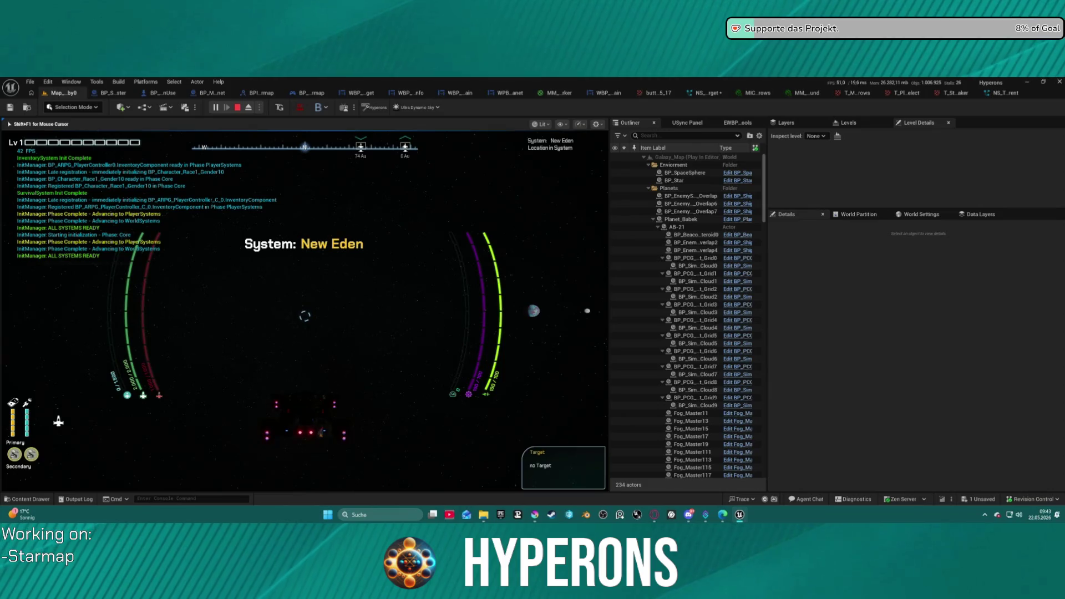
pyautogui.press('m')
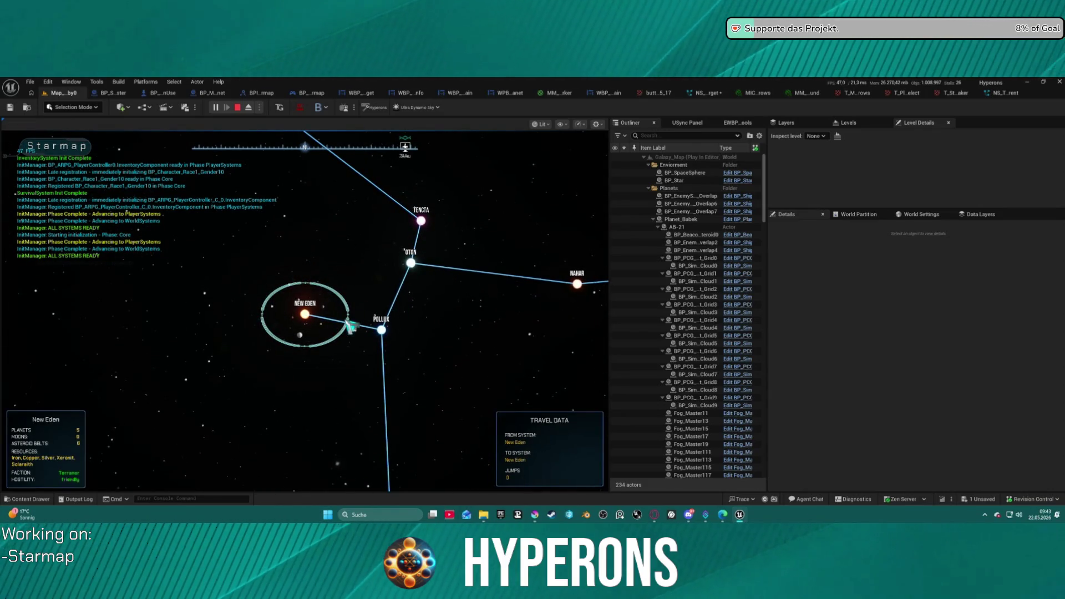
pyautogui.click(416, 264)
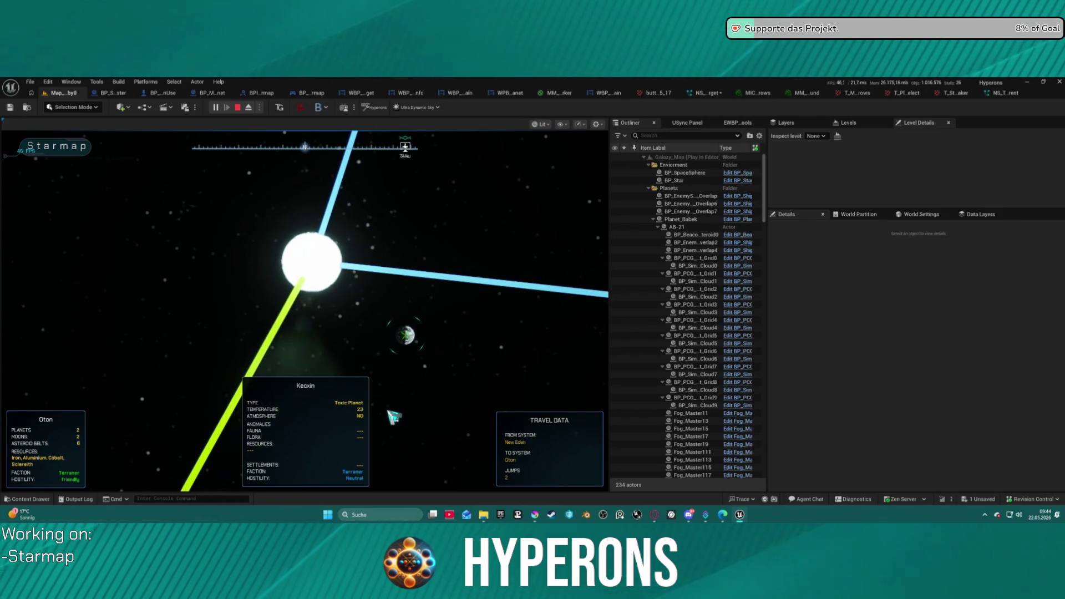
pyautogui.scroll(-3, 394, 401)
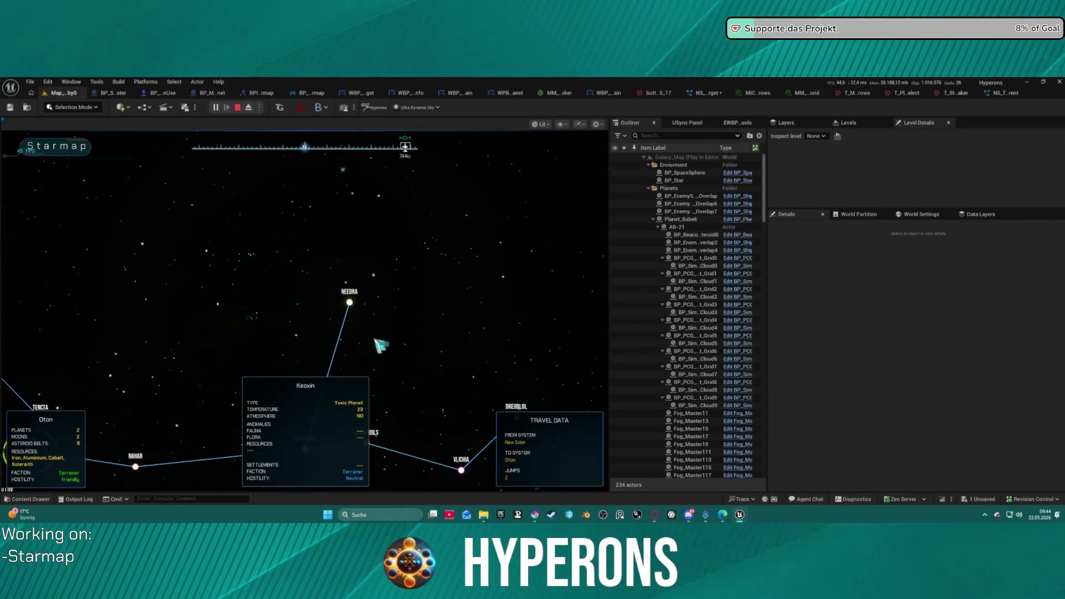
pyautogui.click(349, 307)
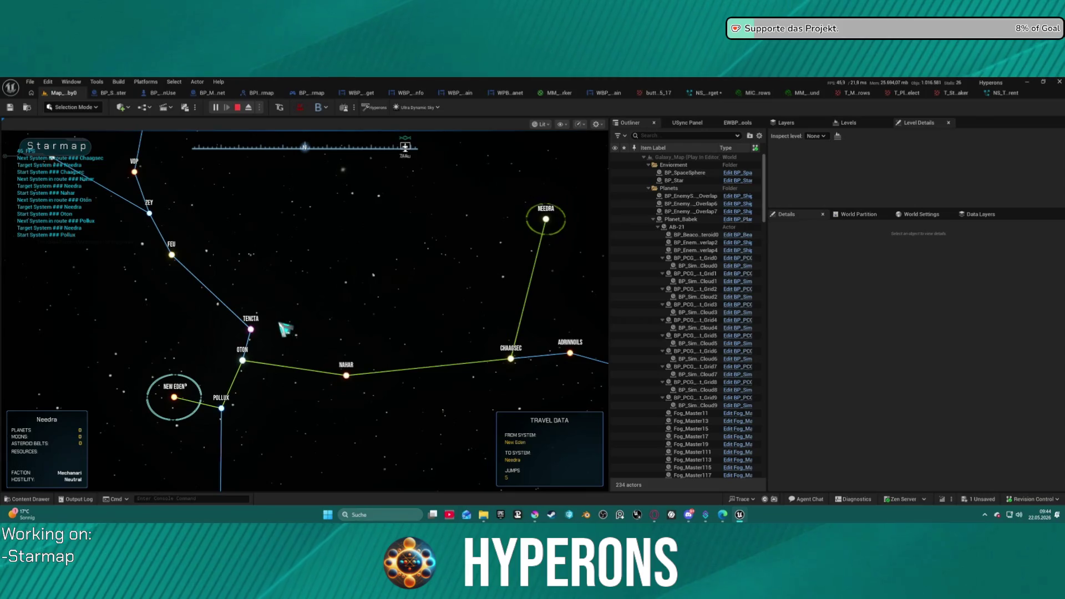
pyautogui.press('Escape')
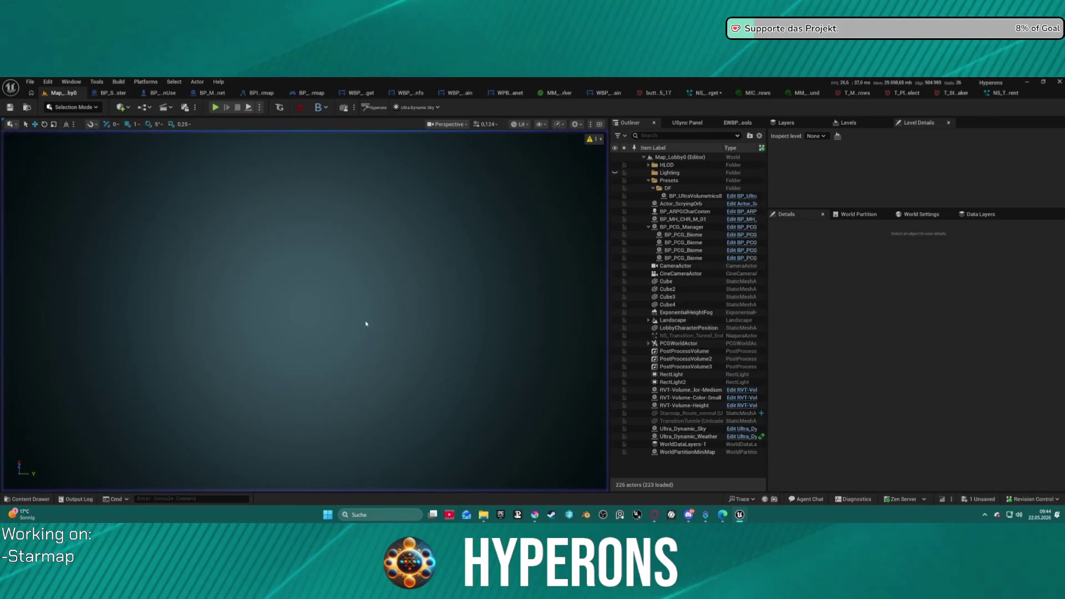
# Make the MoveArrow emitter loop infinitely and widen the preview timeline range.
pyautogui.click(702, 94)
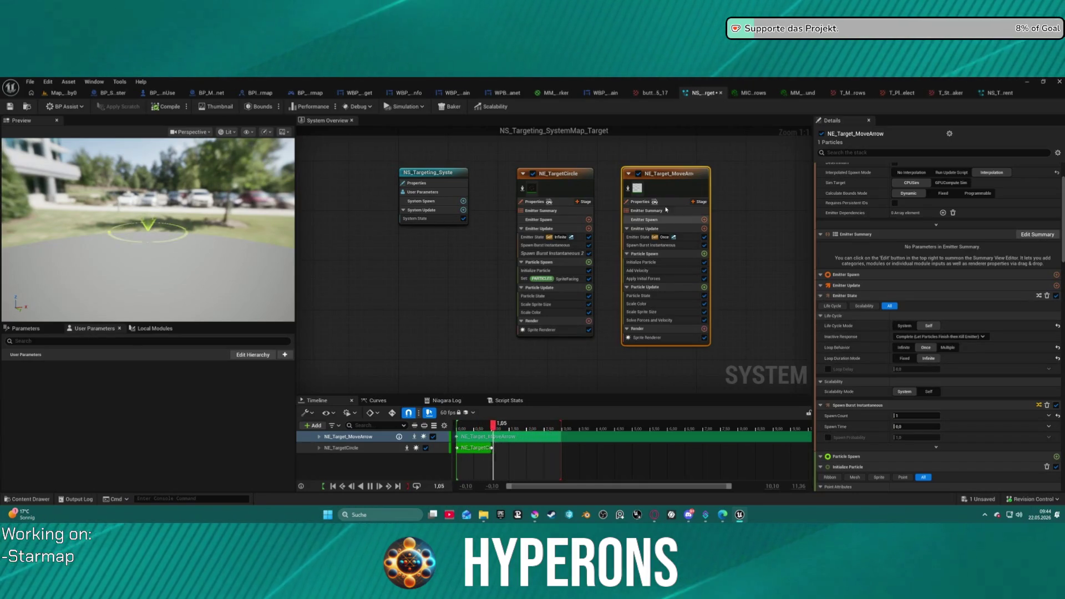
pyautogui.click(903, 347)
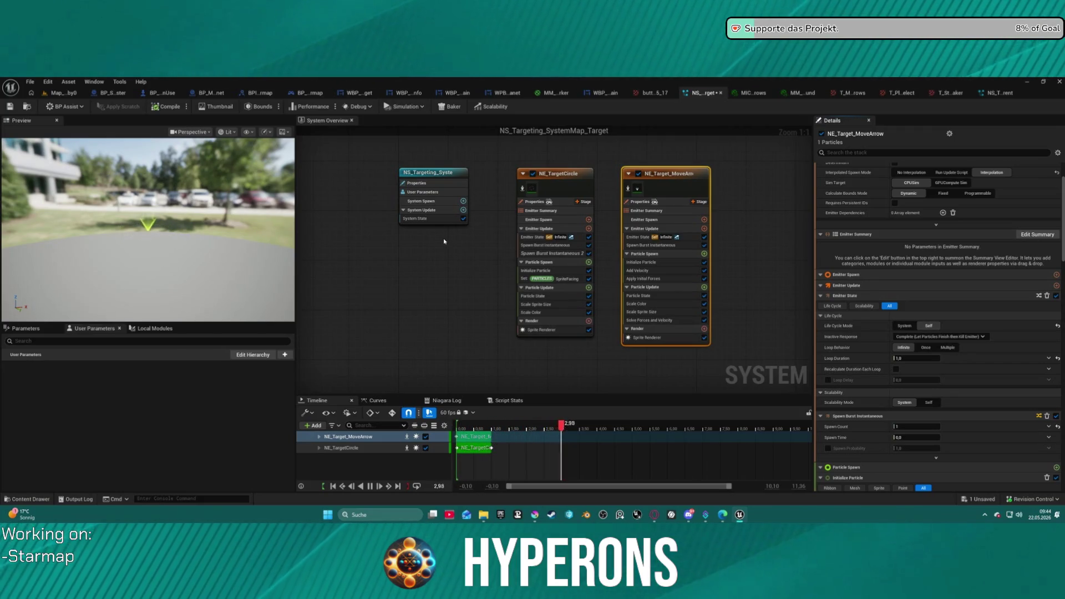
pyautogui.moveTo(558, 432)
pyautogui.mouseDown()
pyautogui.moveTo(724, 431)
pyautogui.moveTo(671, 430)
pyautogui.mouseUp()
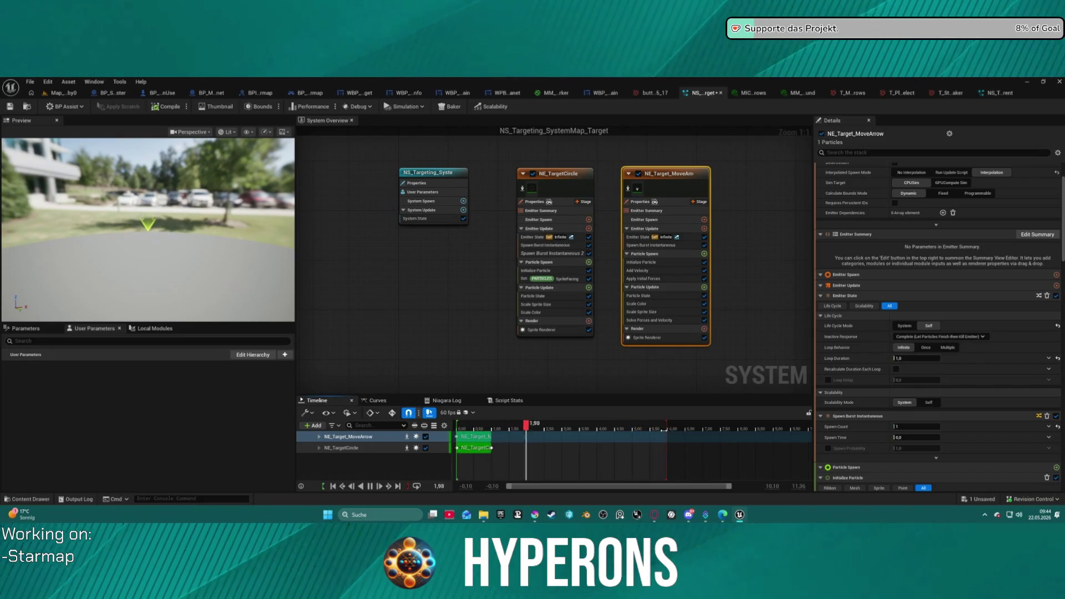
pyautogui.moveTo(667, 424); pyautogui.dragTo(771, 422)
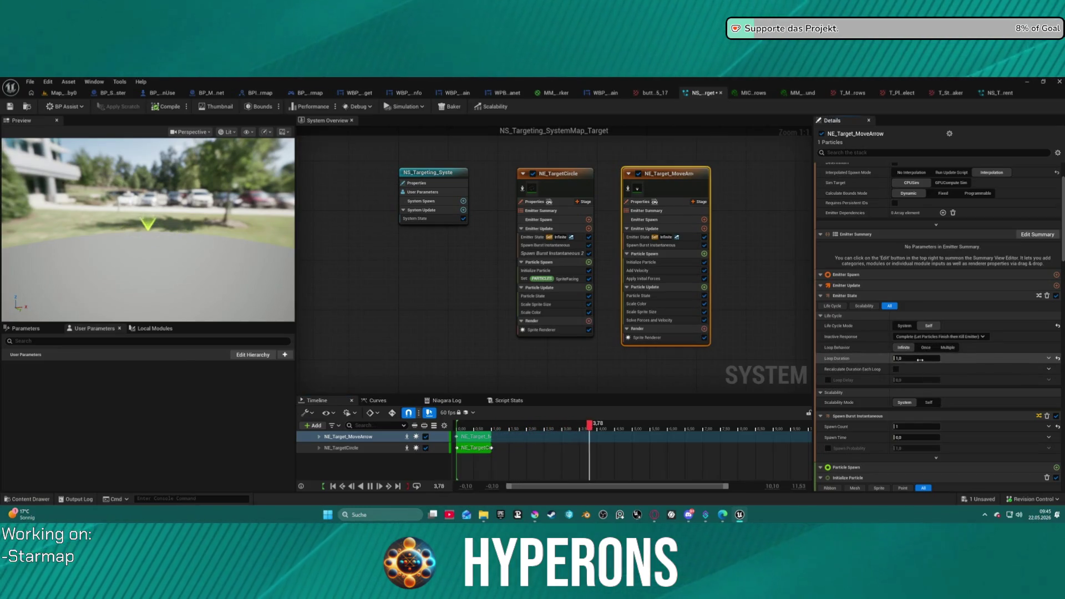
# Set the emitter's Loop Duration to 3.0 seconds and return to the lobby level.
pyautogui.click(920, 360)
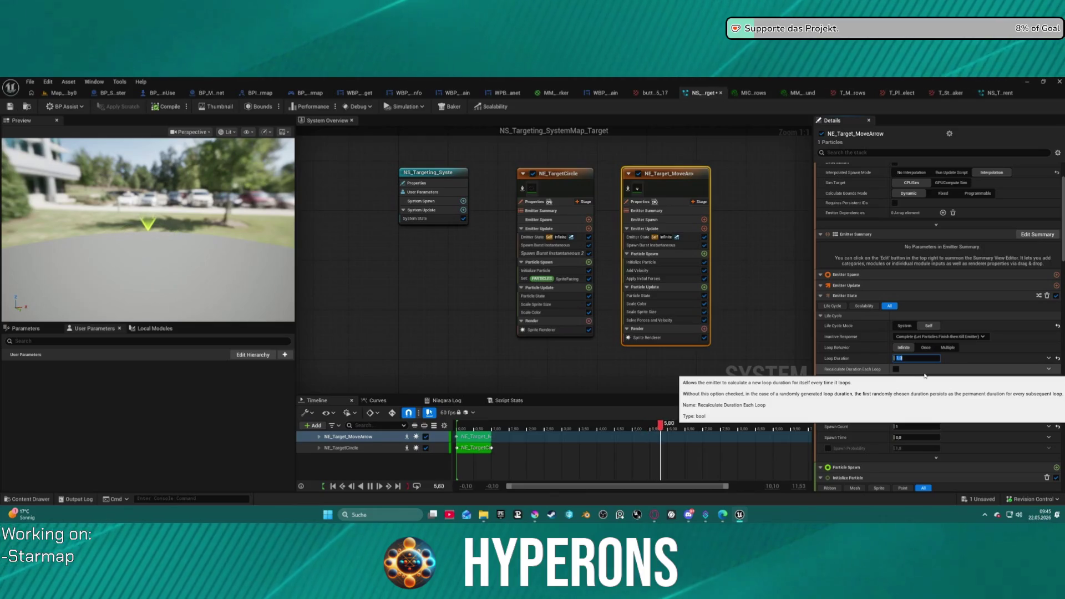
pyautogui.write('3')
pyautogui.press('Return')
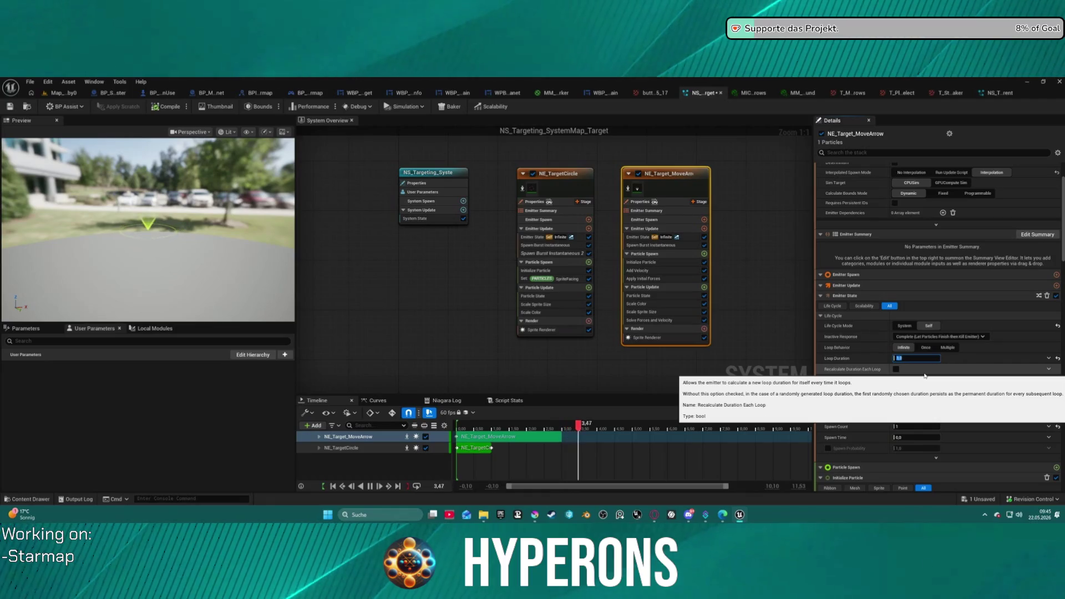
pyautogui.click(59, 97)
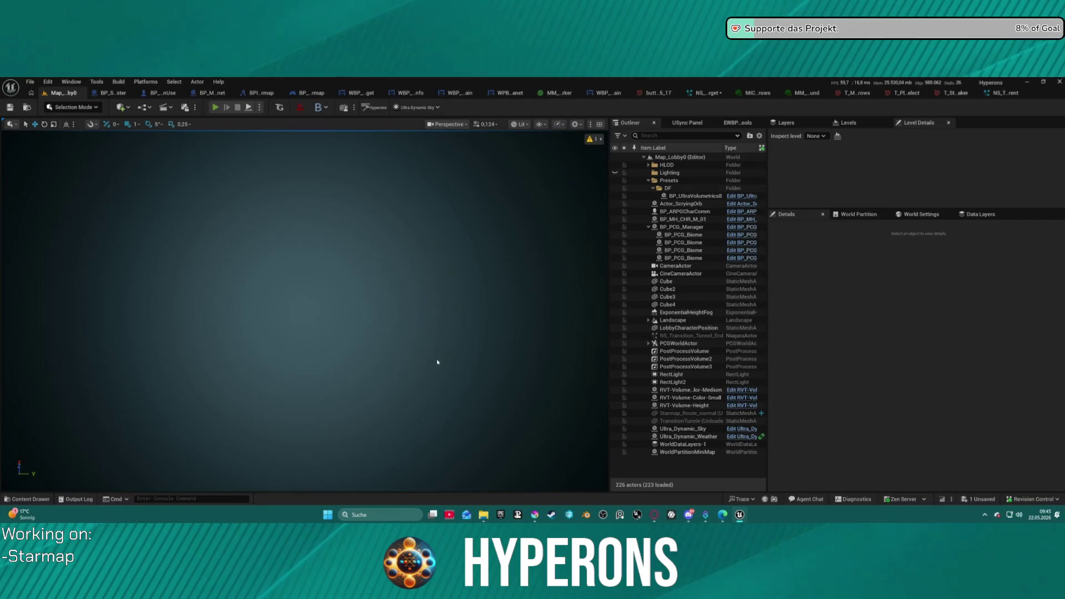
# Start a play session with Alt+P and enter the game with the chosen character.
pyautogui.hotkey('alt', 'p')
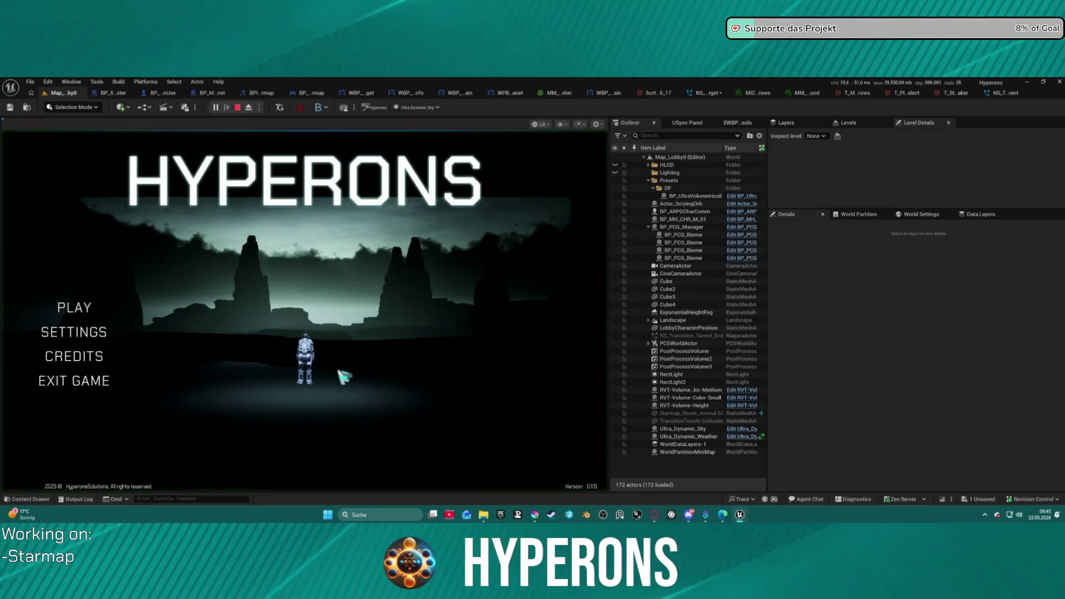
pyautogui.click(74, 308)
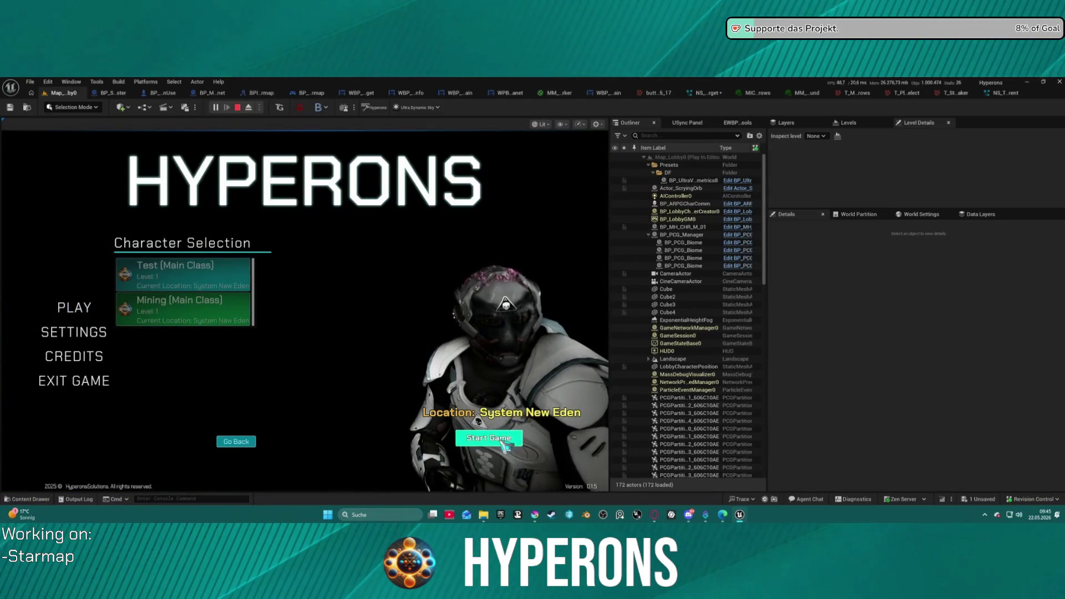
pyautogui.click(489, 437)
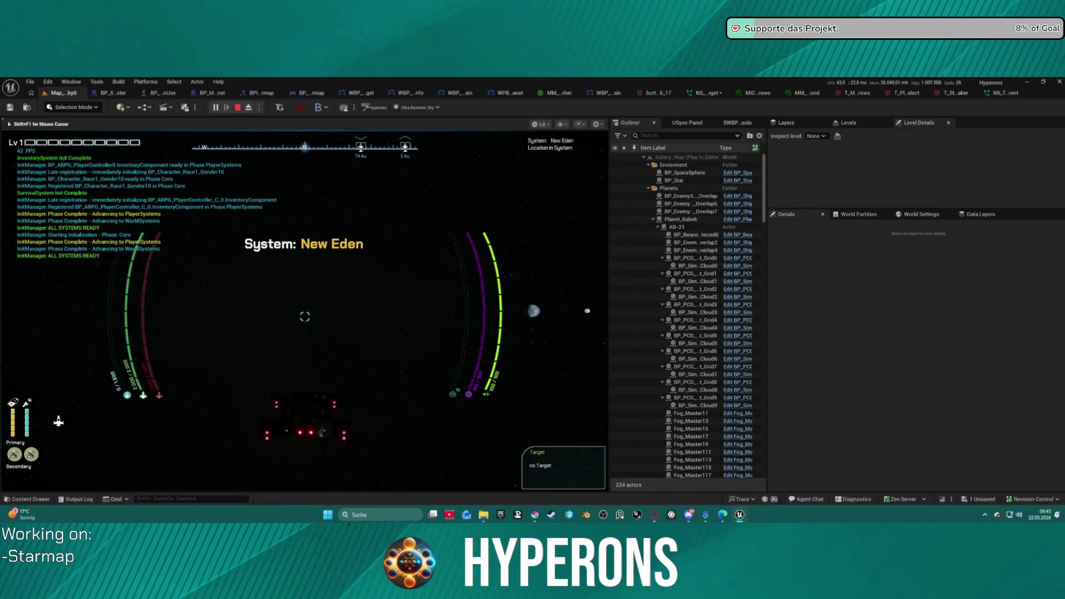
# On the starmap, select Oton, zoom out, target Chaagsec, and close the map.
pyautogui.press('m')
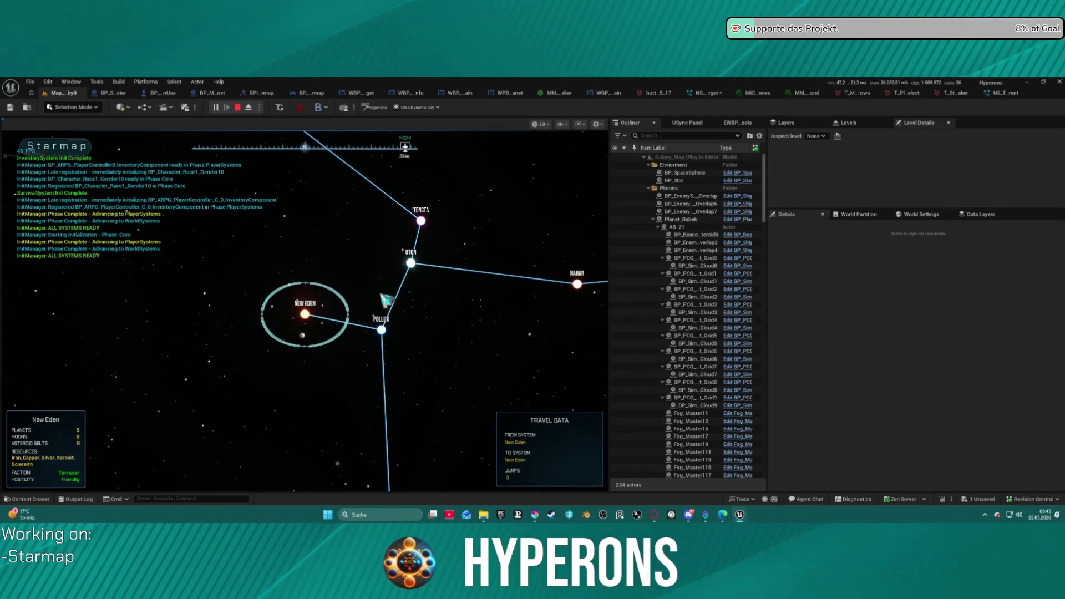
pyautogui.click(414, 264)
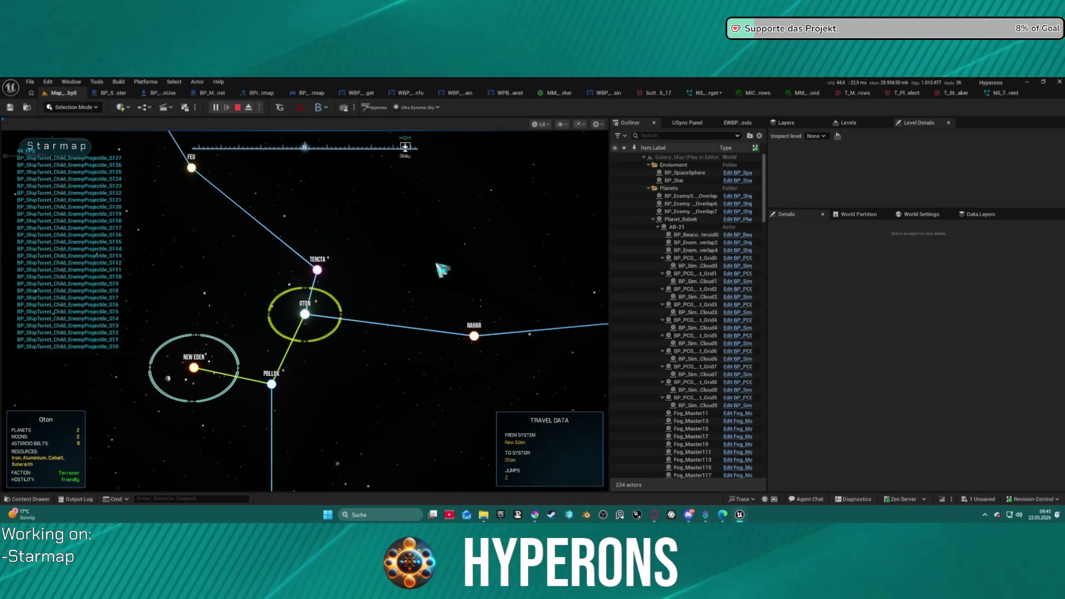
pyautogui.scroll(-3, 305, 310)
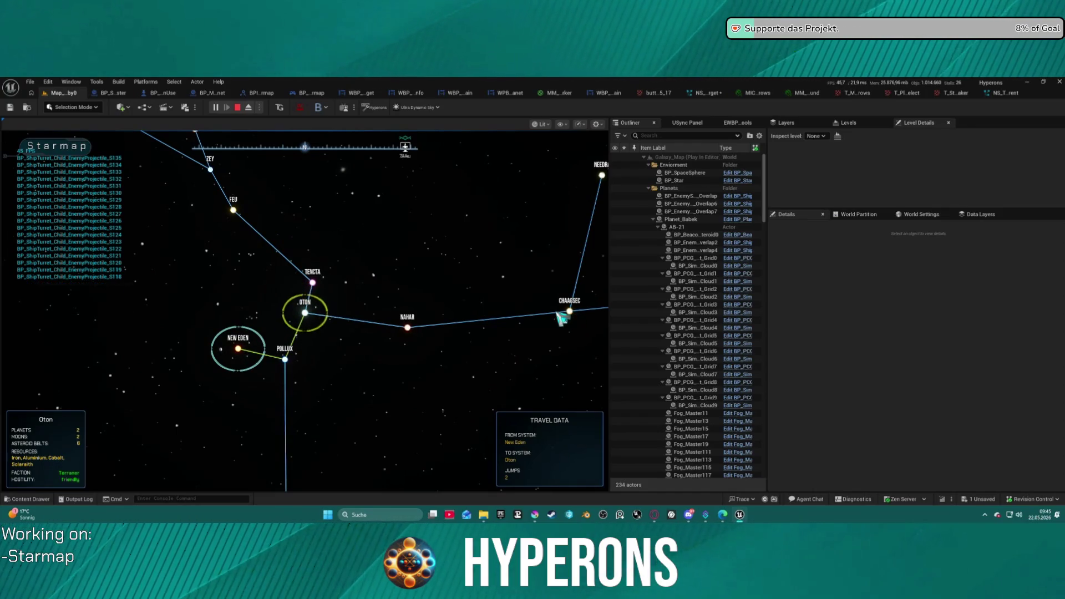
pyautogui.click(570, 312)
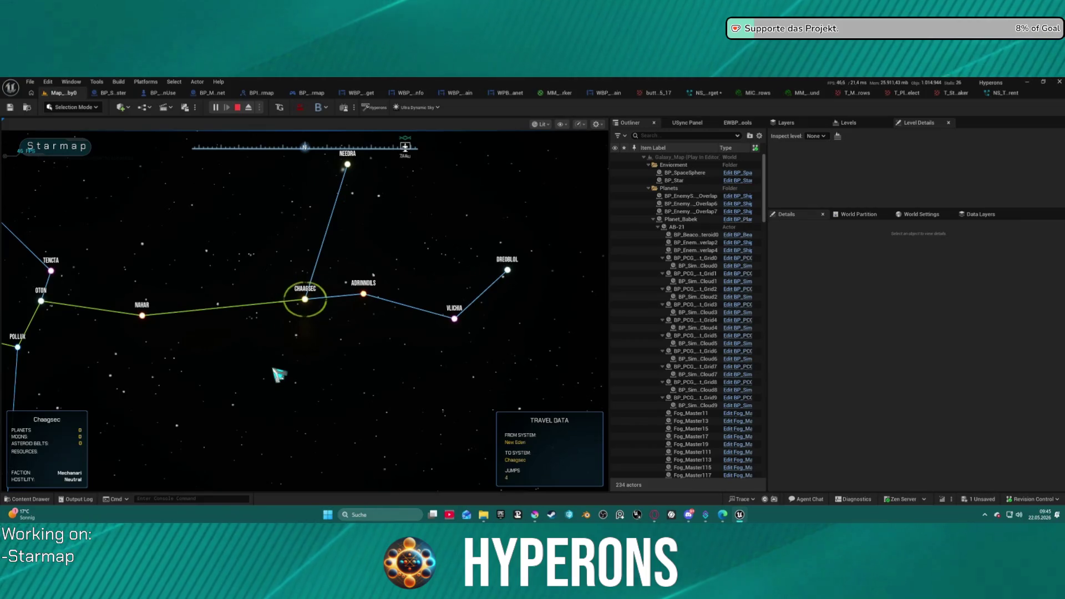
pyautogui.moveTo(272, 138)
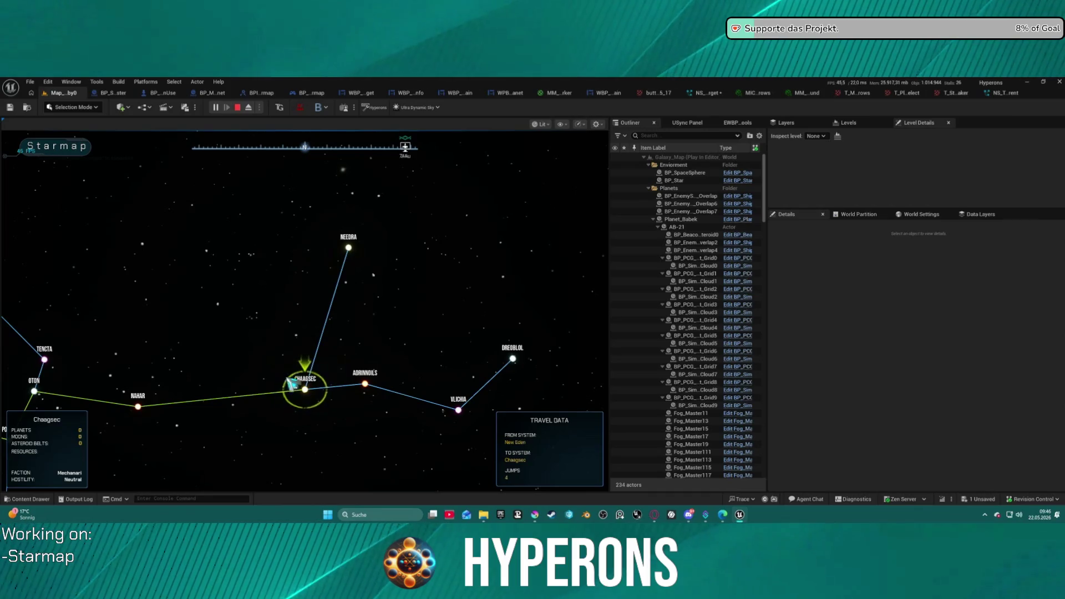
pyautogui.press('m')
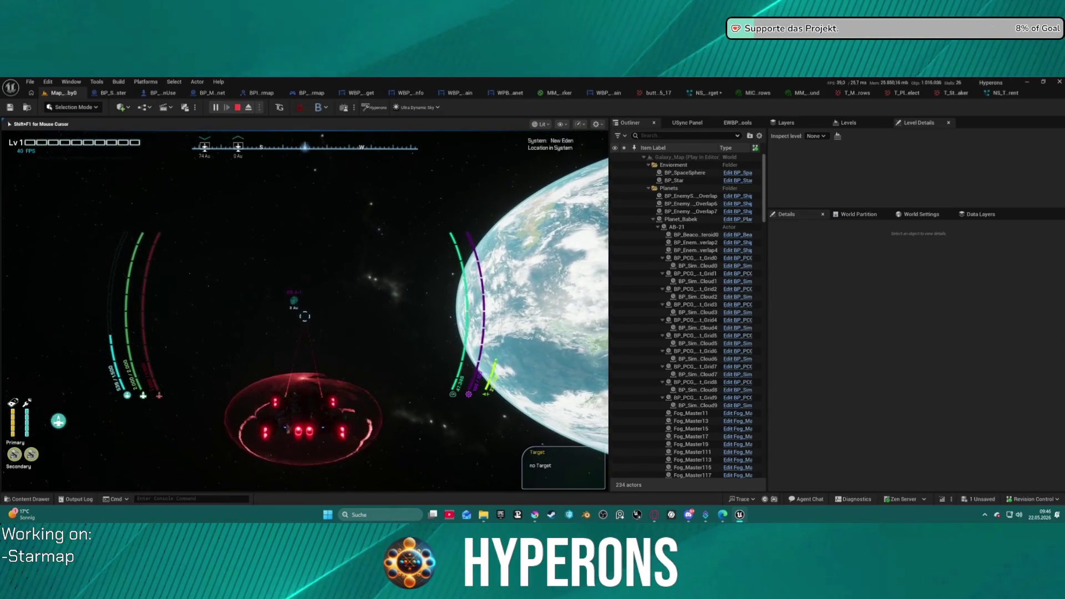
# Toggle the starmap, lock onto AB 4-1 with T, then stop Play In Editor.
pyautogui.press('m')
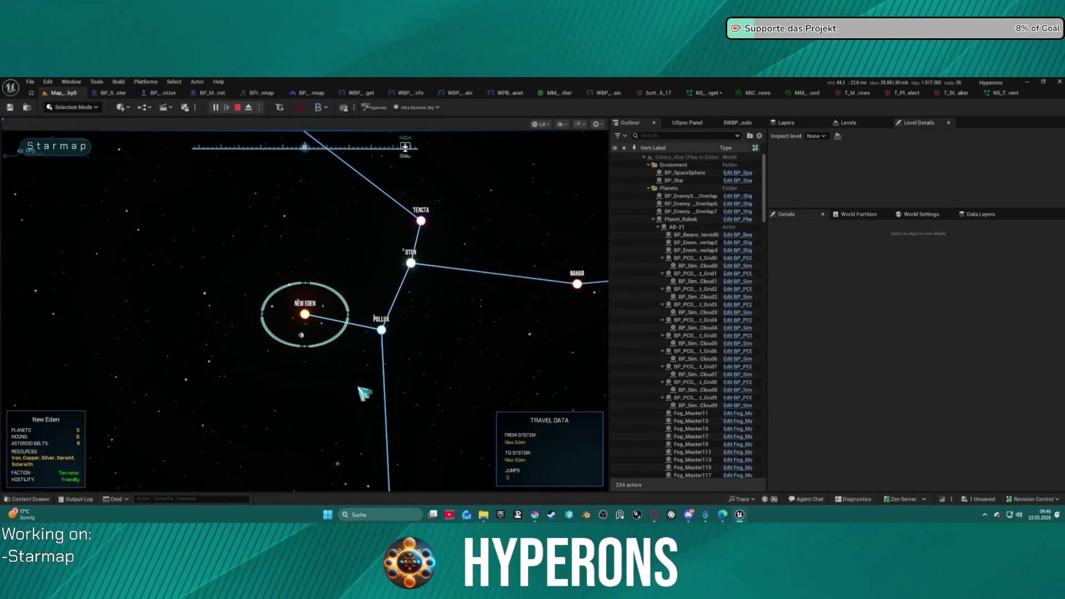
pyautogui.press('m')
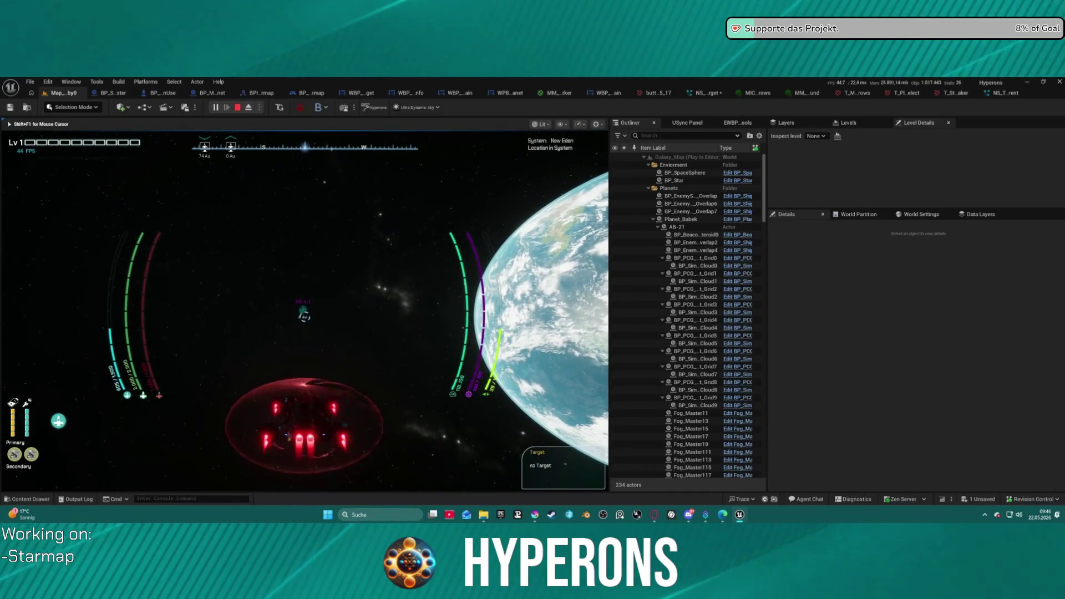
pyautogui.press('t')
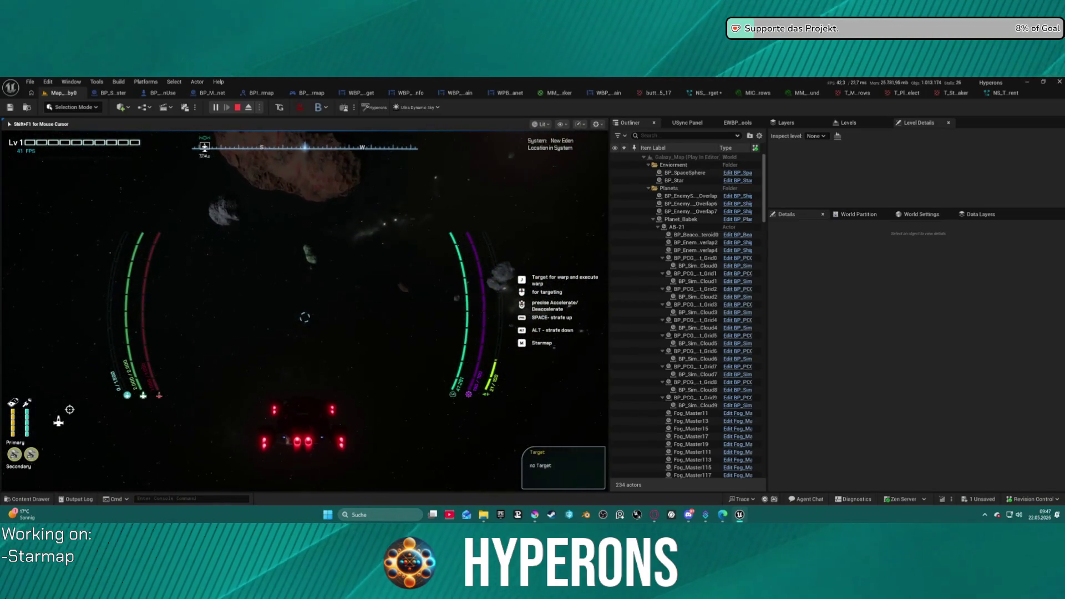
pyautogui.press('Escape')
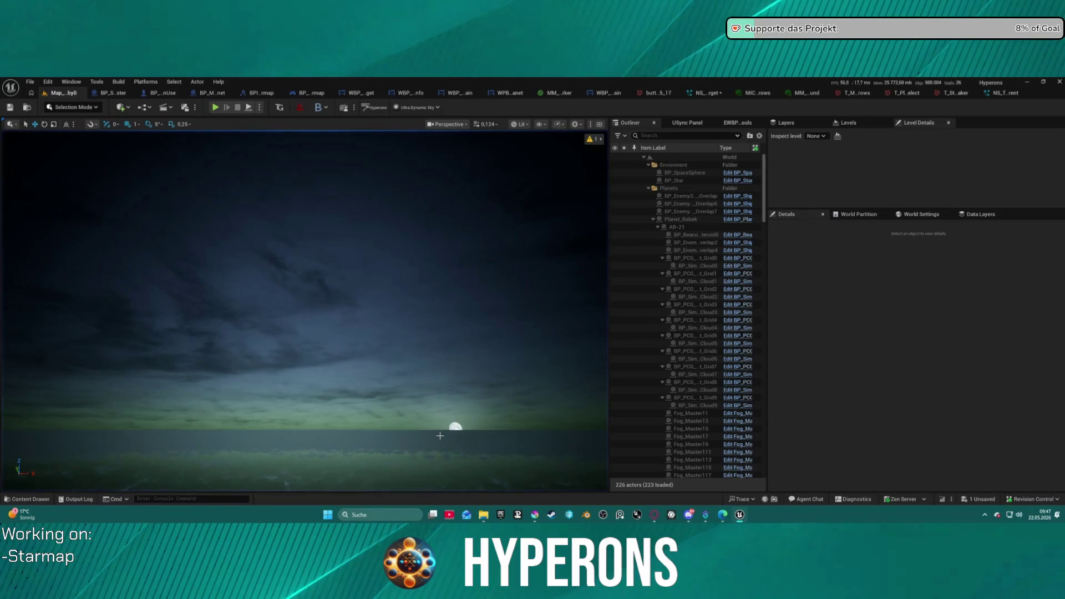
# Close the WBP_MaterialLab_Main and MM_PlanetMarker tabs, leaving the WPB_StarmapPlanet designer open.
pyautogui.click(600, 93)
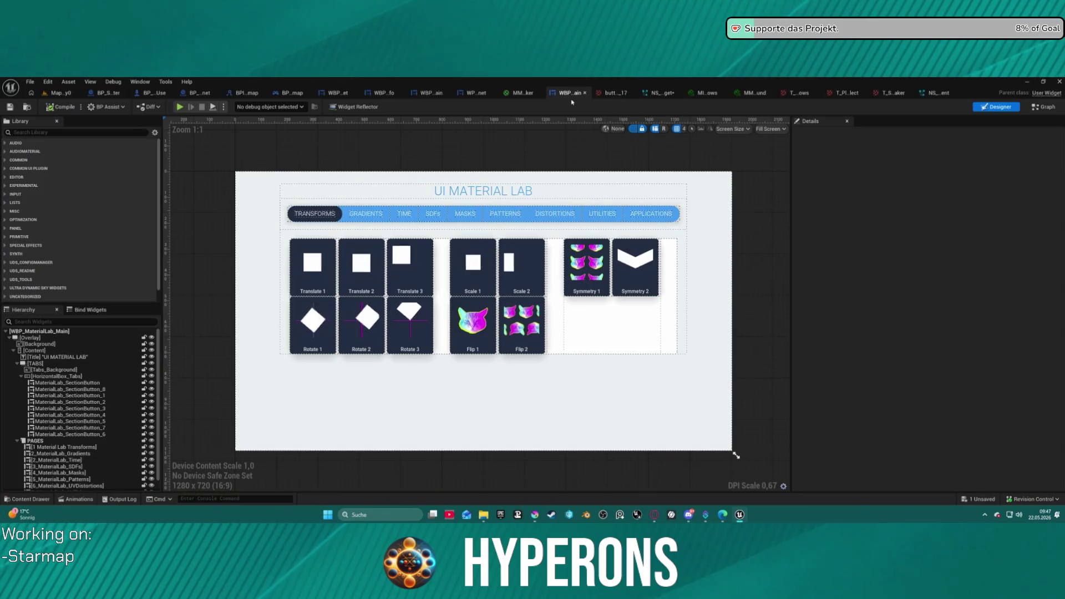
pyautogui.middleClick(572, 93)
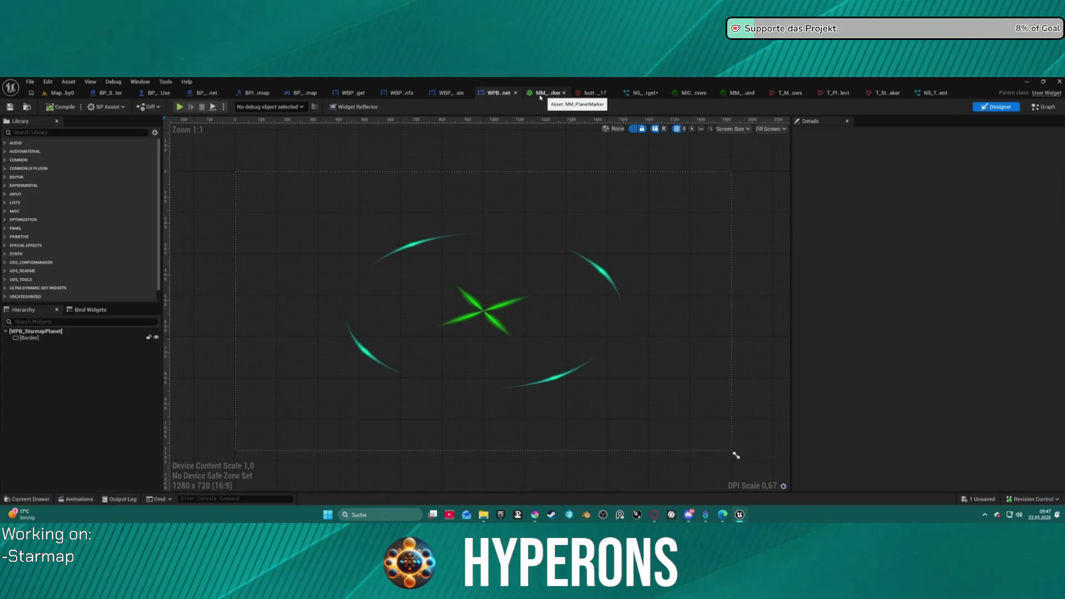
pyautogui.middleClick(544, 94)
# Close the button texture, NS_Targeting effects, MM_PlanetMarker_Round and T_ texture tabs.
pyautogui.click(591, 93)
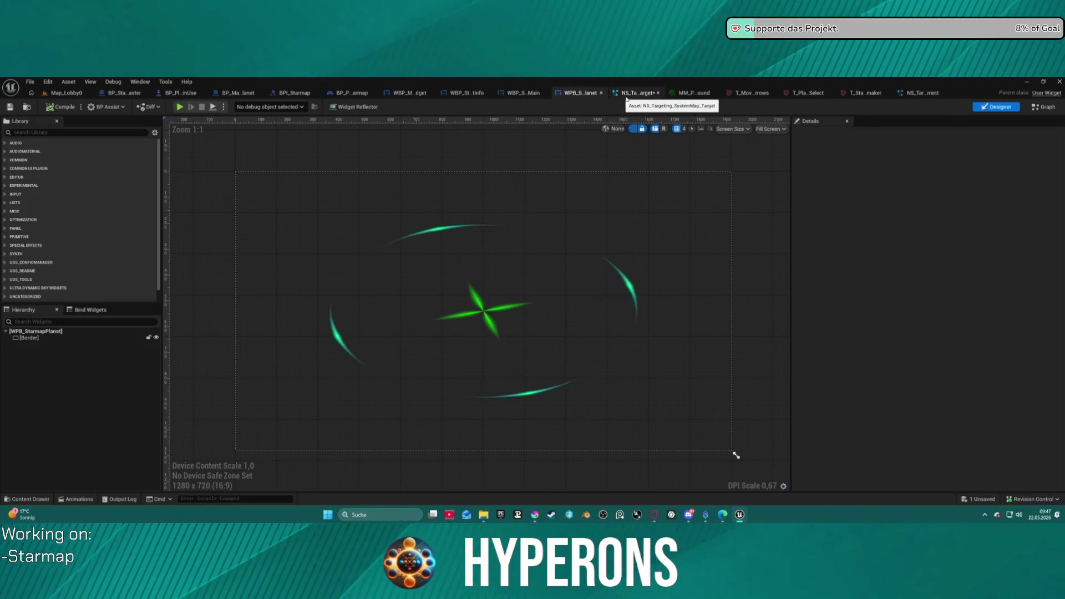
pyautogui.middleClick(625, 94)
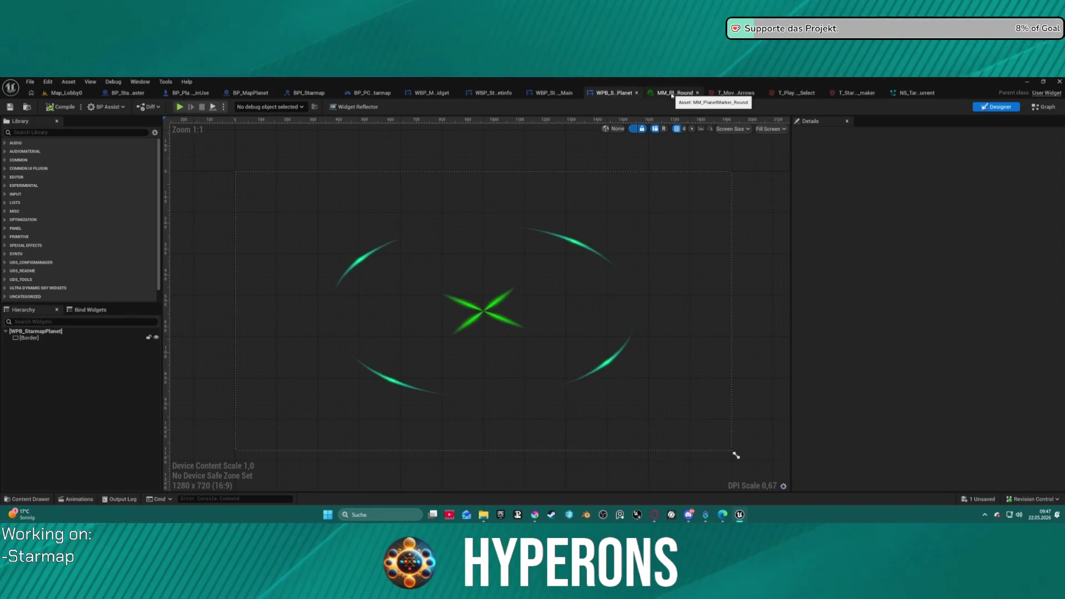
pyautogui.middleClick(672, 94)
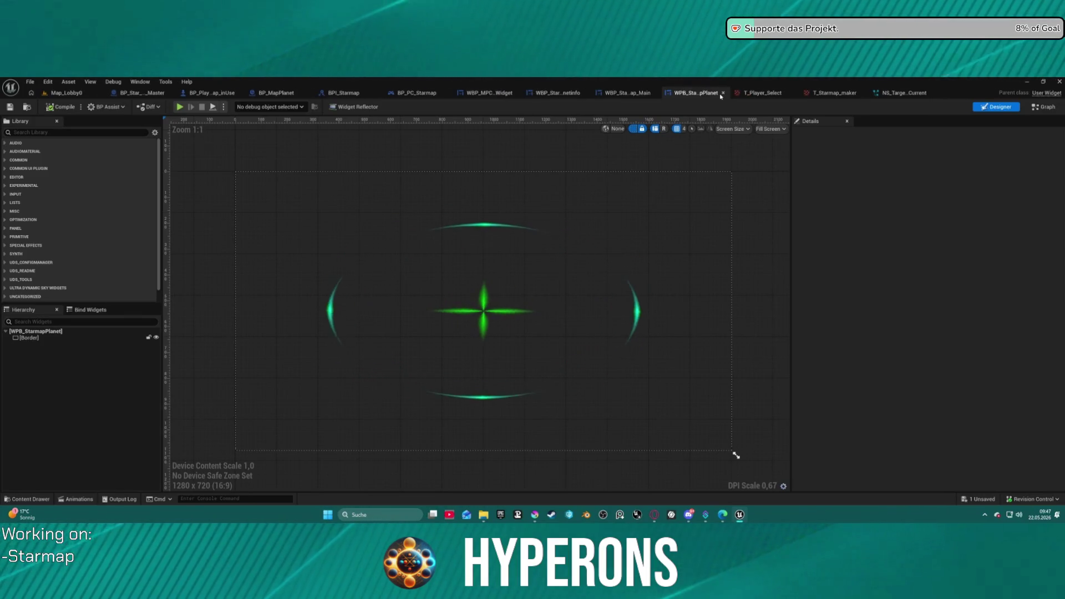
pyautogui.middleClick(720, 95)
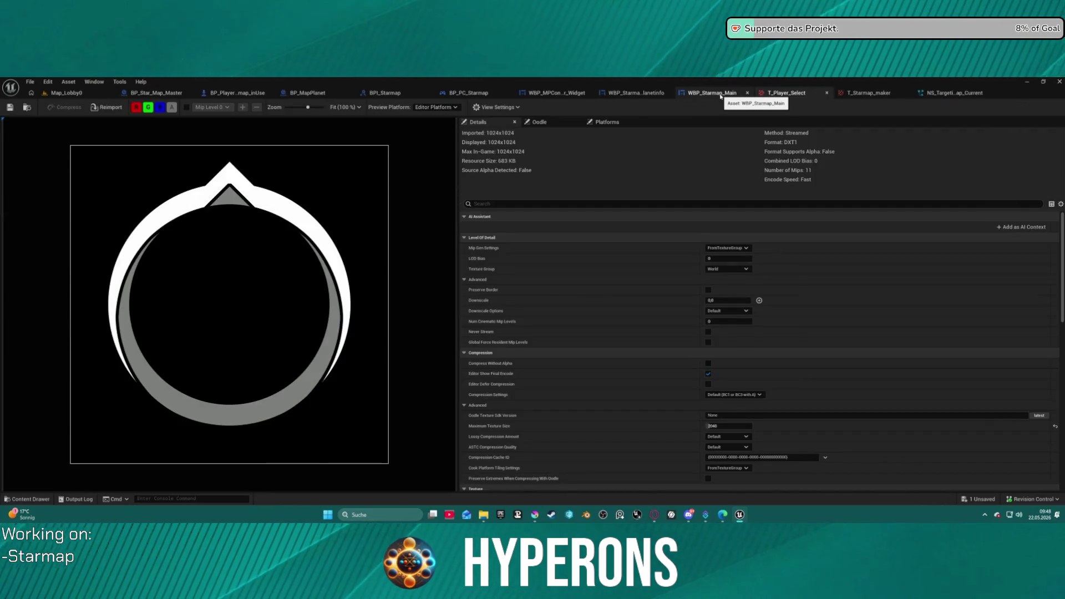
pyautogui.middleClick(786, 94)
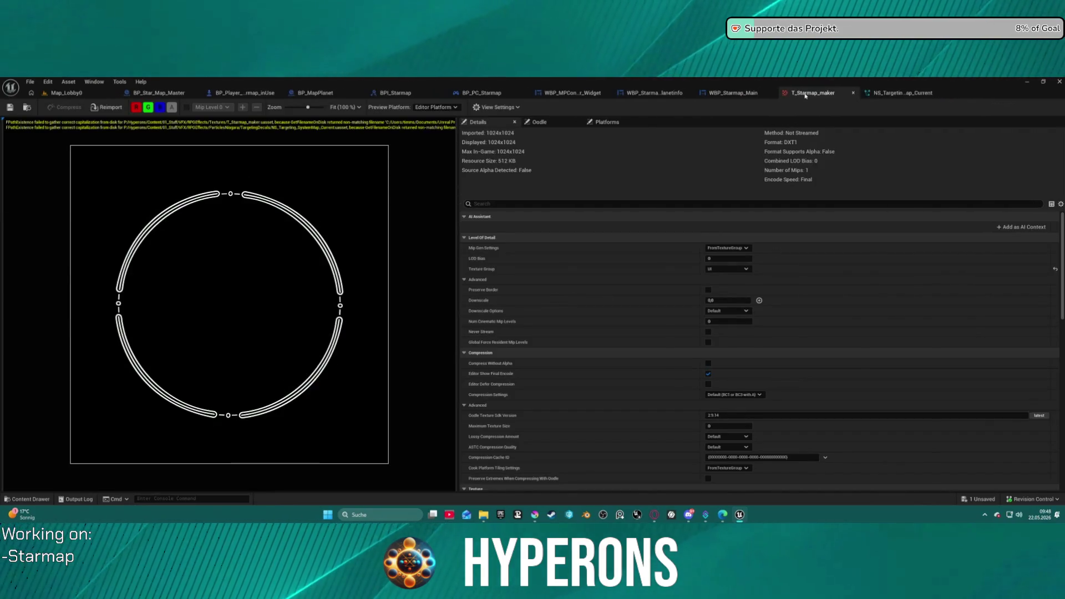
pyautogui.middleClick(805, 94)
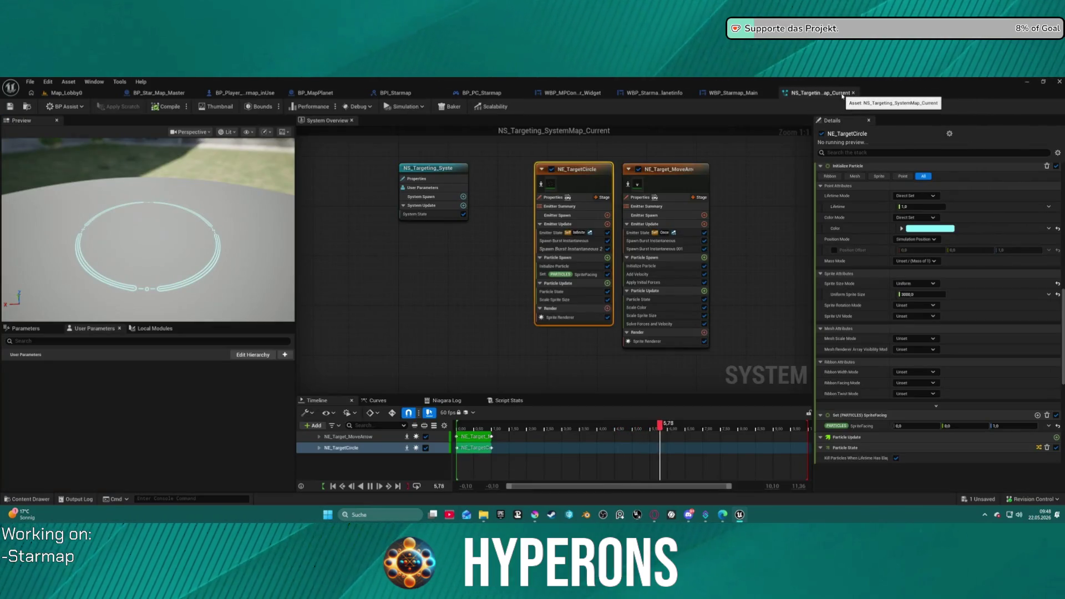
pyautogui.middleClick(842, 96)
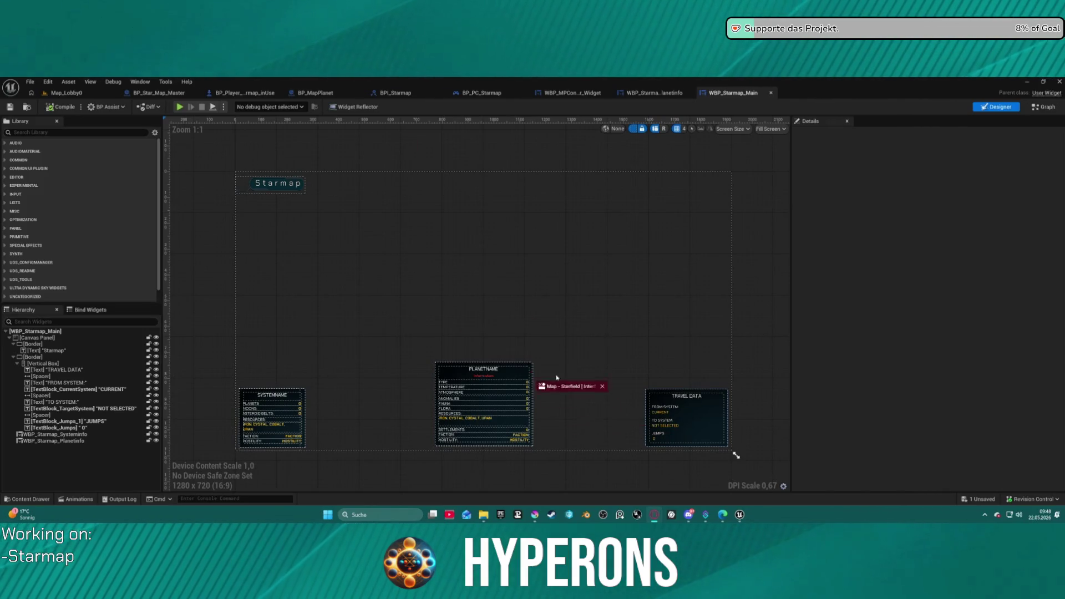
pyautogui.hotkey('alt', 'Tab')
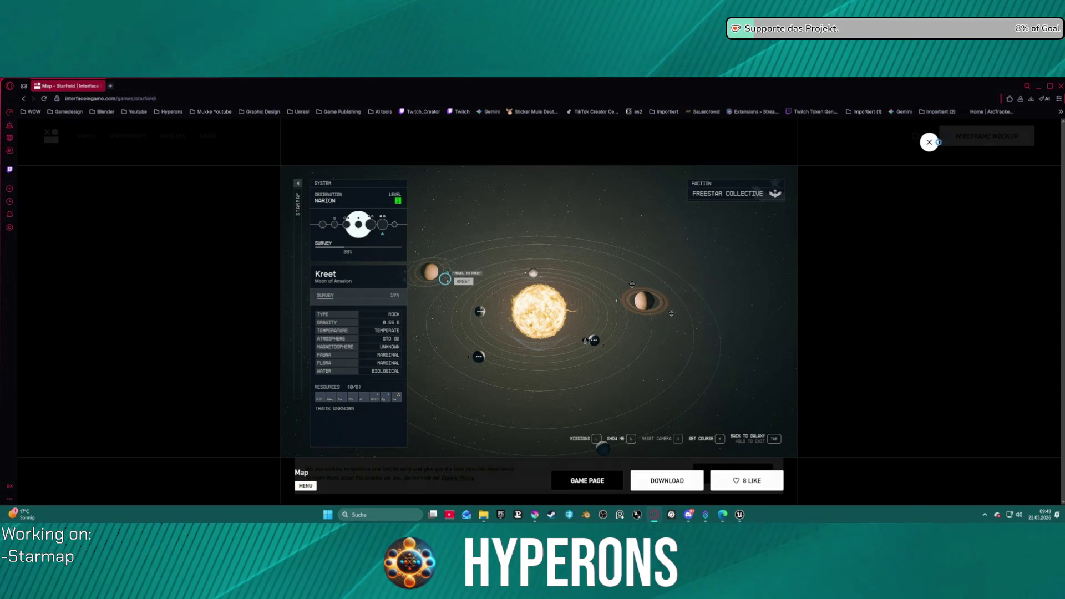
# Dismiss the enlarged Starfield map screenshot and minimize the browser back to Unreal.
pyautogui.click(936, 142)
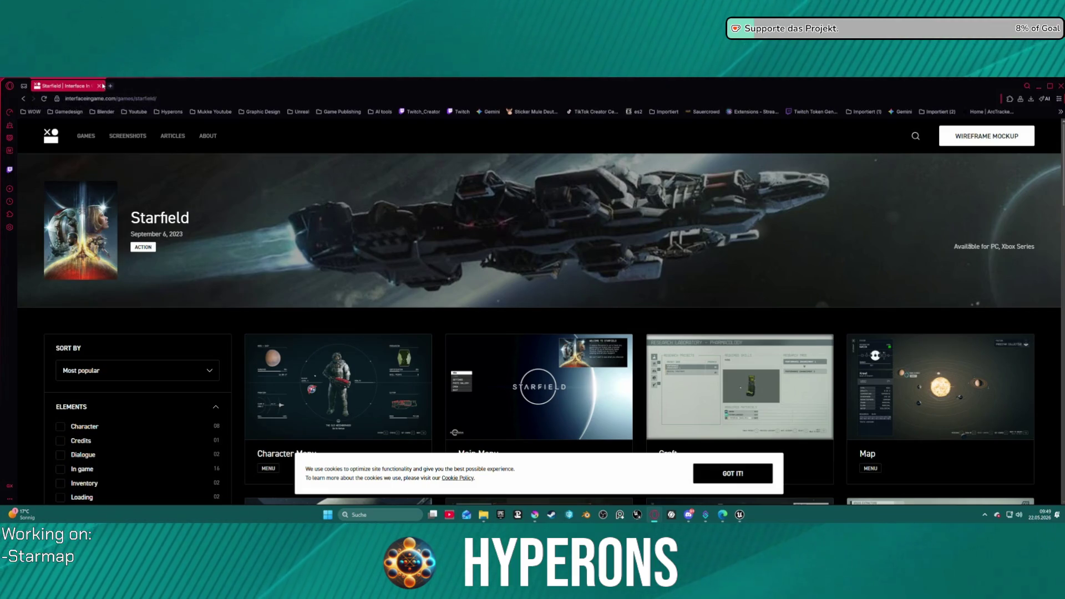
pyautogui.click(1059, 86)
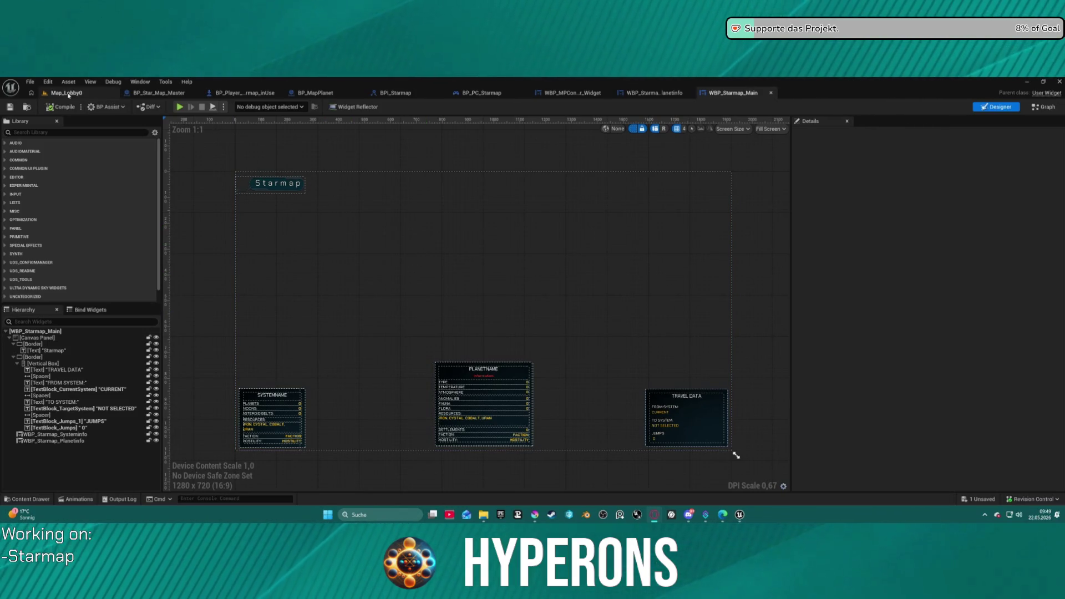
# Switch to the Map_Lobby0 level and browse the project folders in the Content Drawer.
pyautogui.click(105, 93)
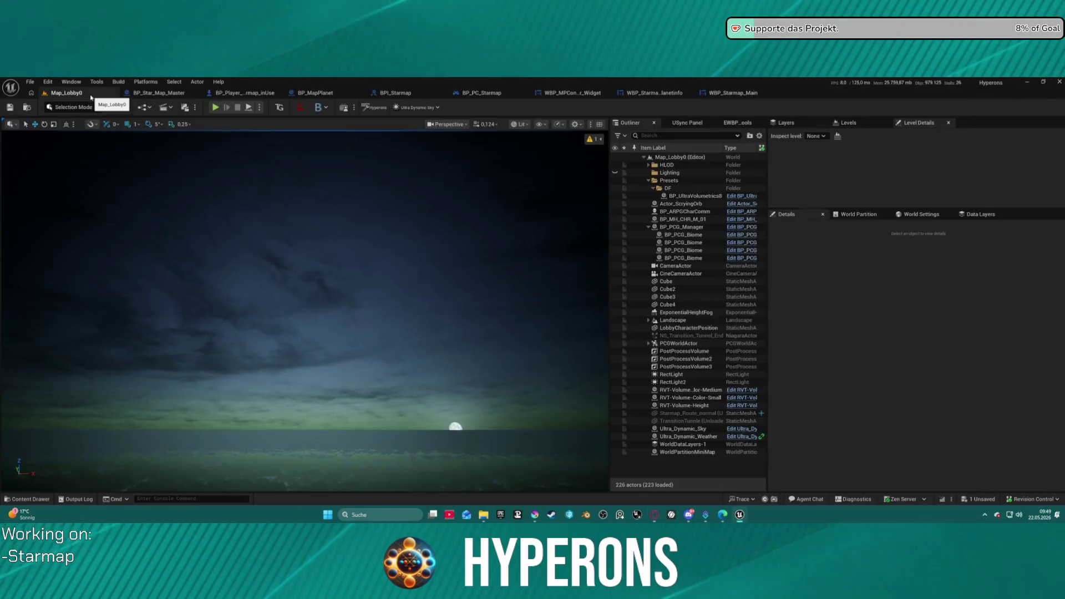
pyautogui.click(27, 499)
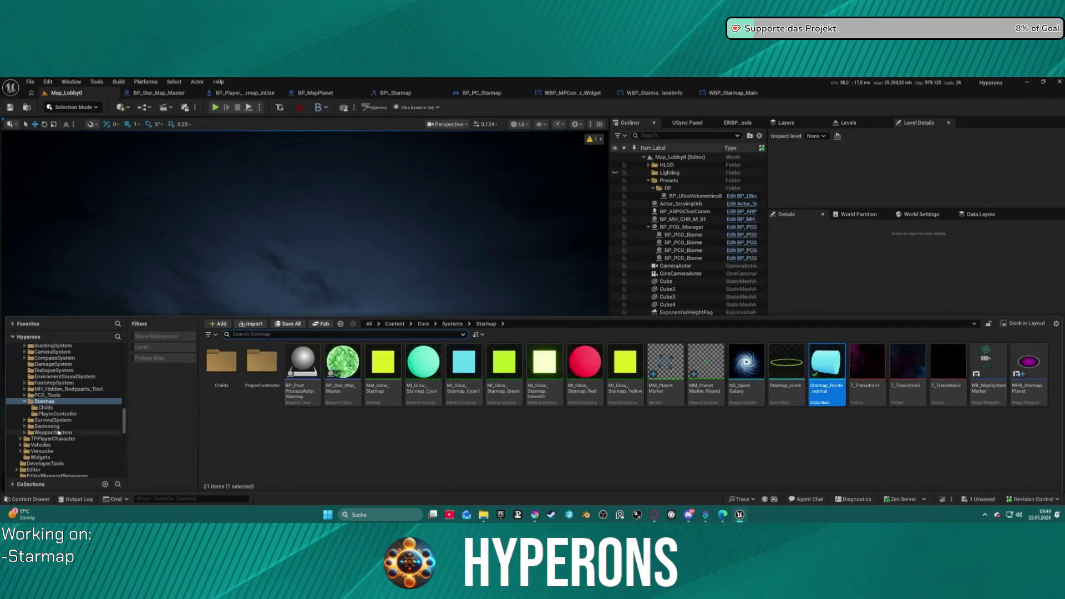
pyautogui.scroll(2, 77, 430)
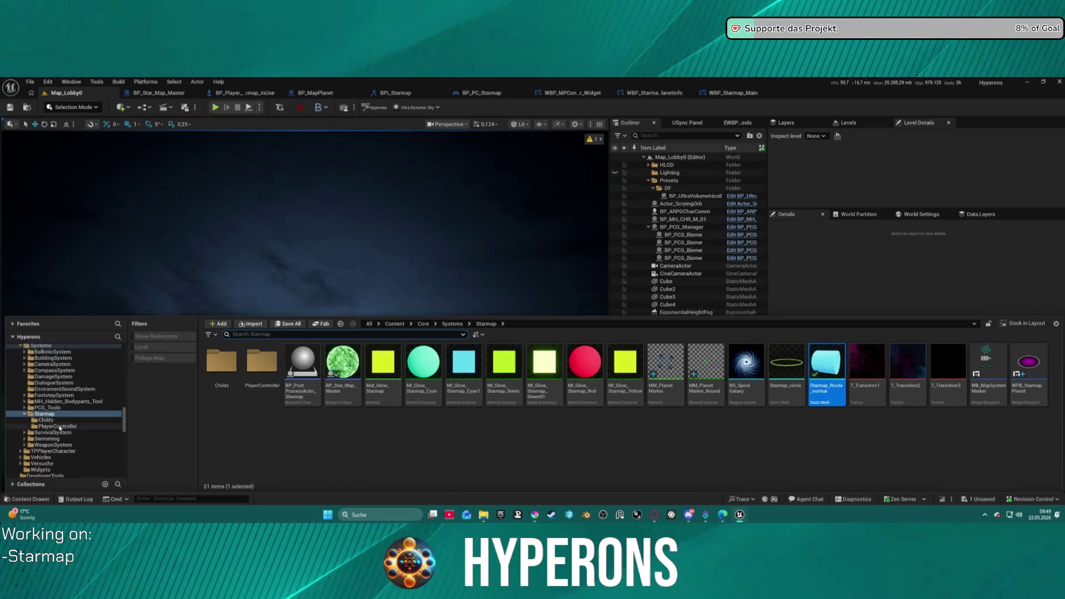
pyautogui.scroll(2, 60, 427)
pyautogui.scroll(5, 67, 425)
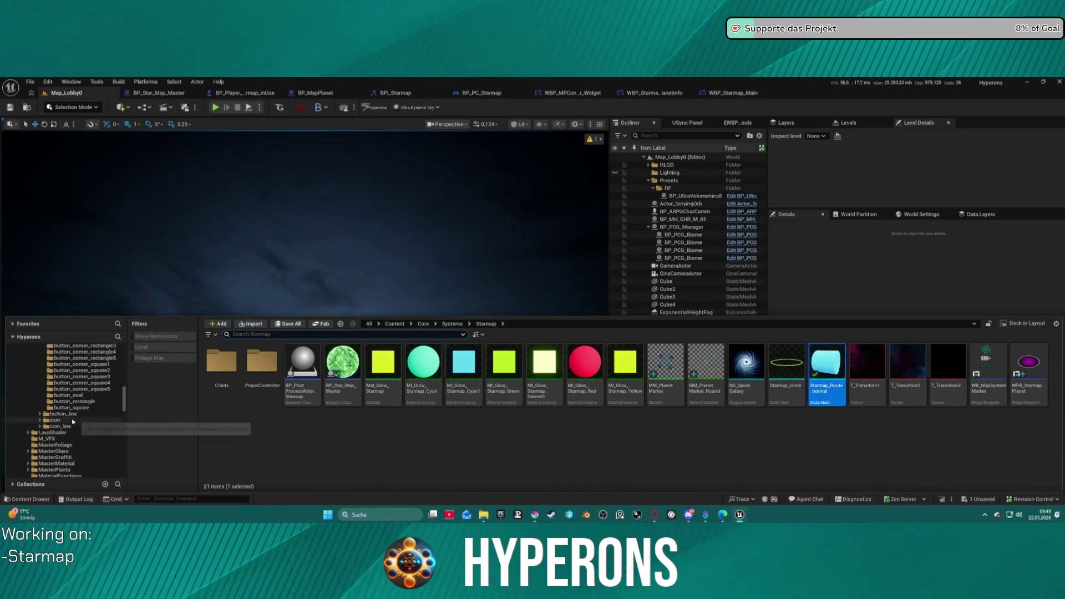
pyautogui.scroll(3, 75, 435)
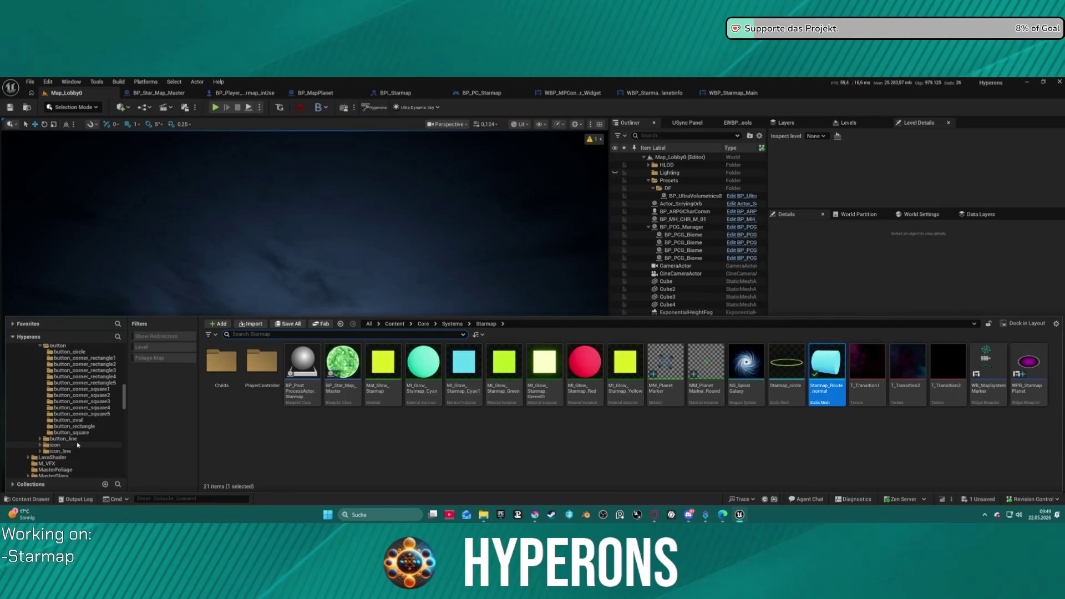
pyautogui.scroll(-7, 79, 448)
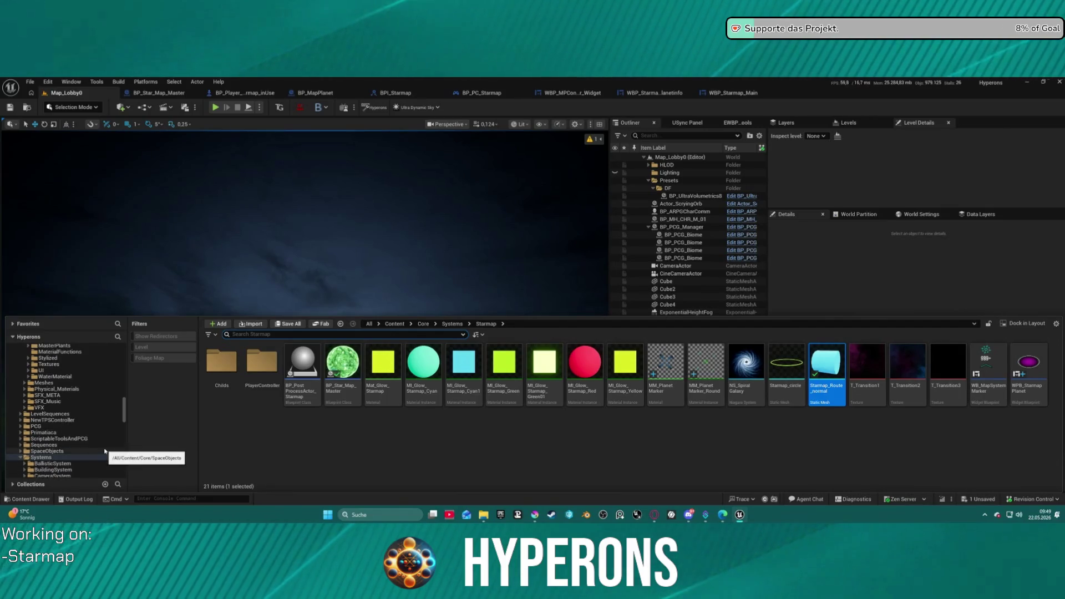
pyautogui.scroll(-2, 98, 466)
pyautogui.scroll(-2, 61, 449)
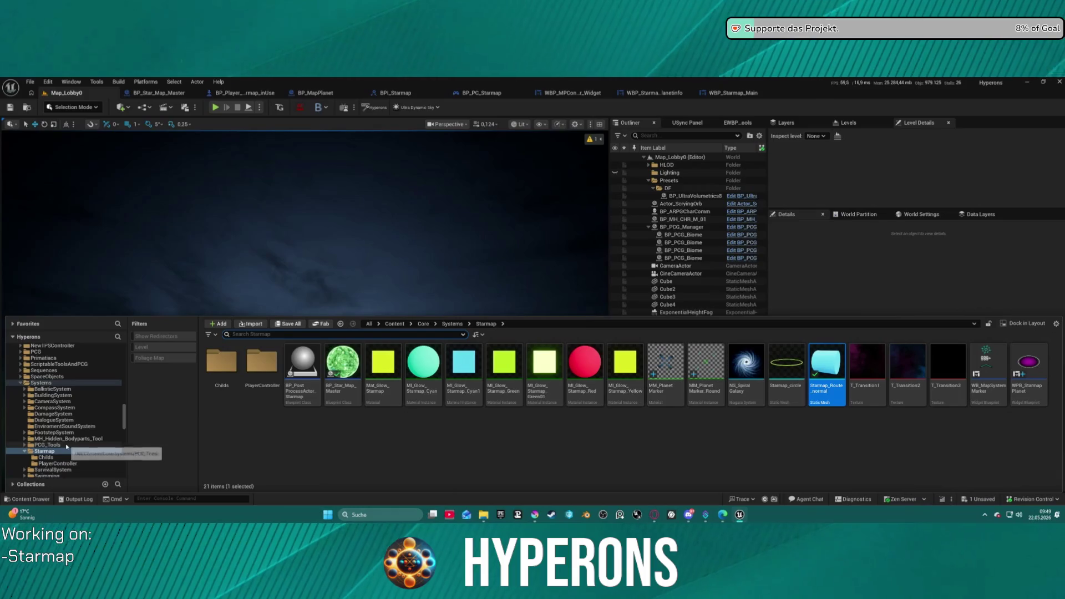
pyautogui.scroll(4, 61, 444)
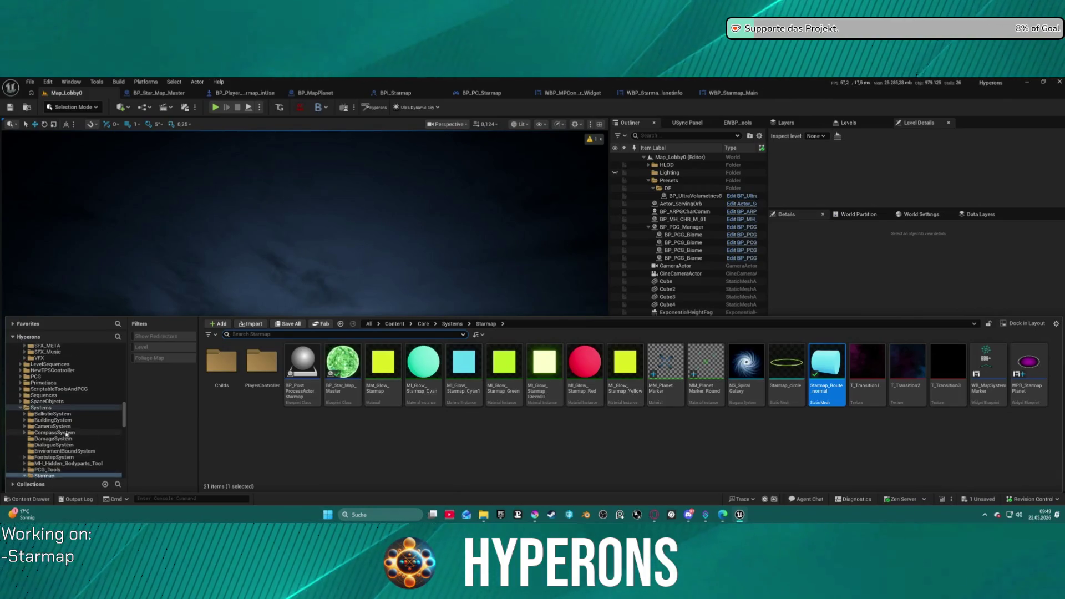
pyautogui.scroll(7, 64, 436)
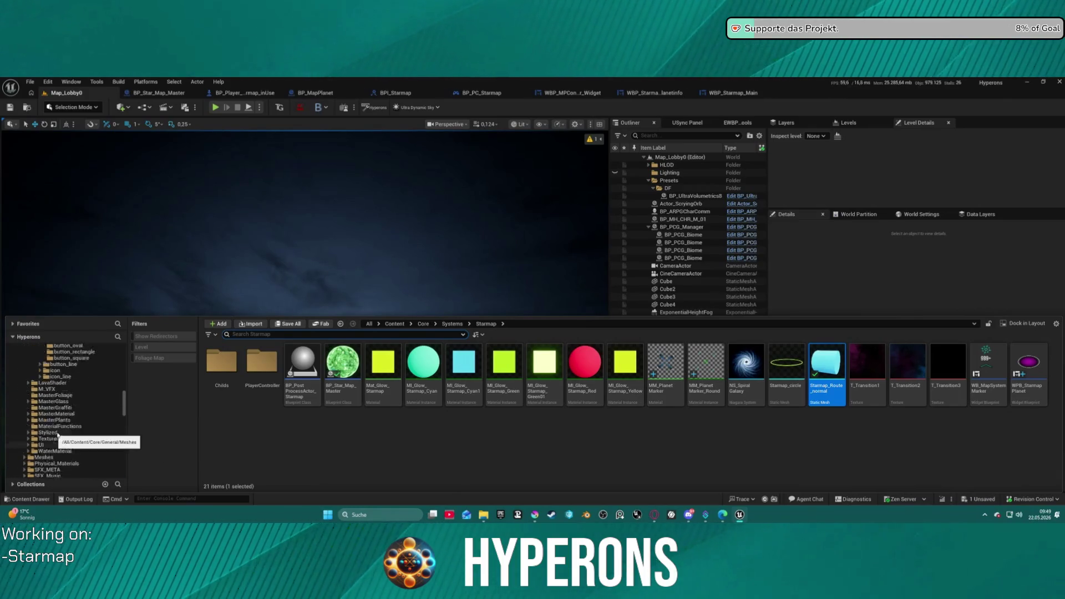
pyautogui.scroll(10, 58, 427)
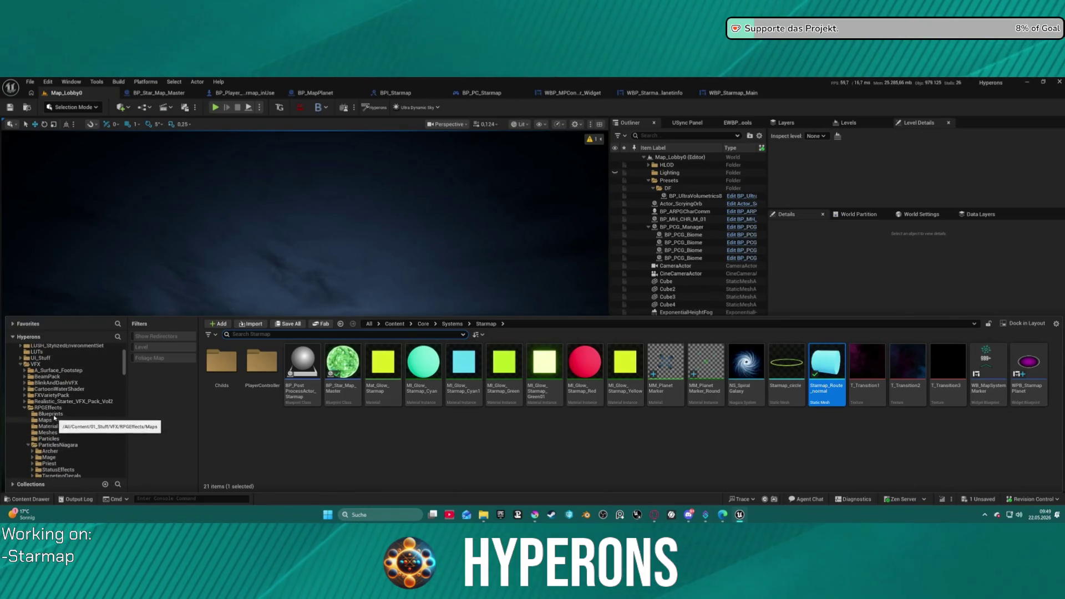
# Collapse 01_Stuff and open DA_InventoryItems from ActionRPGStarterSystem's InventorySystem folder.
pyautogui.click(17, 373)
pyautogui.scroll(-1, 63, 427)
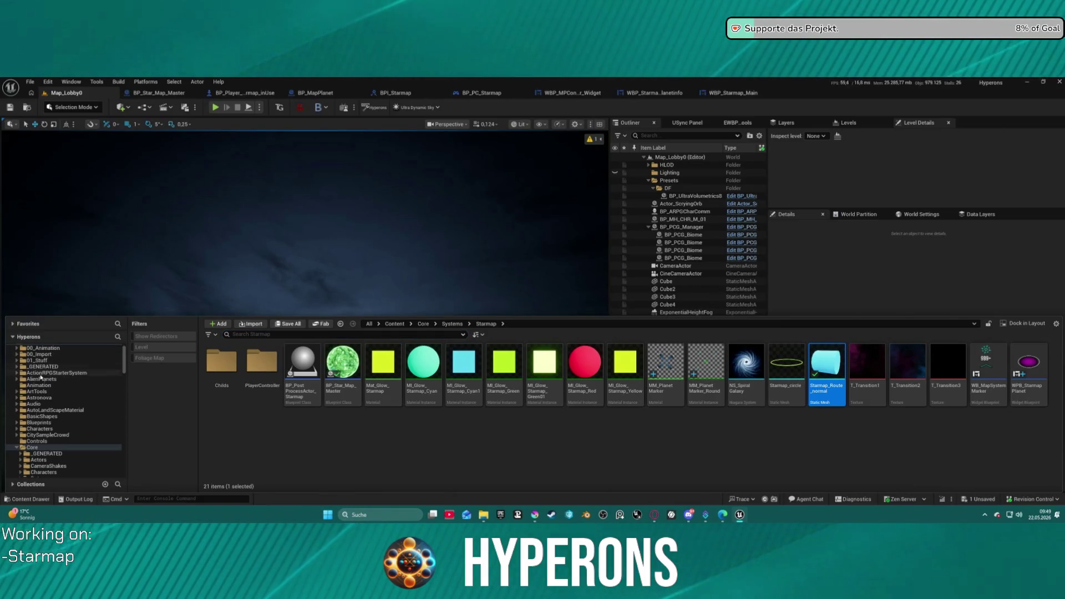
pyautogui.scroll(-4, 61, 424)
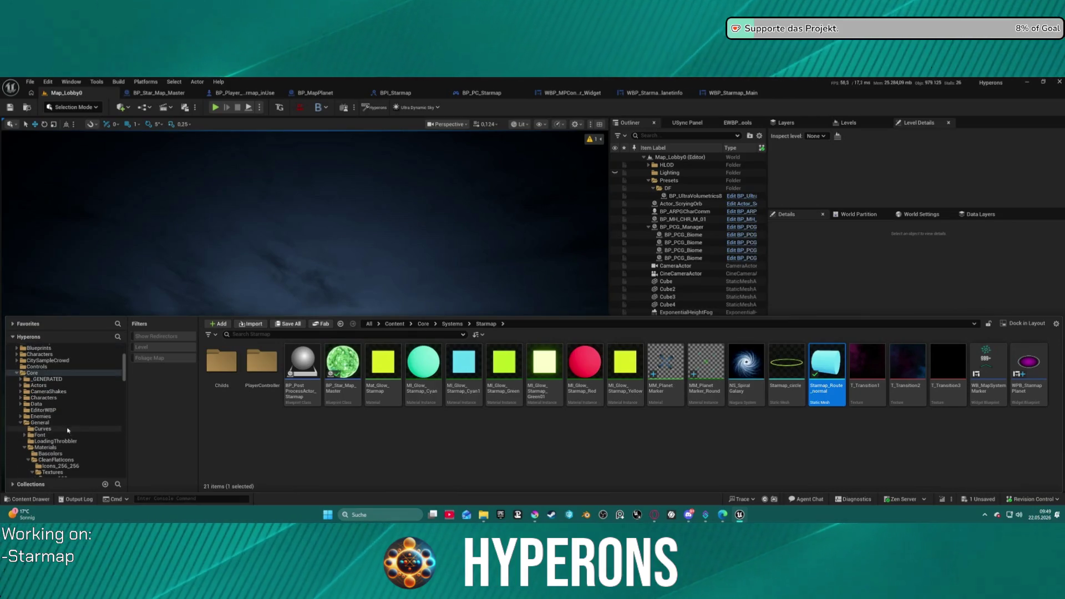
pyautogui.scroll(5, 40, 388)
pyautogui.click(55, 385)
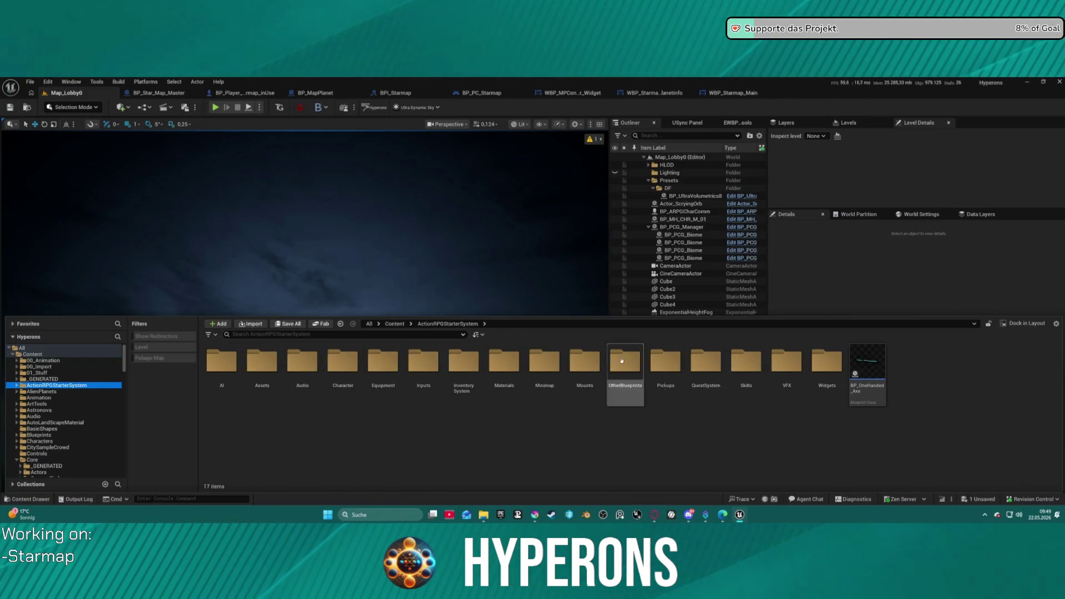
pyautogui.doubleClick(459, 363)
pyautogui.click(493, 364)
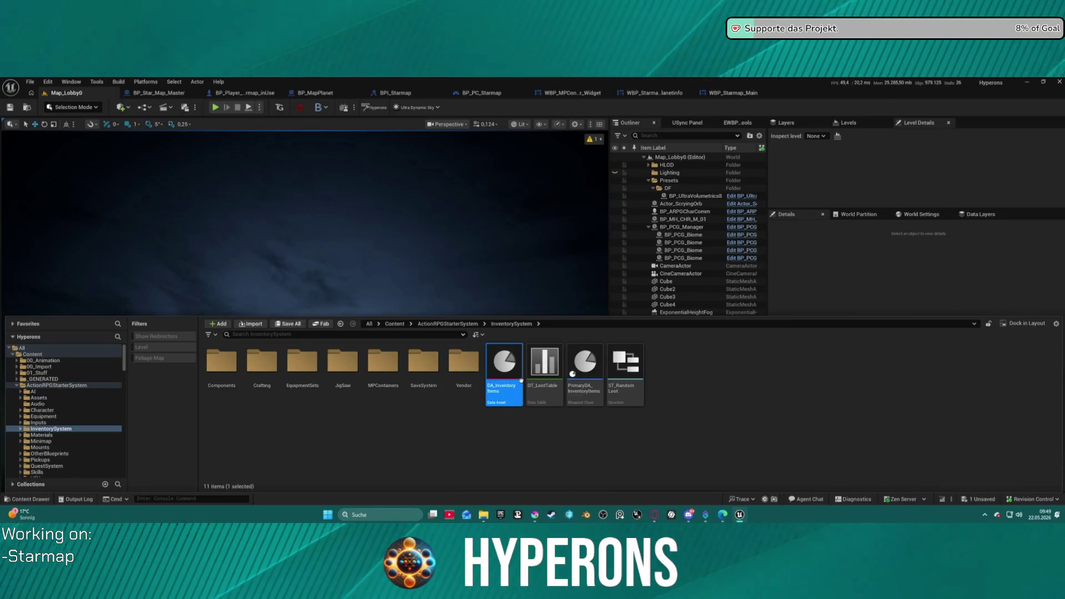
pyautogui.doubleClick(492, 367)
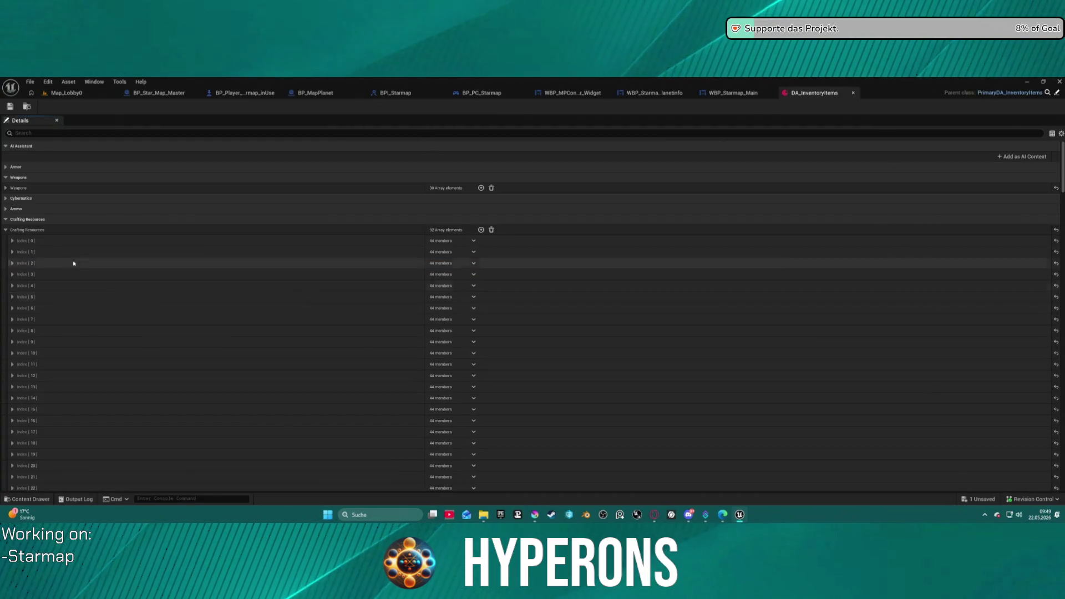
# Expand Crafting Resources entries Index [1] and Index [3] in the DA_InventoryItems details.
pyautogui.scroll(-5, 11, 286)
pyautogui.scroll(5, 15, 299)
pyautogui.scroll(-7, 27, 277)
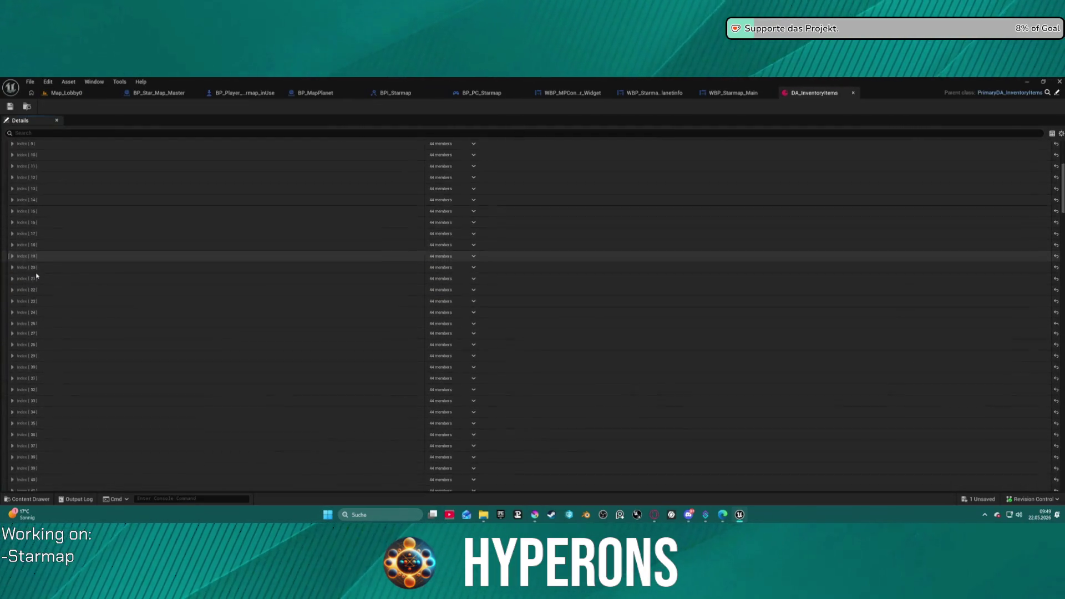
pyautogui.scroll(7, 28, 255)
pyautogui.click(12, 227)
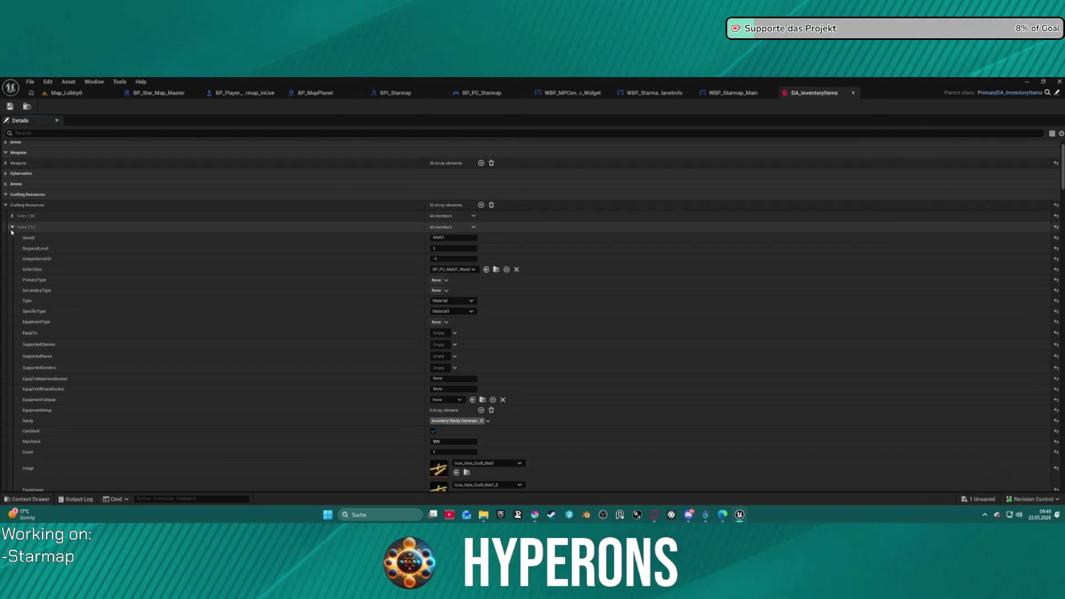
pyautogui.scroll(-5, 152, 297)
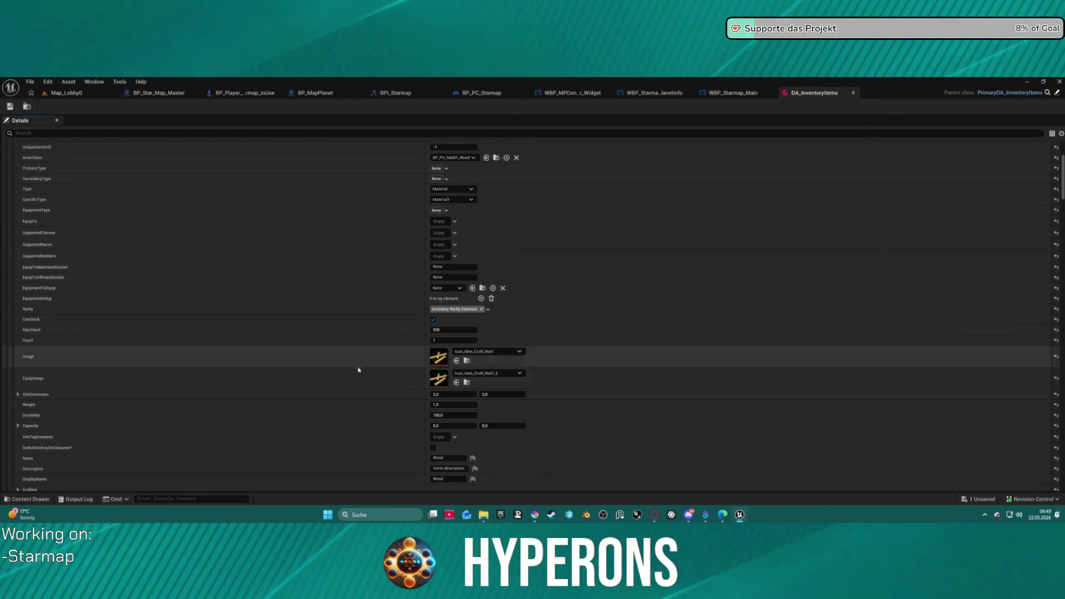
pyautogui.scroll(-9, 90, 337)
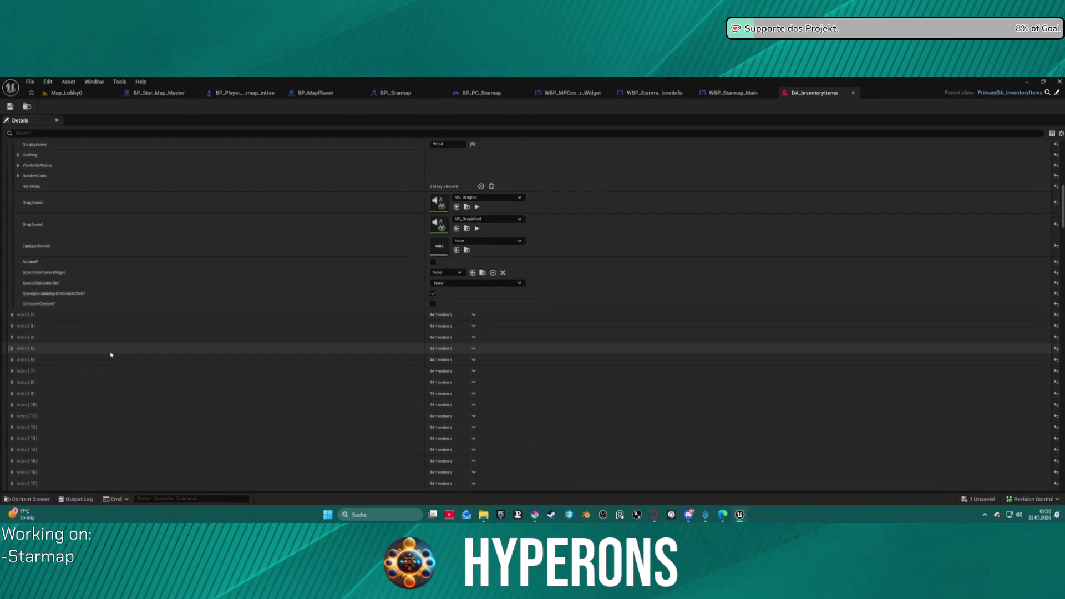
pyautogui.click(12, 177)
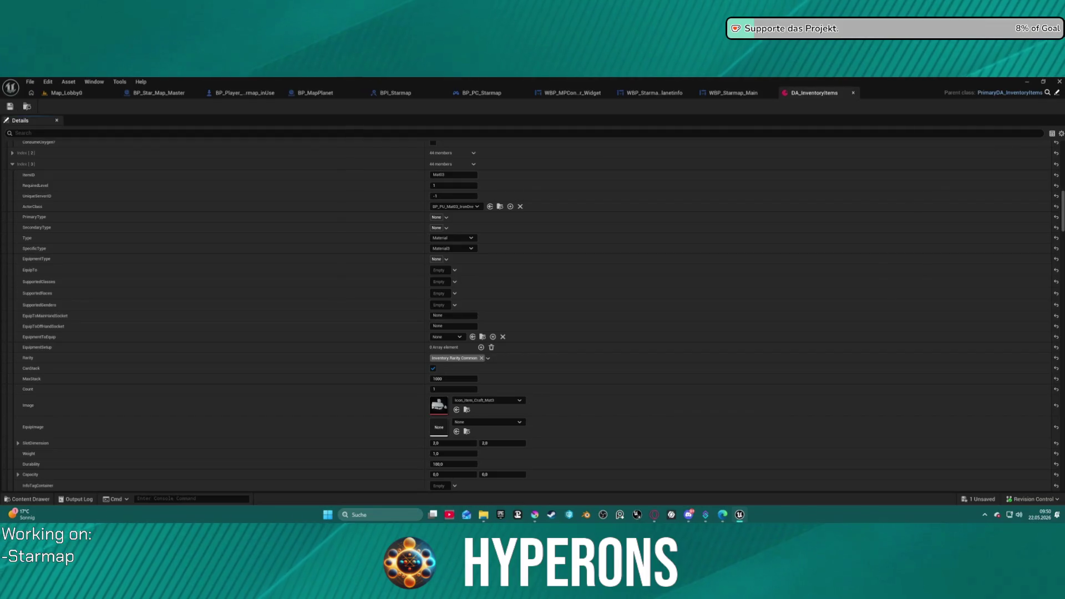
pyautogui.hotkey('alt', 'Tab')
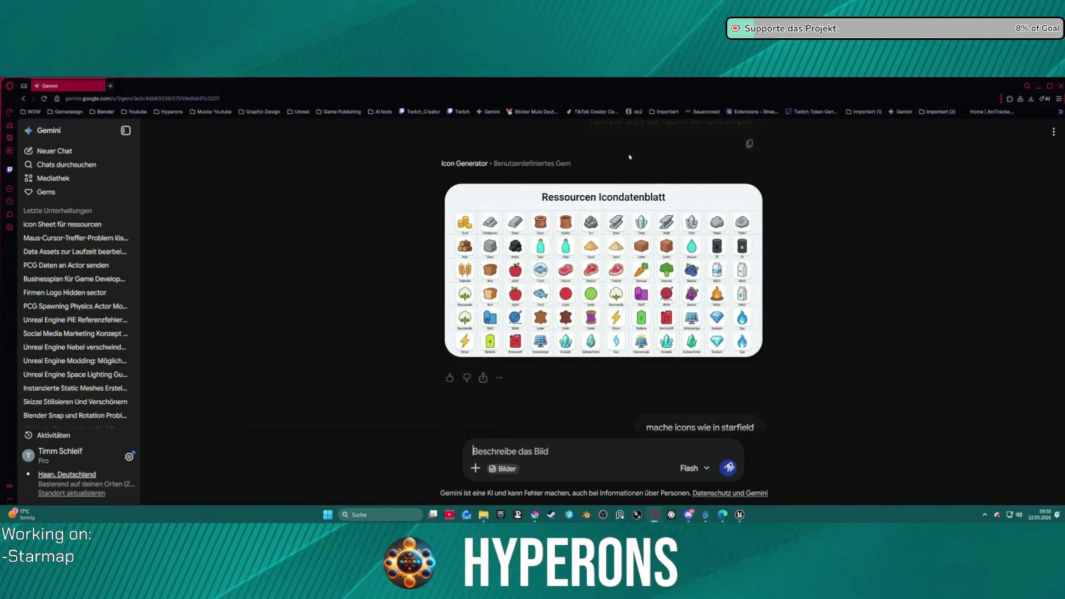
# Scroll the Gemini chat to the latest Resource Index sheet with ore, crystal and mineral icons.
pyautogui.scroll(10, 731, 368)
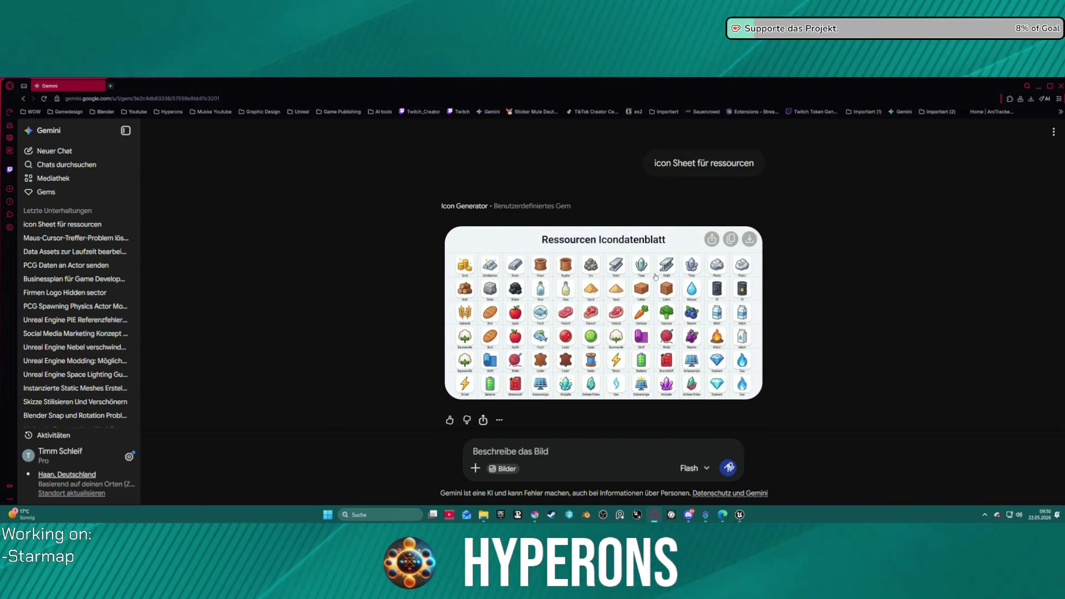
pyautogui.scroll(-5, 655, 277)
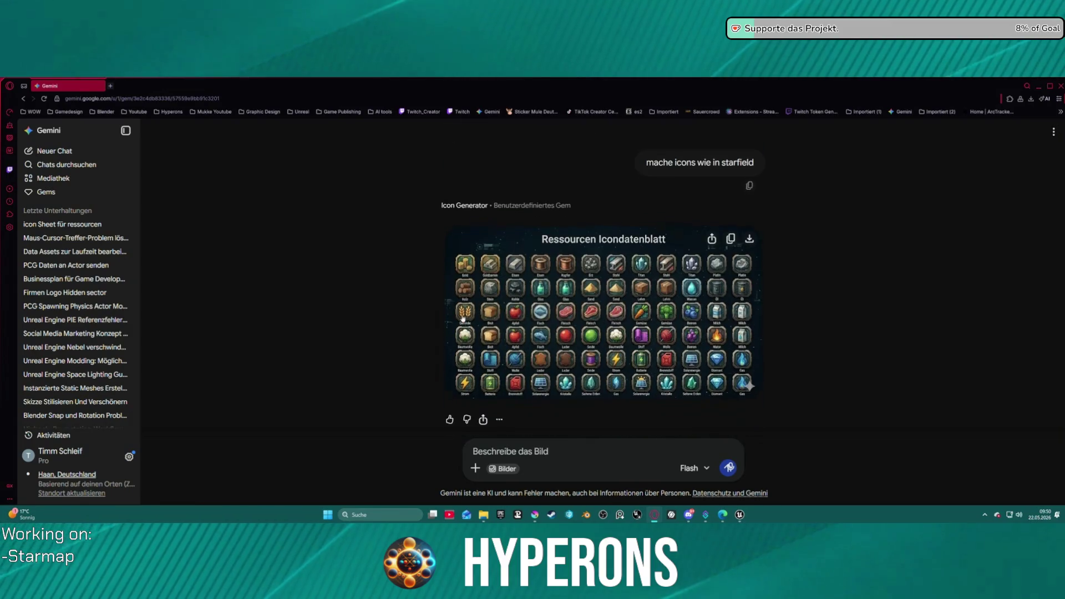
pyautogui.scroll(-10, 624, 344)
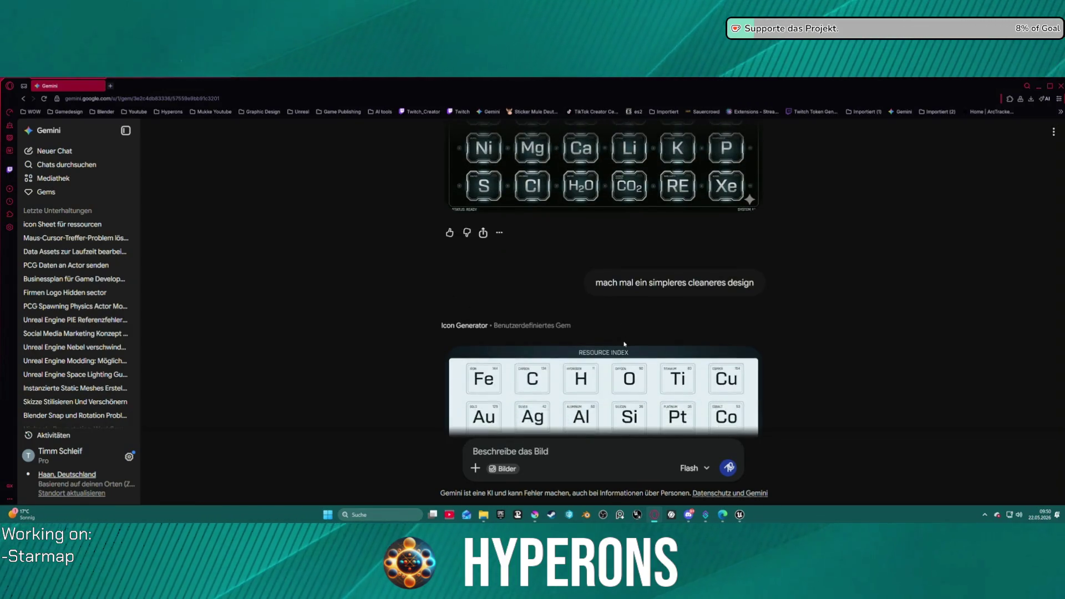
pyautogui.scroll(3, 624, 344)
pyautogui.scroll(-8, 585, 222)
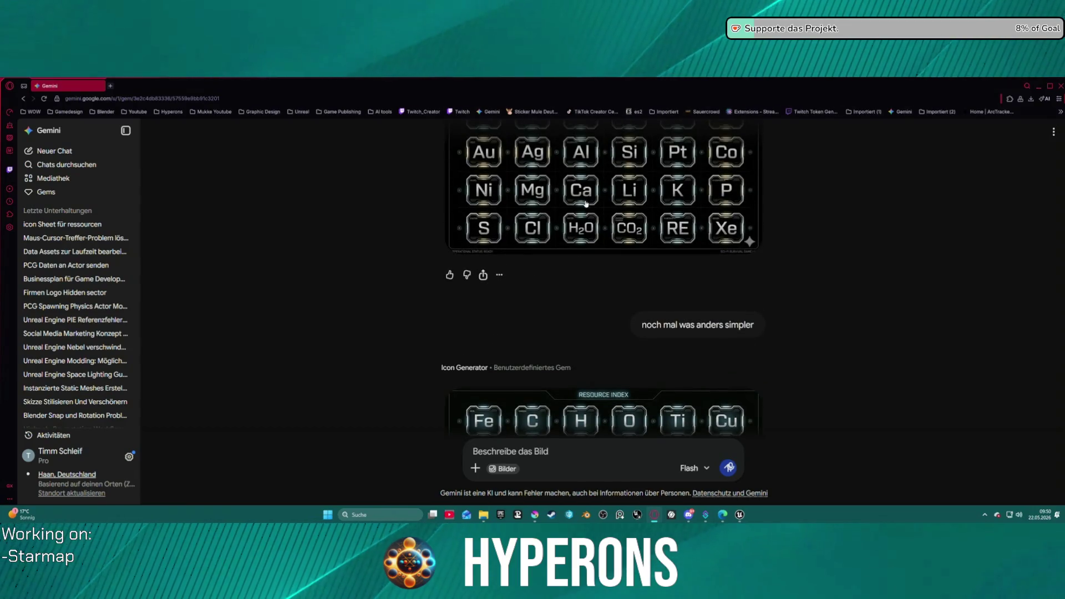
pyautogui.scroll(-2, 598, 400)
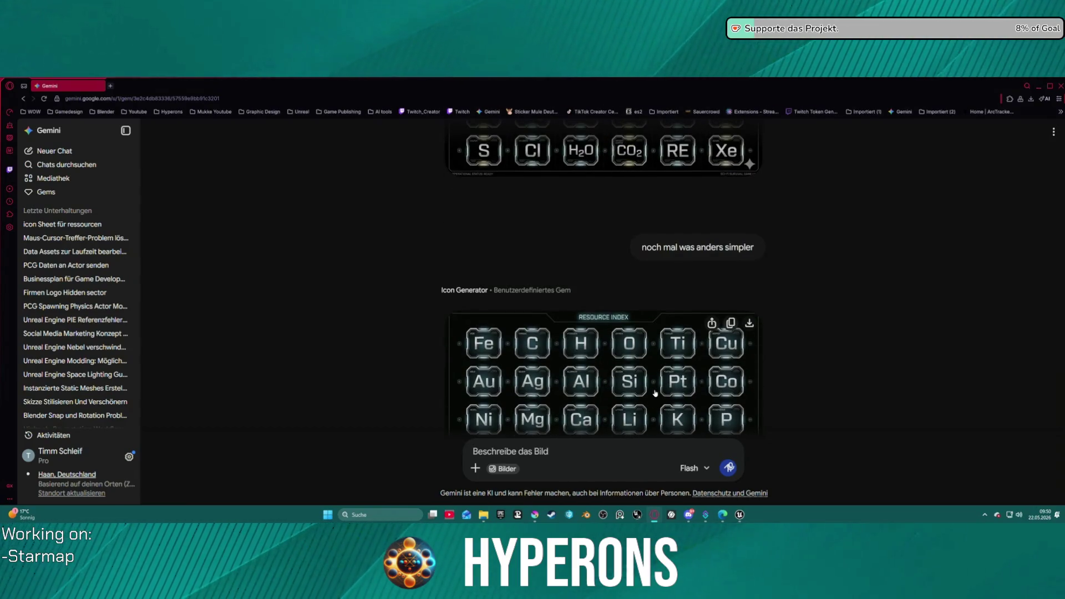
pyautogui.scroll(5, 654, 393)
pyautogui.scroll(-1, 655, 384)
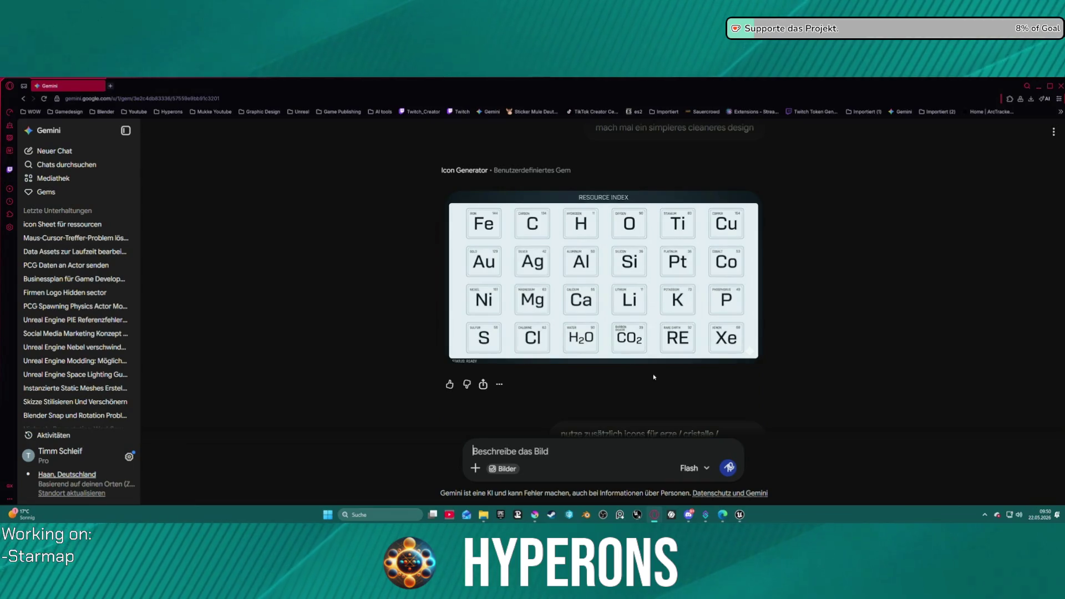
pyautogui.scroll(-2, 653, 377)
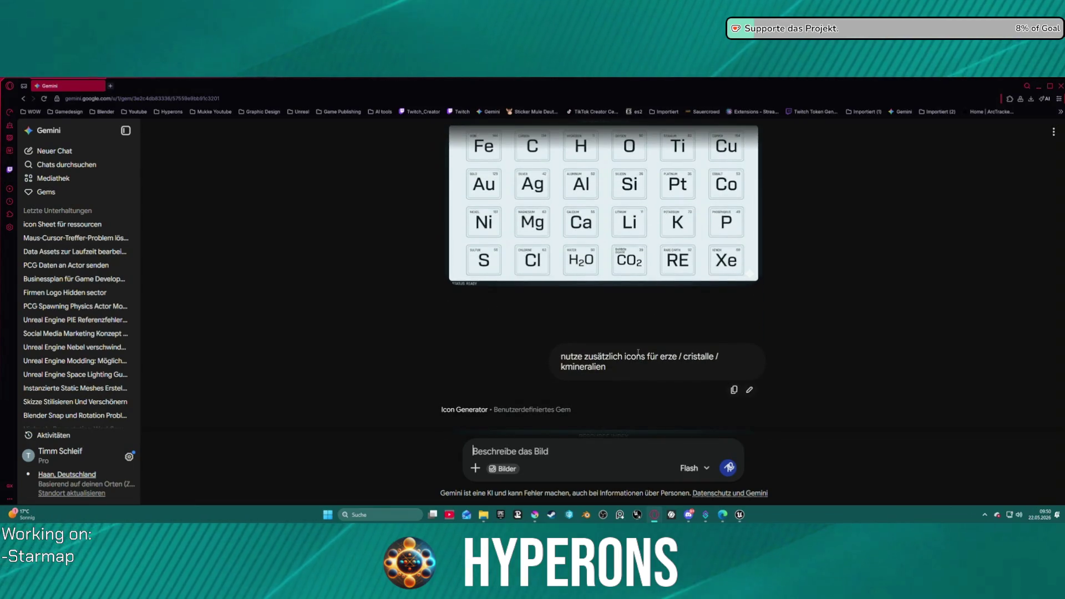
pyautogui.scroll(-3, 622, 370)
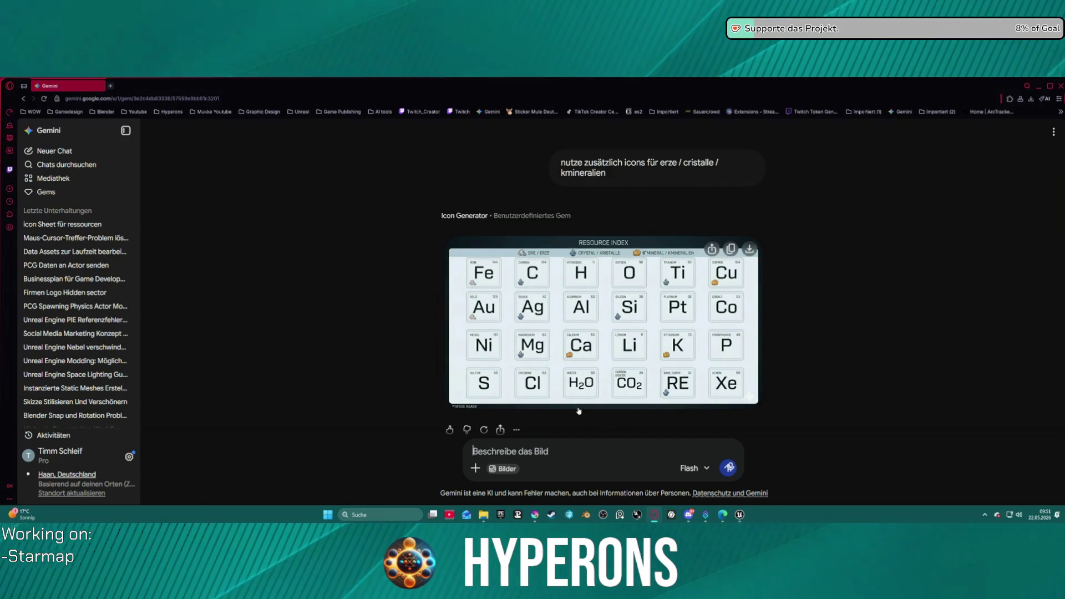
pyautogui.scroll(-1, 599, 410)
# Ask Gemini for another icon sheet draft with 'mach mal noch nen entwurf'.
pyautogui.write('mach mal noch')
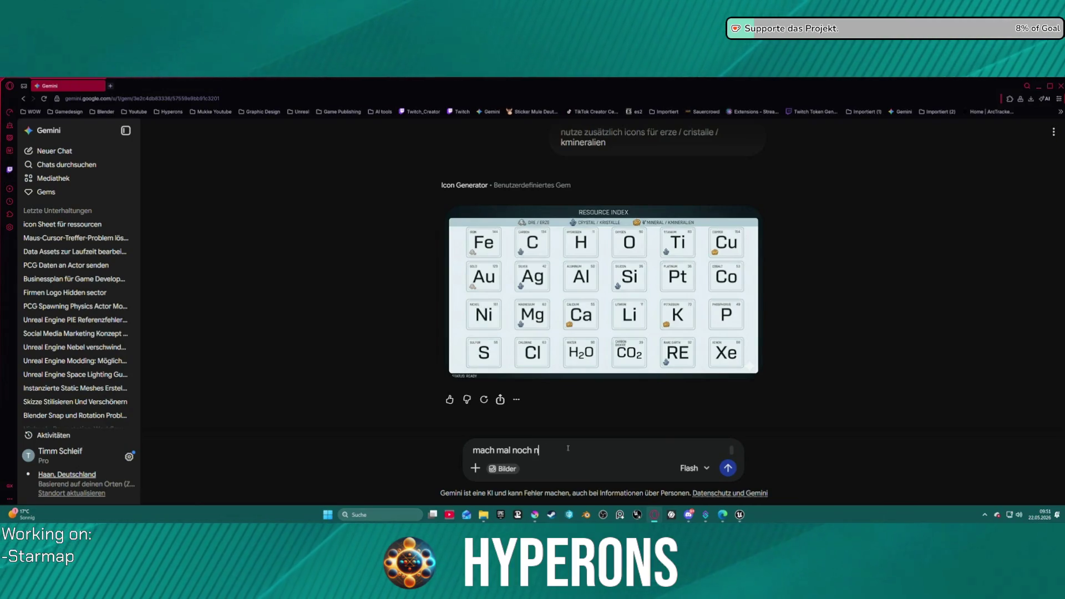
pyautogui.write('ntwurf')
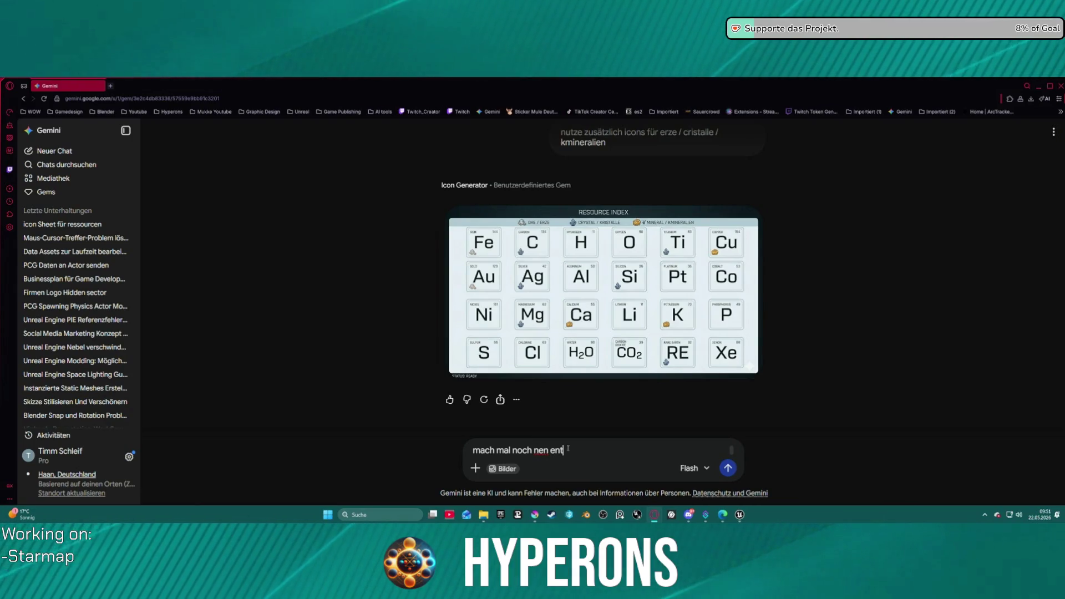
pyautogui.press('Return')
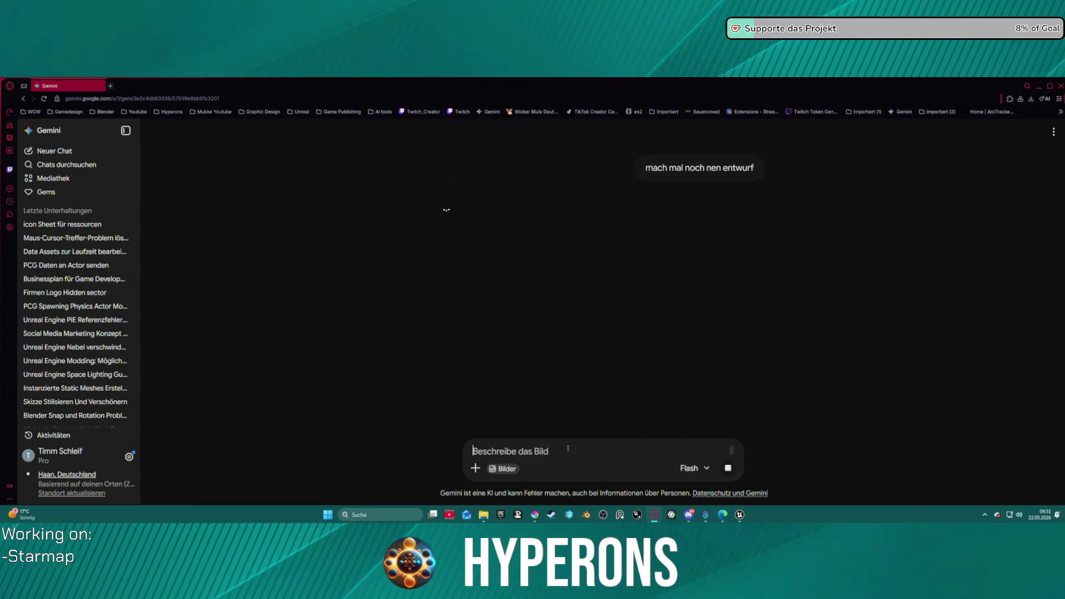
pyautogui.scroll(5, 647, 244)
pyautogui.scroll(-5, 686, 266)
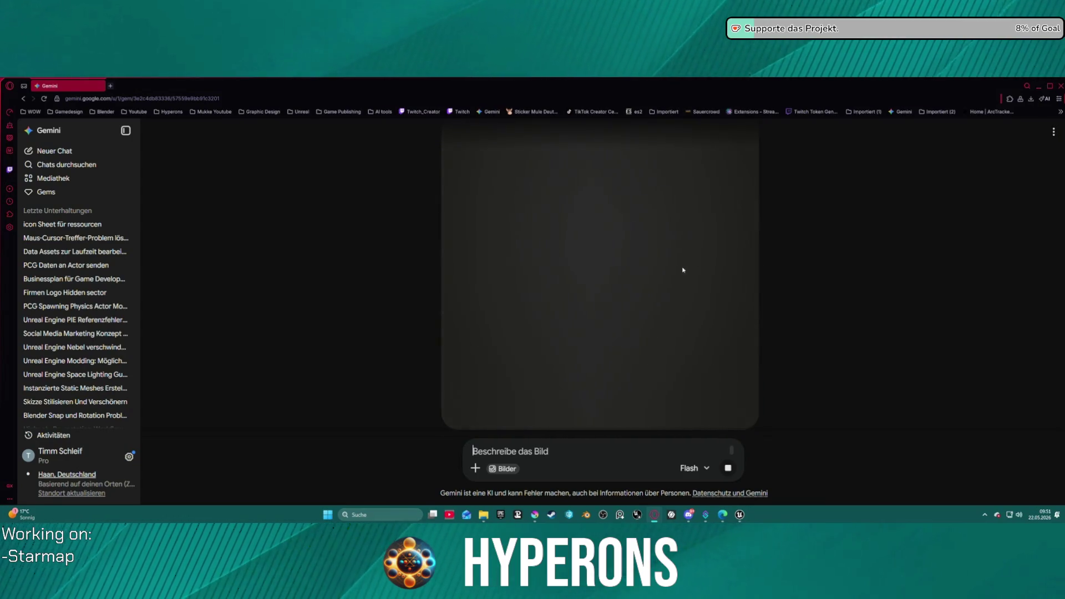
pyautogui.scroll(2, 740, 270)
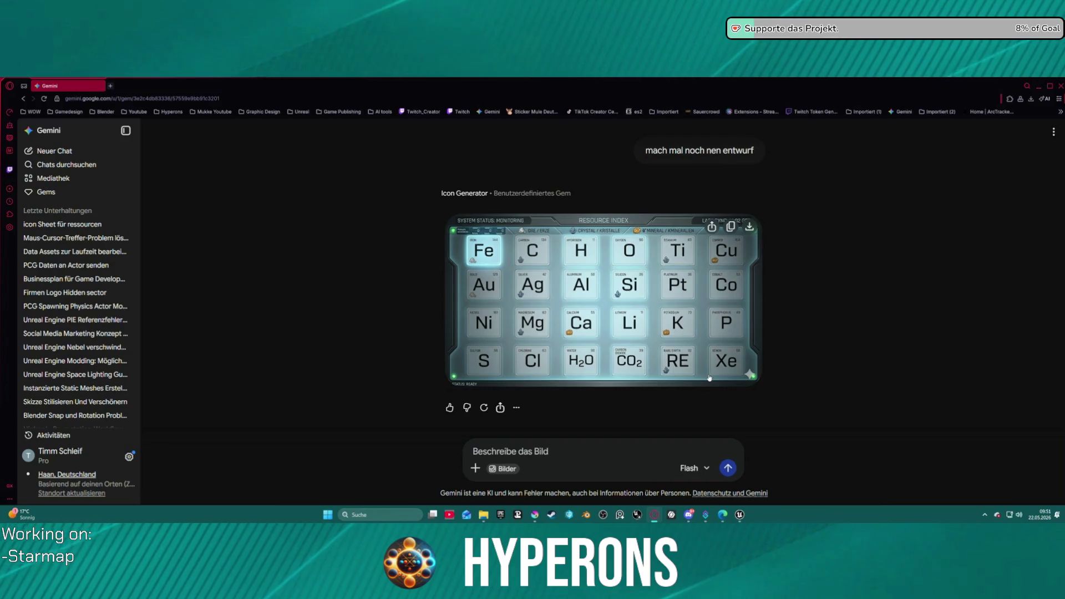
# View the newly generated framed sci-fi Resource Index sheet full screen.
pyautogui.click(561, 295)
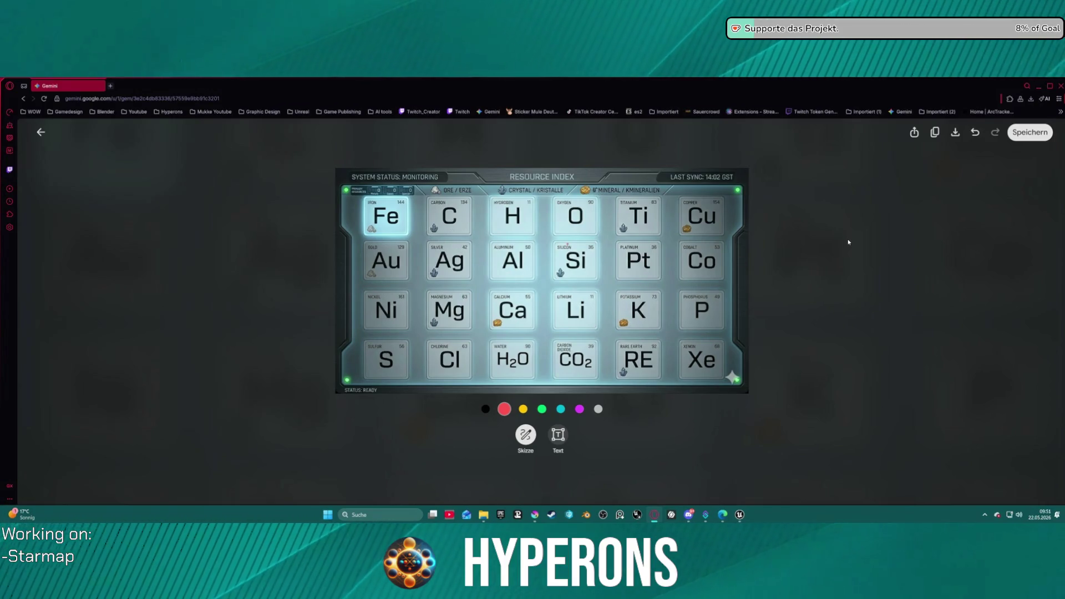
pyautogui.press('Escape')
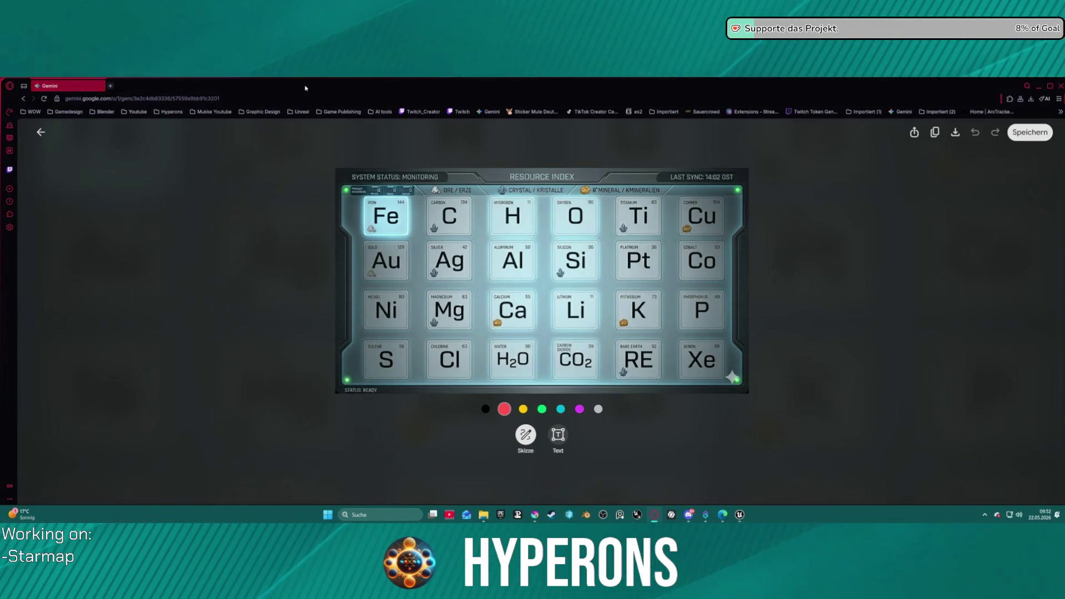
pyautogui.hotkey('alt', 'Tab')
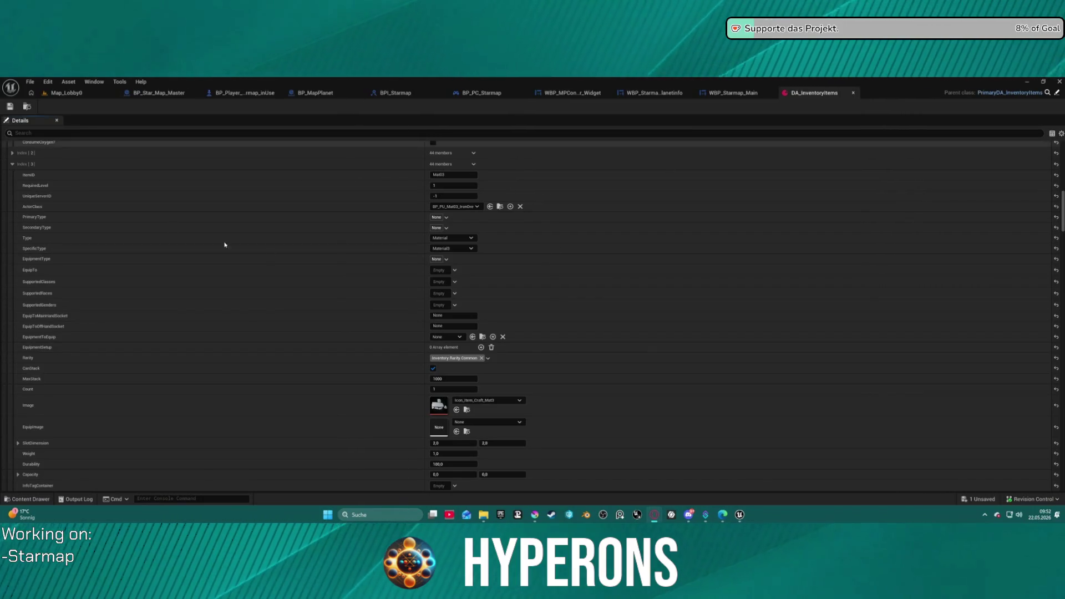
# Bring the Map_Lobby0 level viewport and Outliner back into view.
pyautogui.click(67, 93)
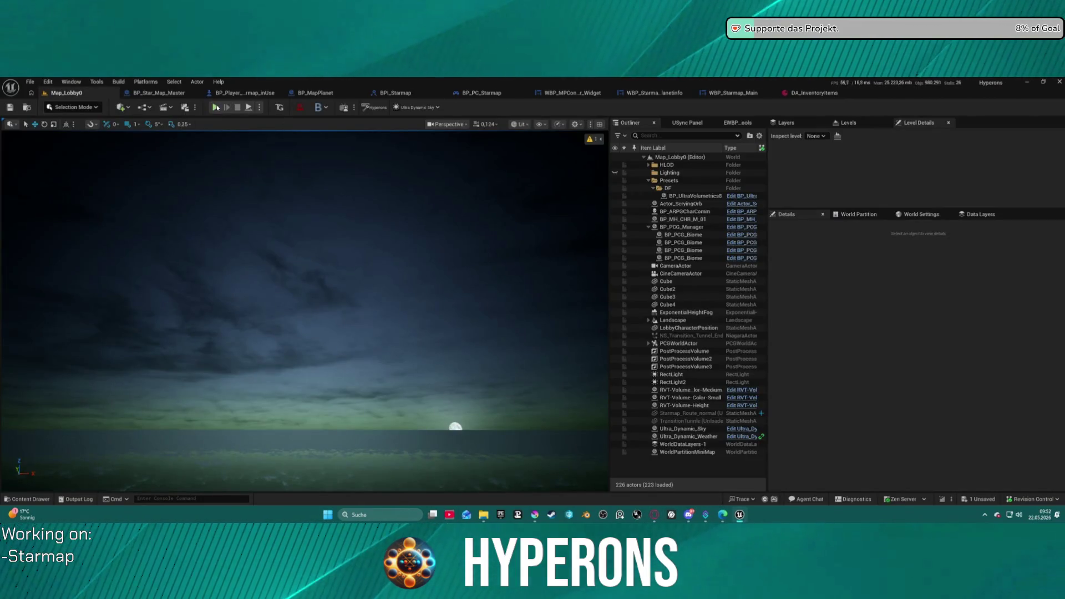
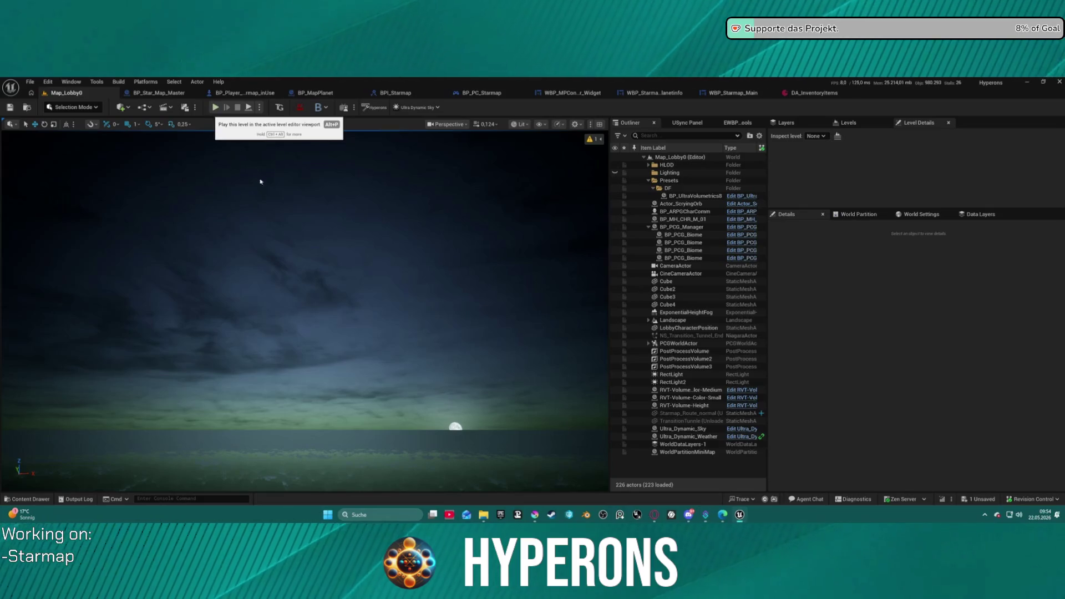
# Play the level in the editor as the Mining character and start the game.
pyautogui.click(216, 107)
pyautogui.click(73, 307)
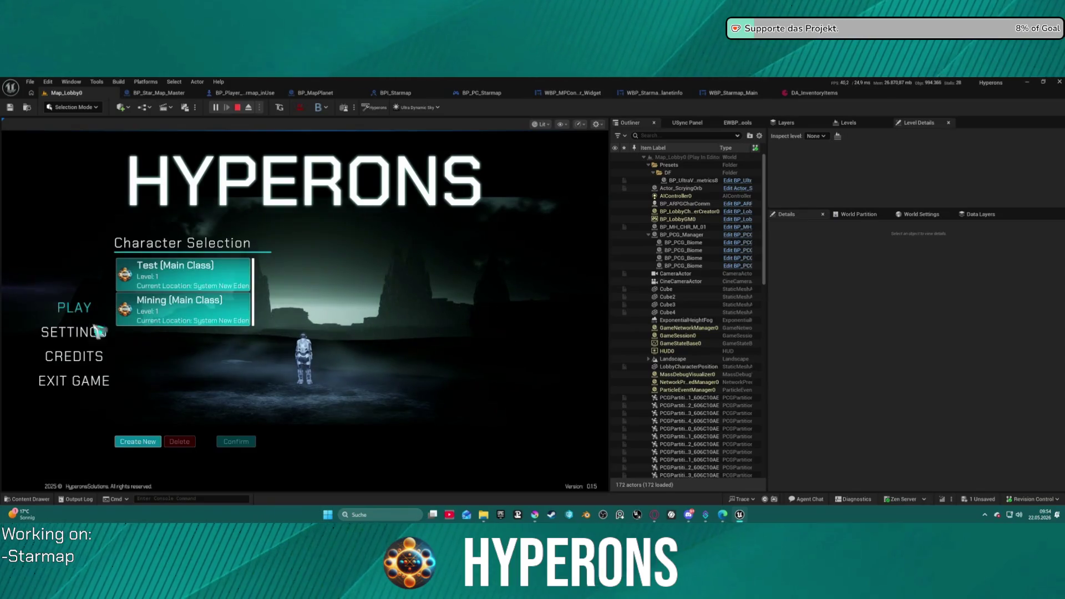
pyautogui.click(236, 320)
pyautogui.click(235, 441)
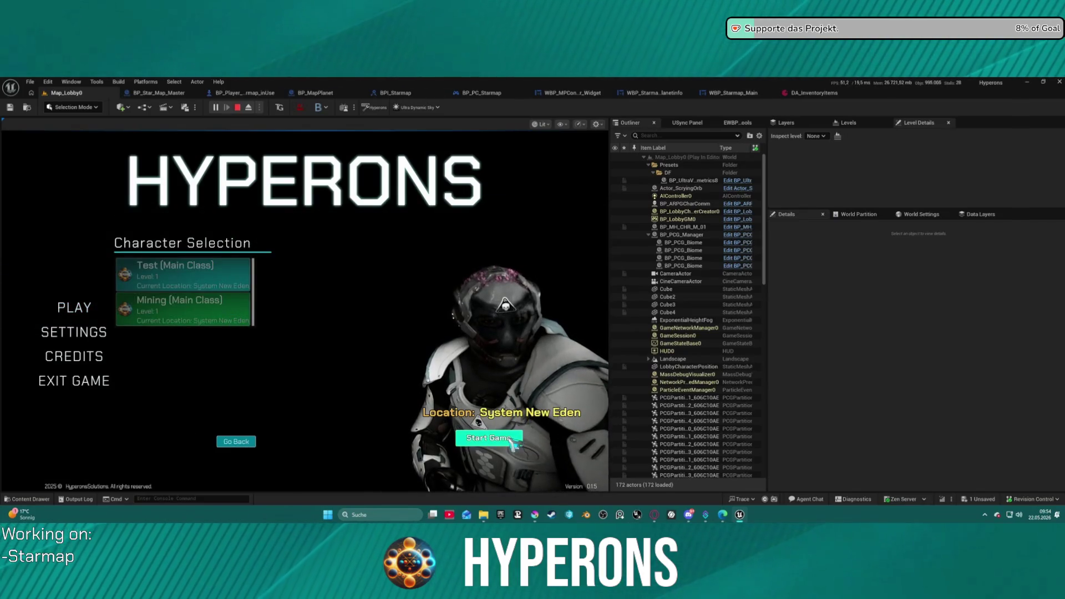
pyautogui.click(489, 438)
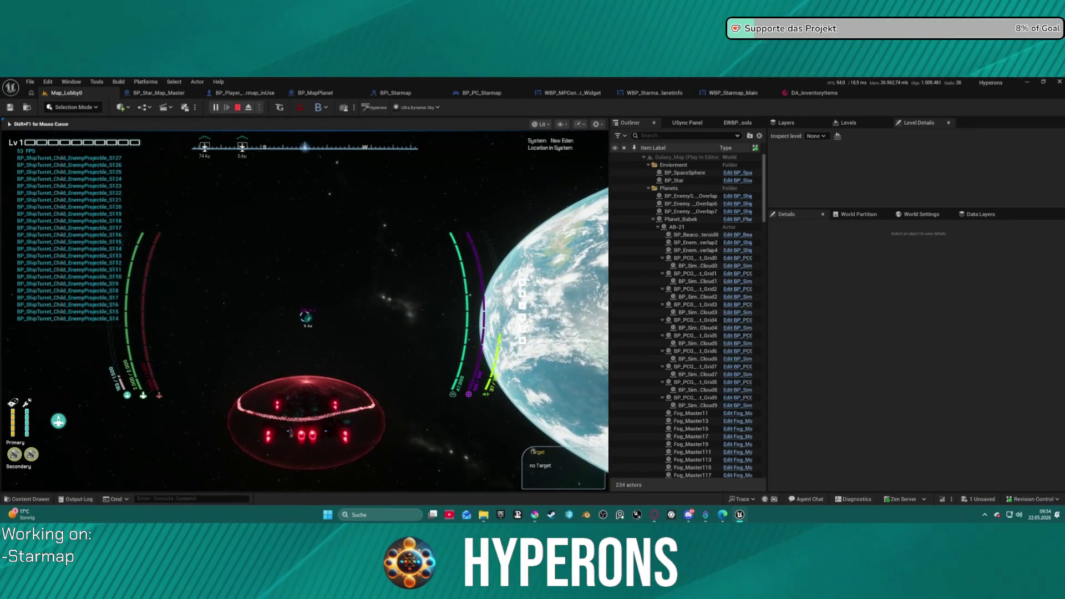
# Test locking onto AB 4-1, warping, third-person view and hyperdrive, then stop the play session.
pyautogui.press('t')
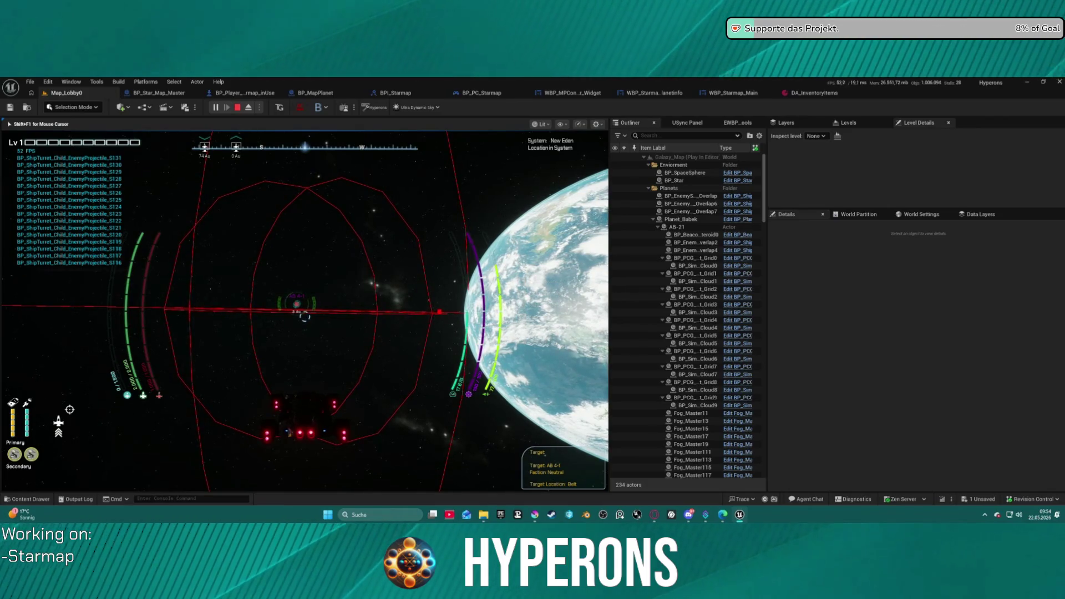
pyautogui.press('j')
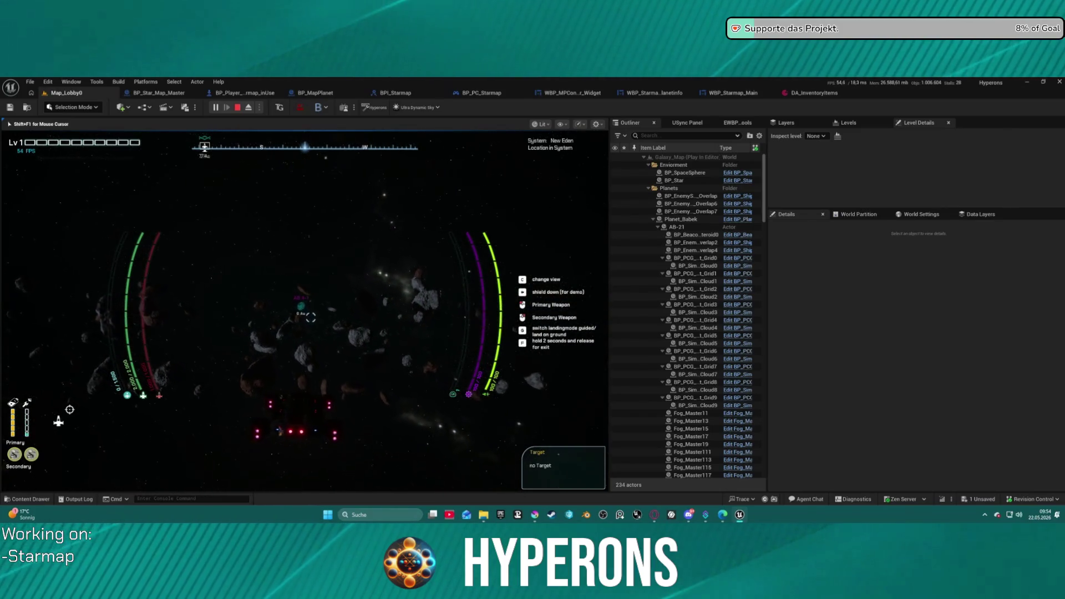
pyautogui.press('c')
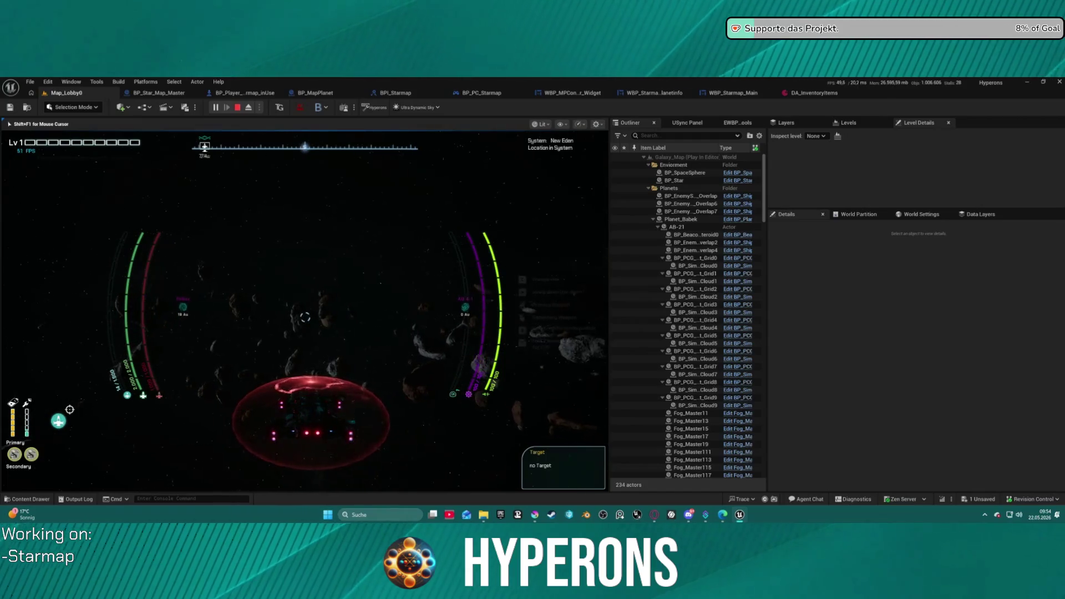
pyautogui.press('w')
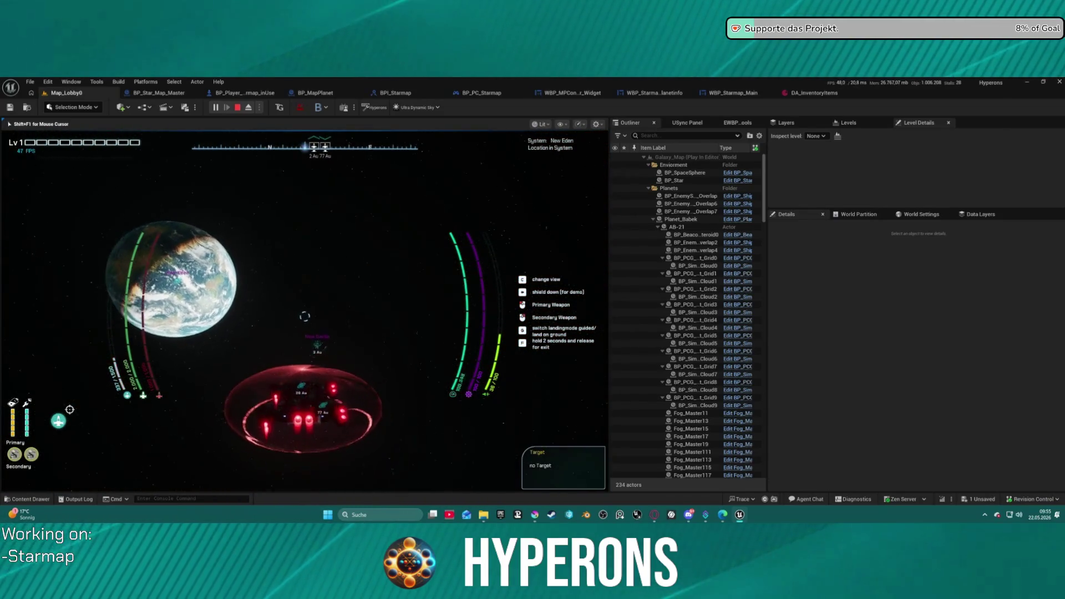
pyautogui.press('j')
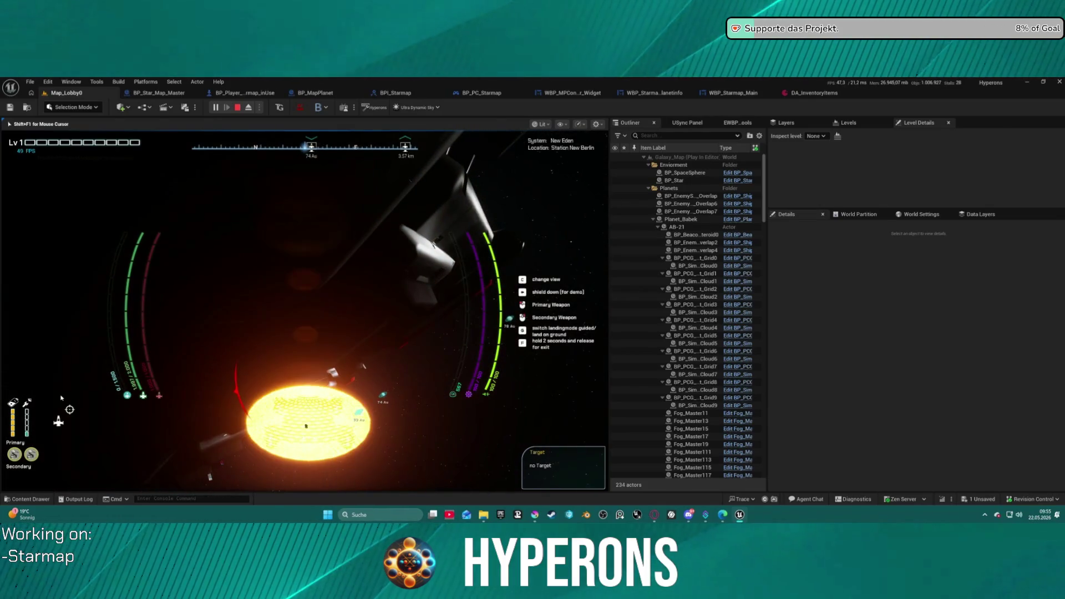
pyautogui.press('Escape')
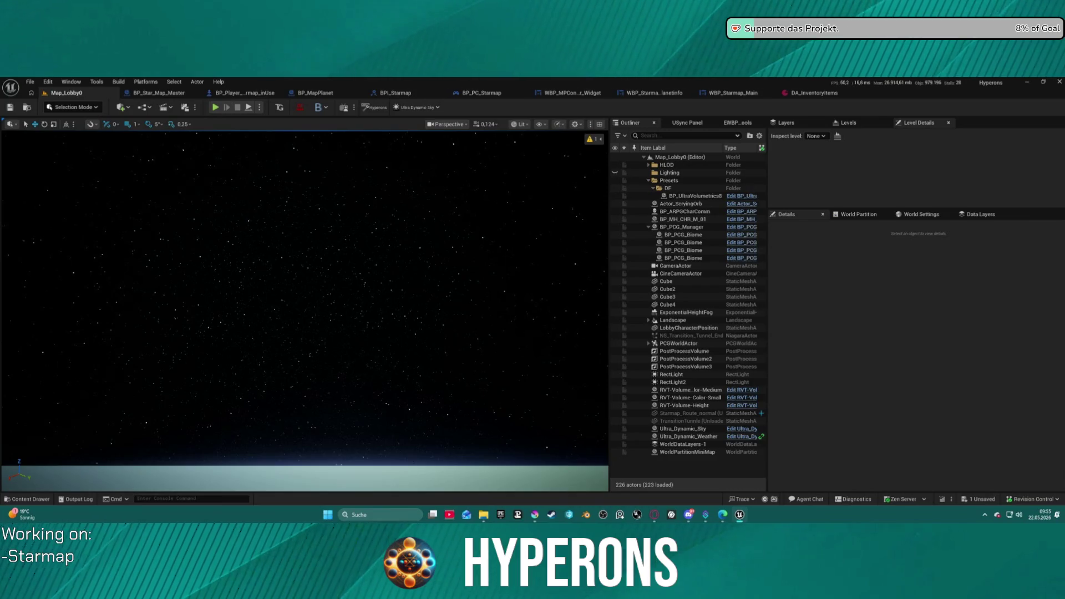
pyautogui.click(536, 516)
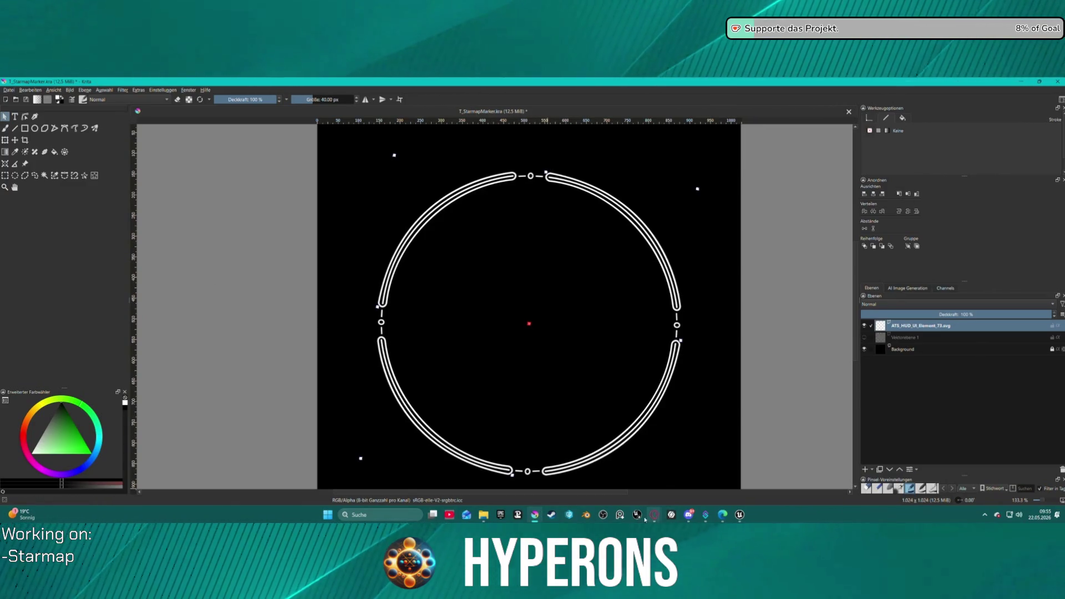
pyautogui.moveTo(652, 518)
pyautogui.moveTo(740, 518)
pyautogui.click(741, 472)
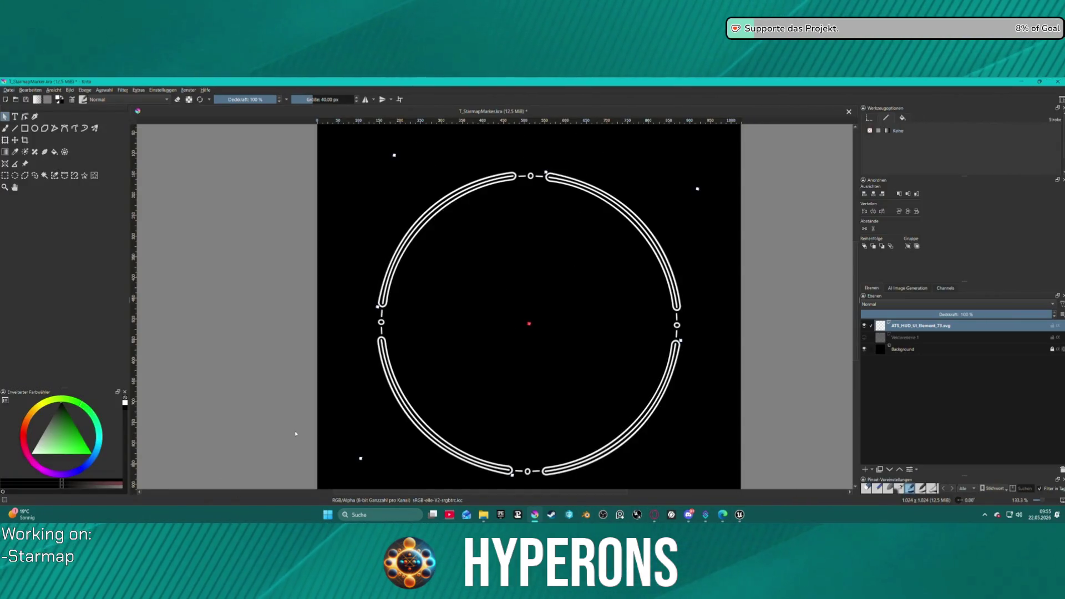
pyautogui.click(740, 516)
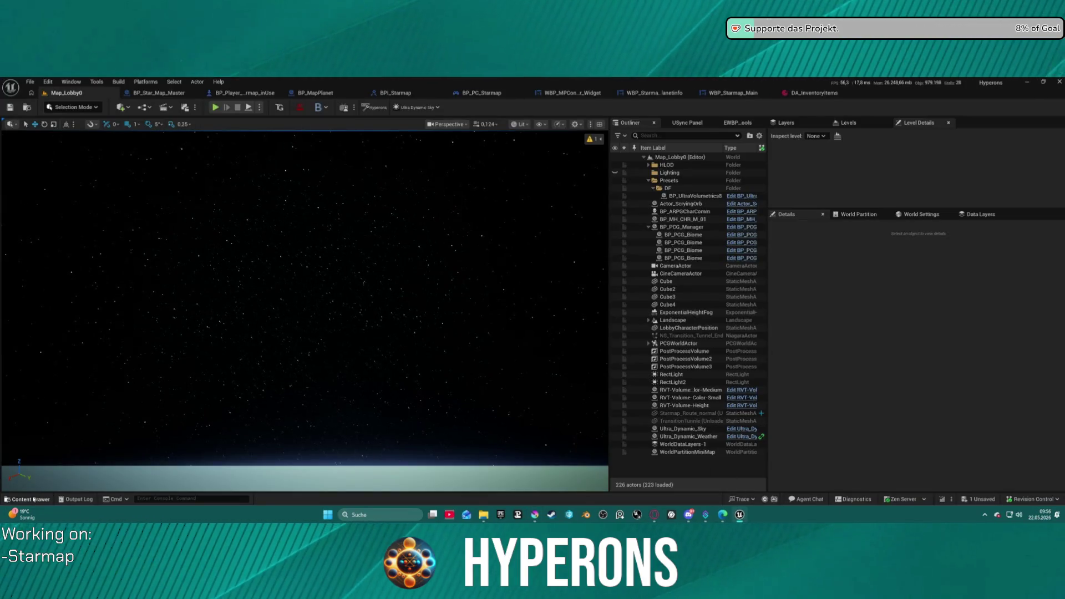
# Open BP_JigSlot from the JigSaw > Widgets folder in the Content Drawer.
pyautogui.click(31, 499)
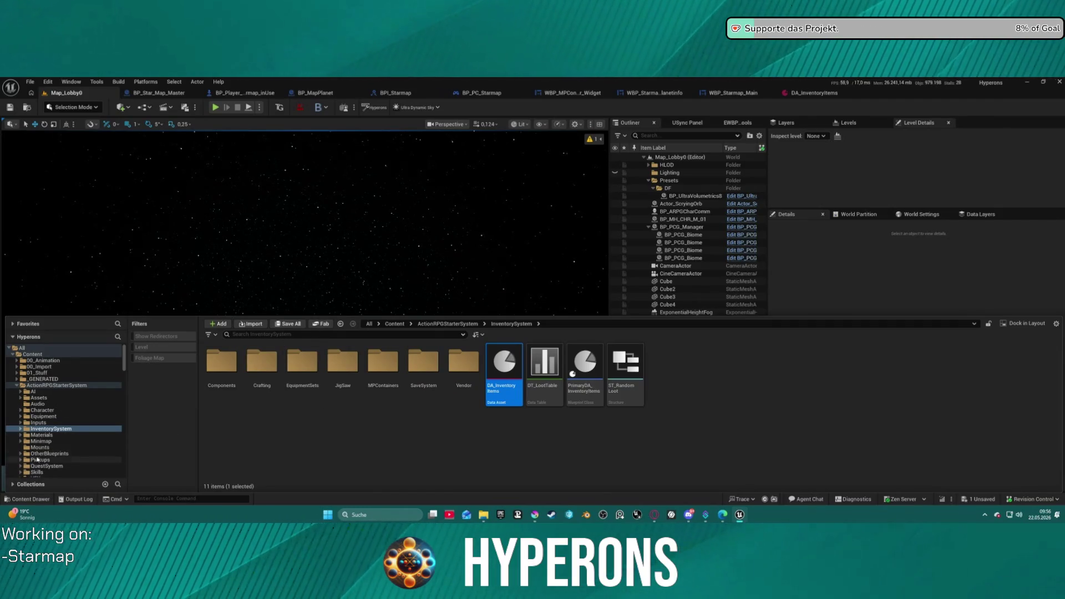
pyautogui.doubleClick(343, 363)
pyautogui.doubleClick(391, 369)
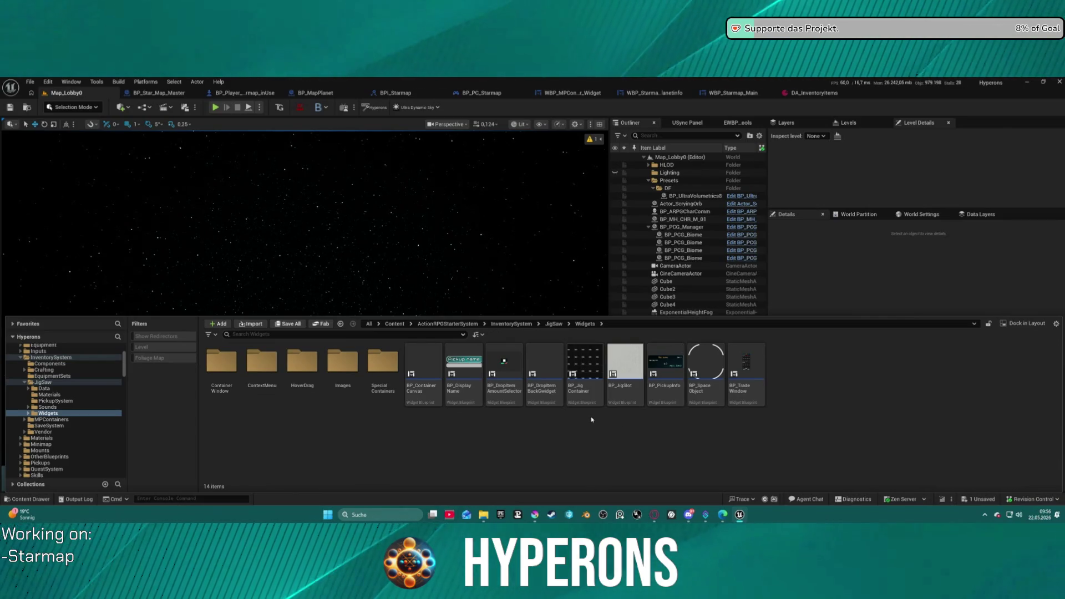
pyautogui.moveTo(619, 393)
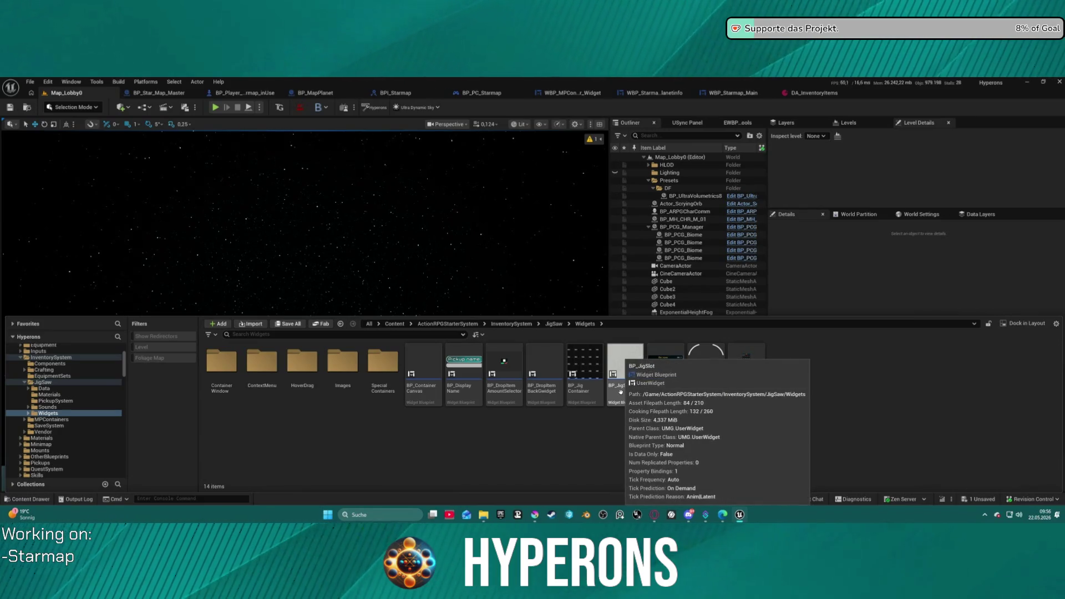
pyautogui.click(585, 387)
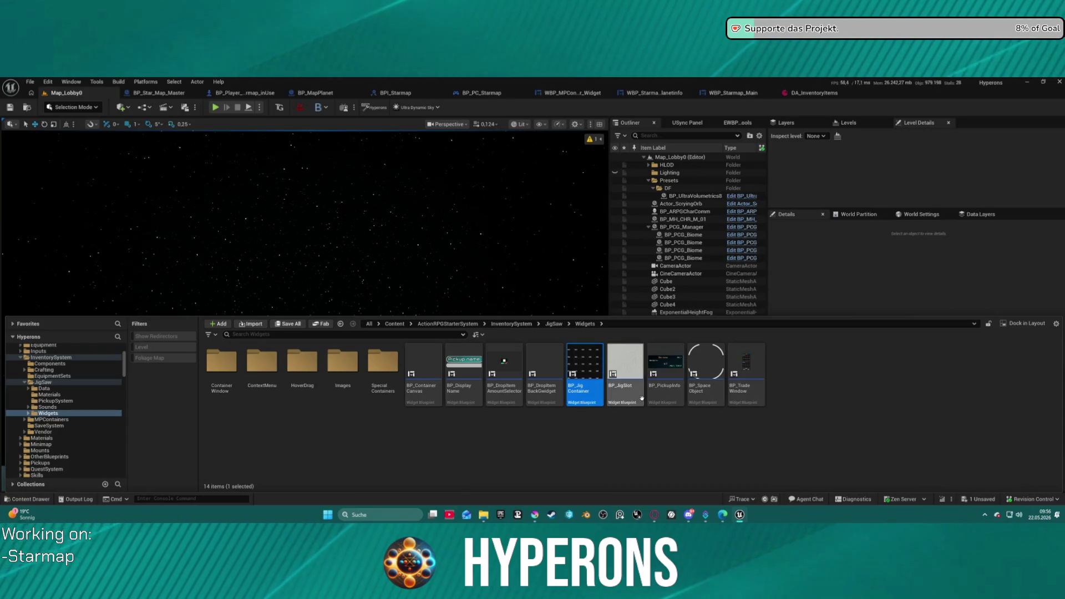
pyautogui.doubleClick(638, 395)
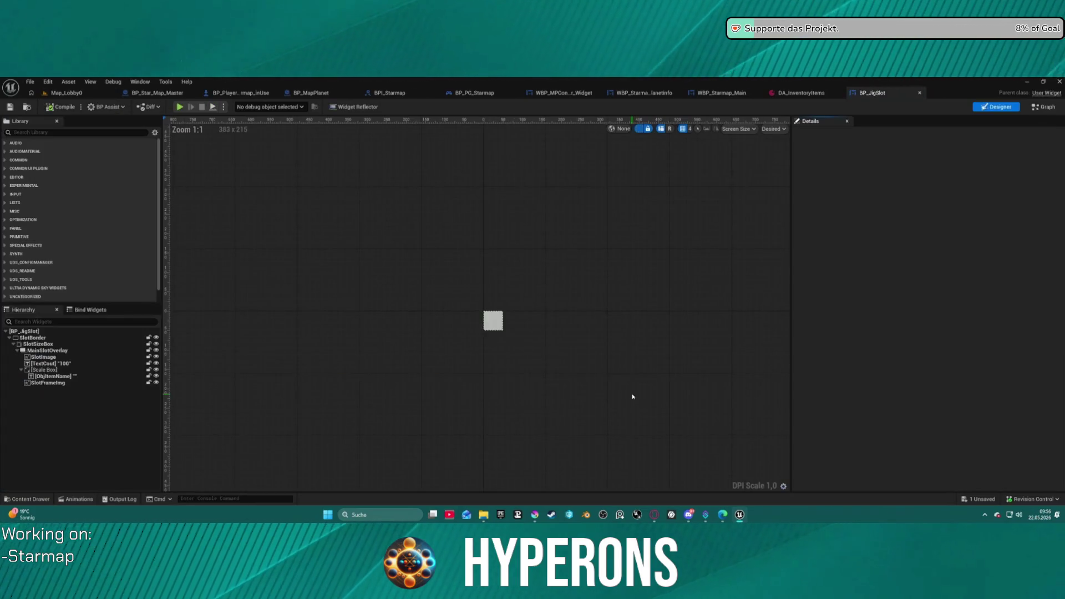
# Make the MainSlotOverlay fully transparent, then select SlotBorder.
pyautogui.scroll(10, 510, 357)
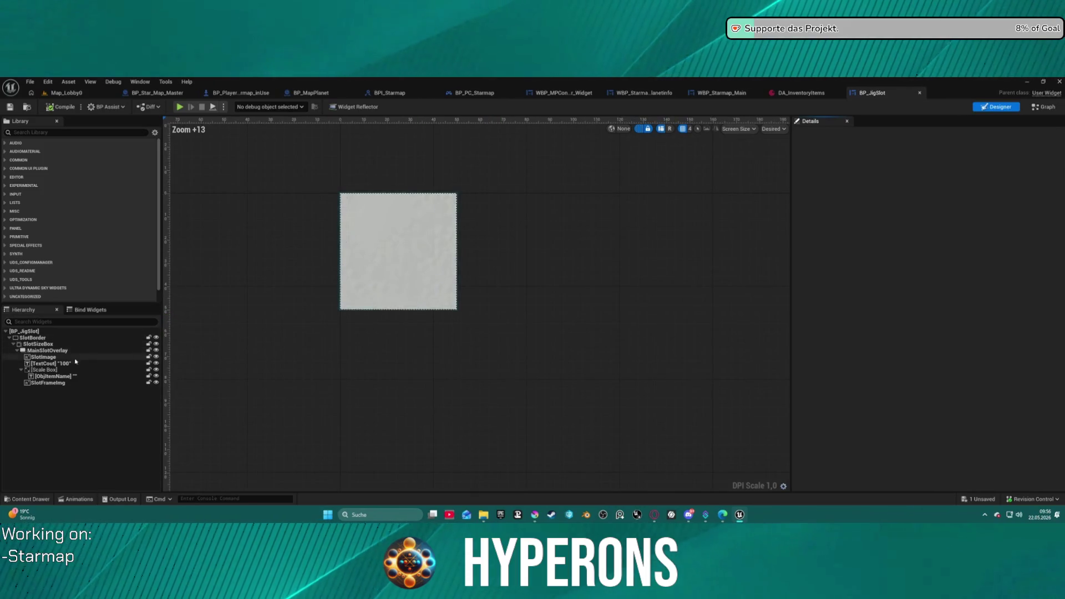
pyautogui.click(51, 364)
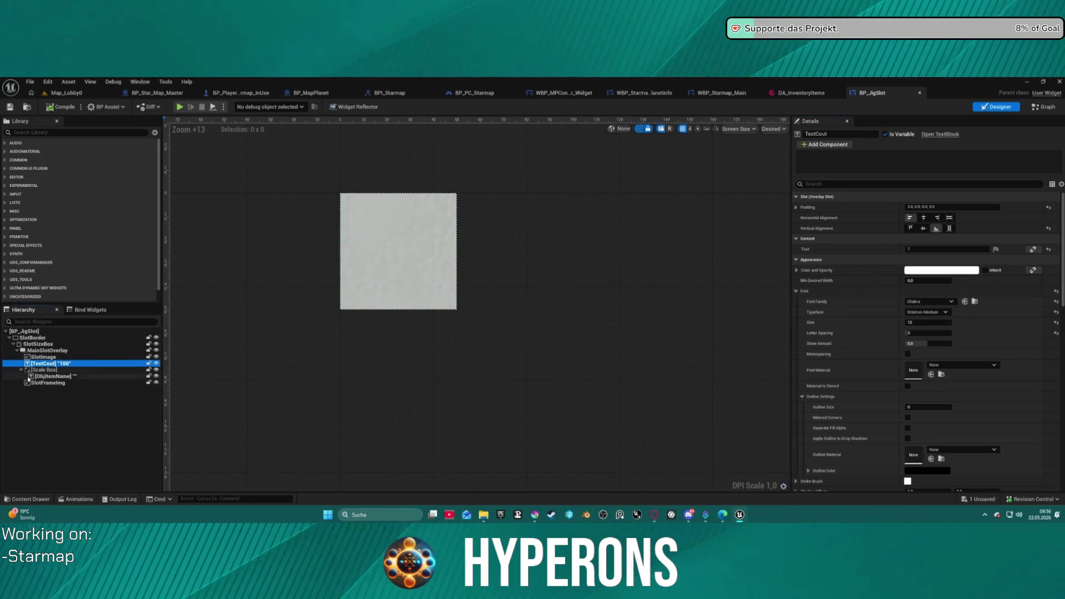
pyautogui.click(48, 350)
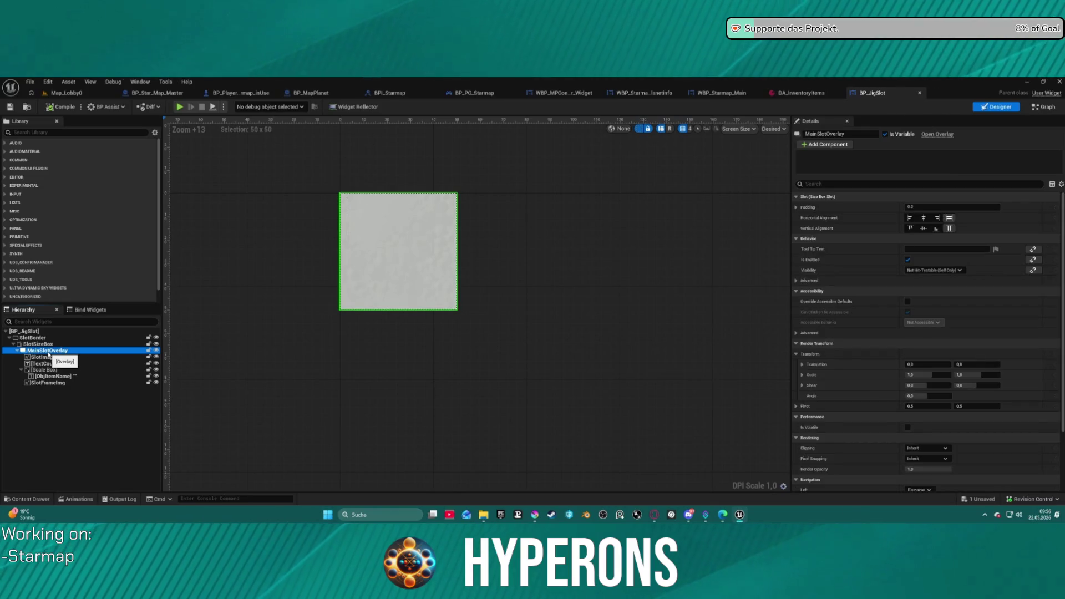
pyautogui.scroll(-3, 995, 270)
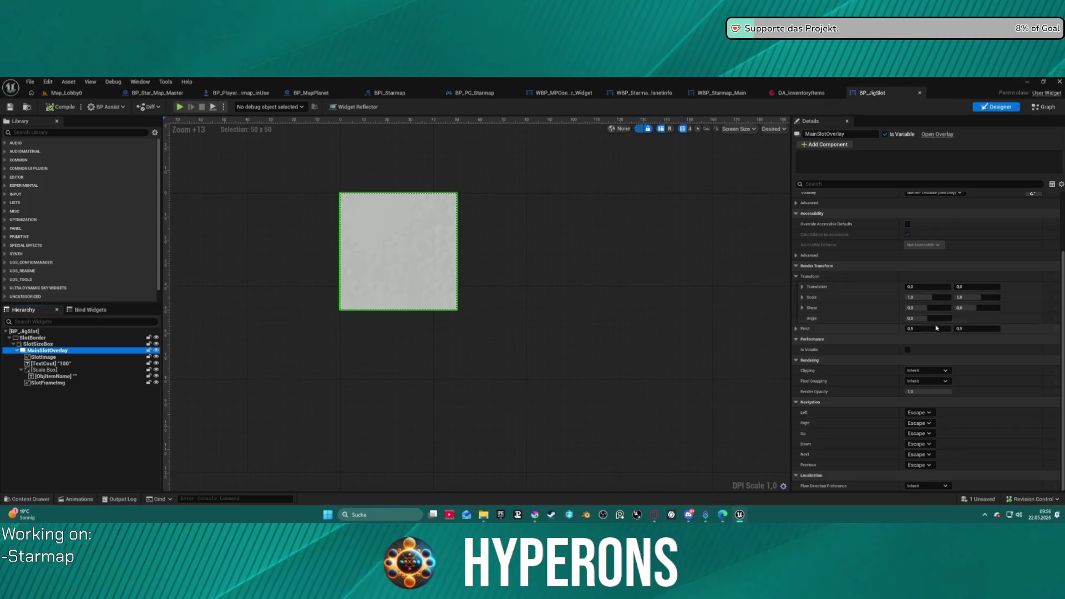
pyautogui.moveTo(942, 394); pyautogui.dragTo(907, 393)
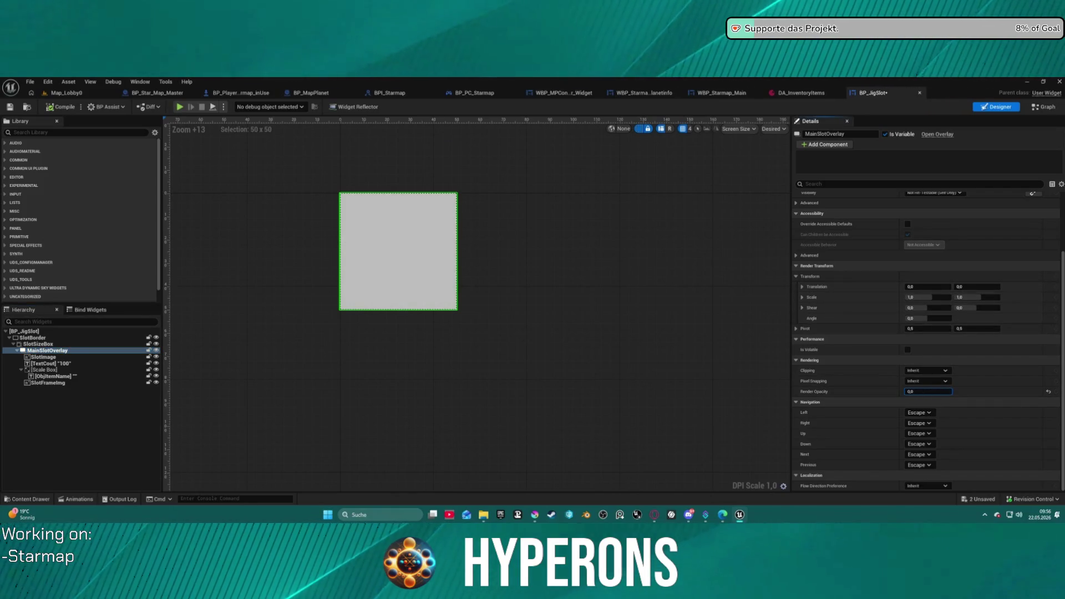
pyautogui.click(38, 344)
pyautogui.click(35, 338)
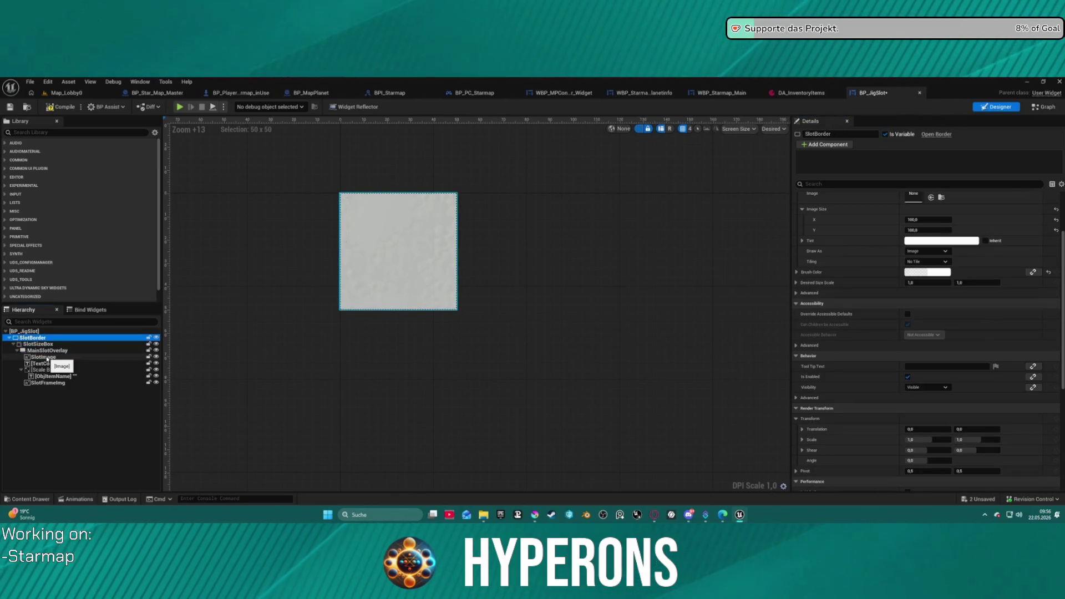
# Set the SlotImage colour's alpha to 1.0.
pyautogui.scroll(3, 926, 341)
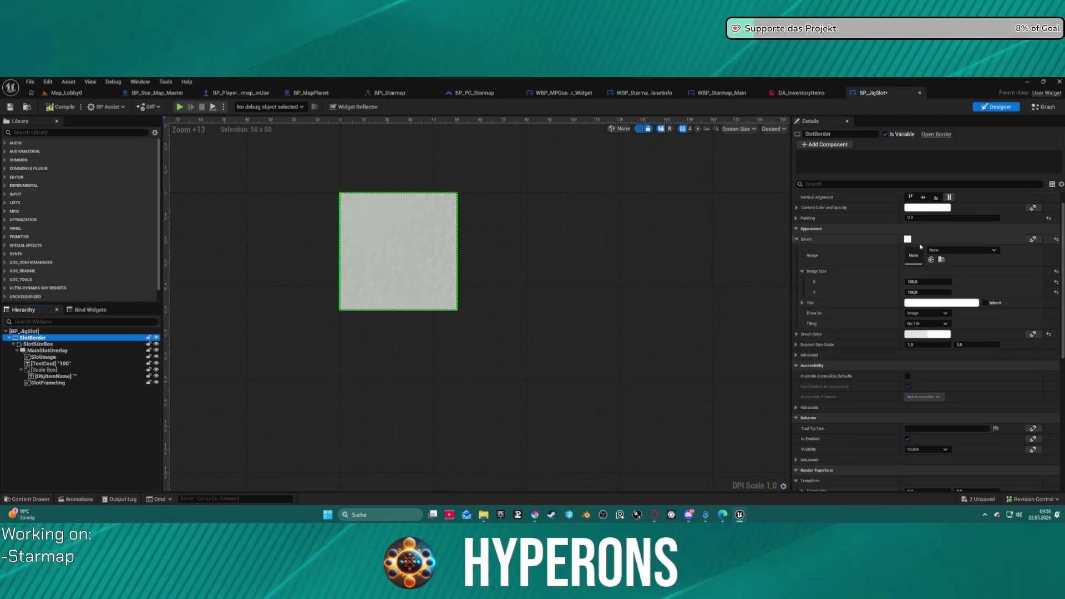
pyautogui.click(46, 363)
pyautogui.scroll(-15, 520, 280)
pyautogui.scroll(10, 520, 280)
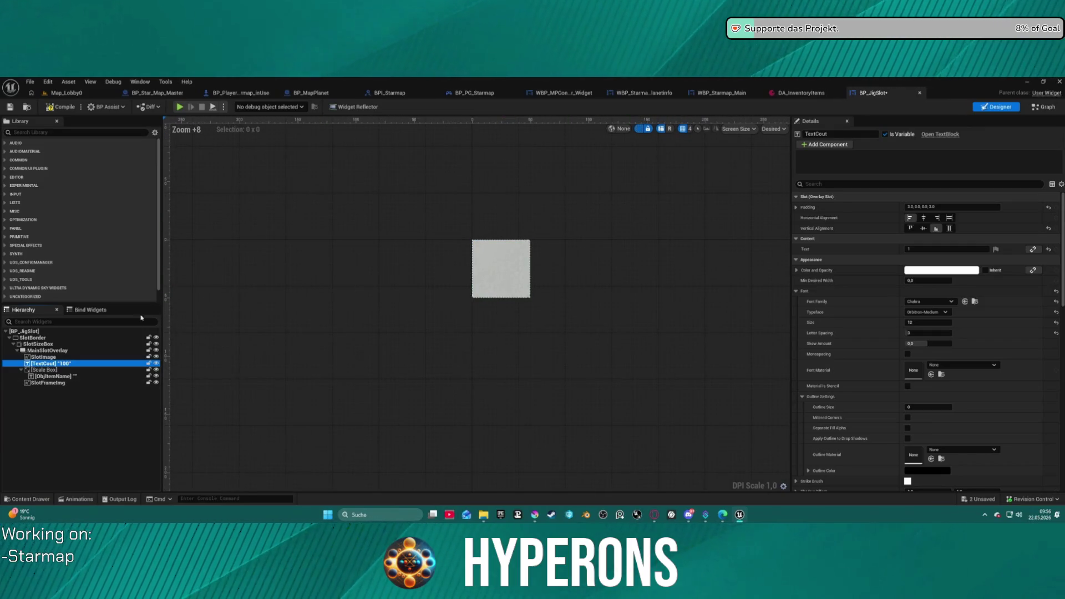
pyautogui.click(53, 382)
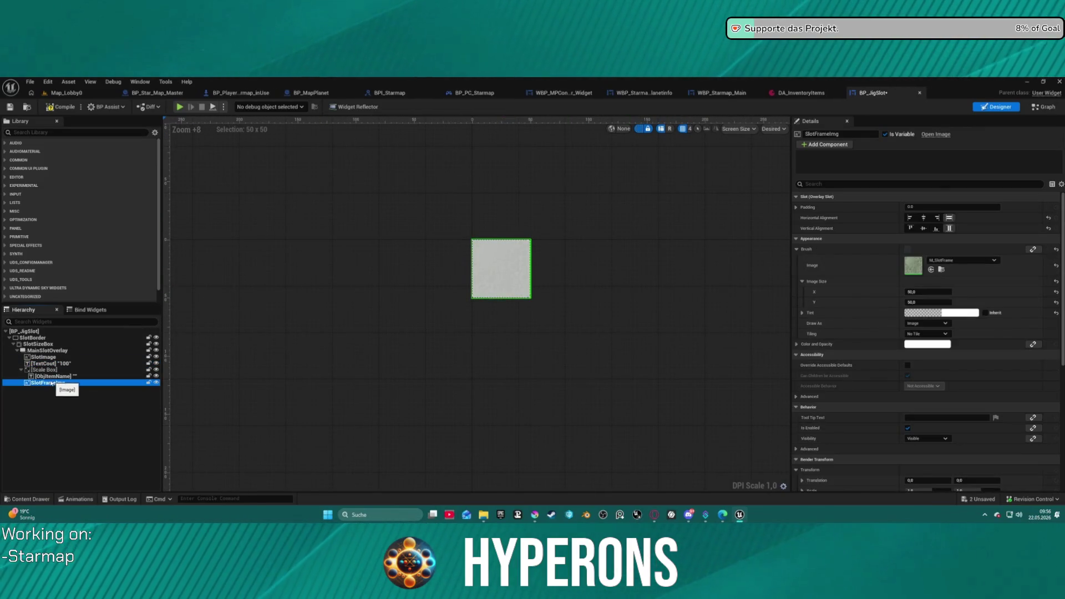
pyautogui.press('Up')
pyautogui.press('Up')
pyautogui.press('Up')
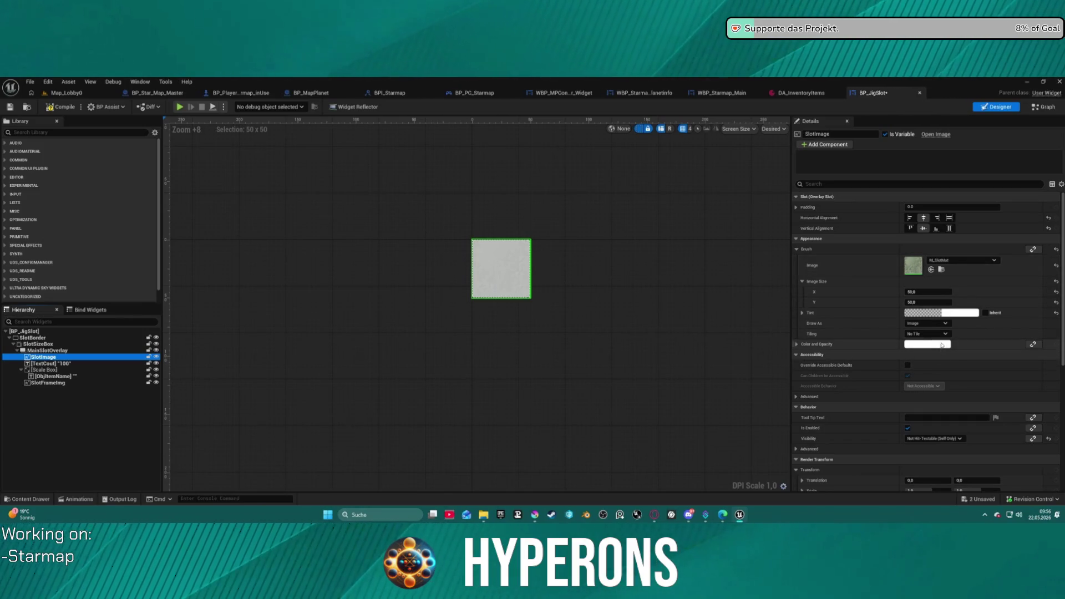
pyautogui.click(794, 344)
pyautogui.moveTo(928, 386); pyautogui.dragTo(832, 386)
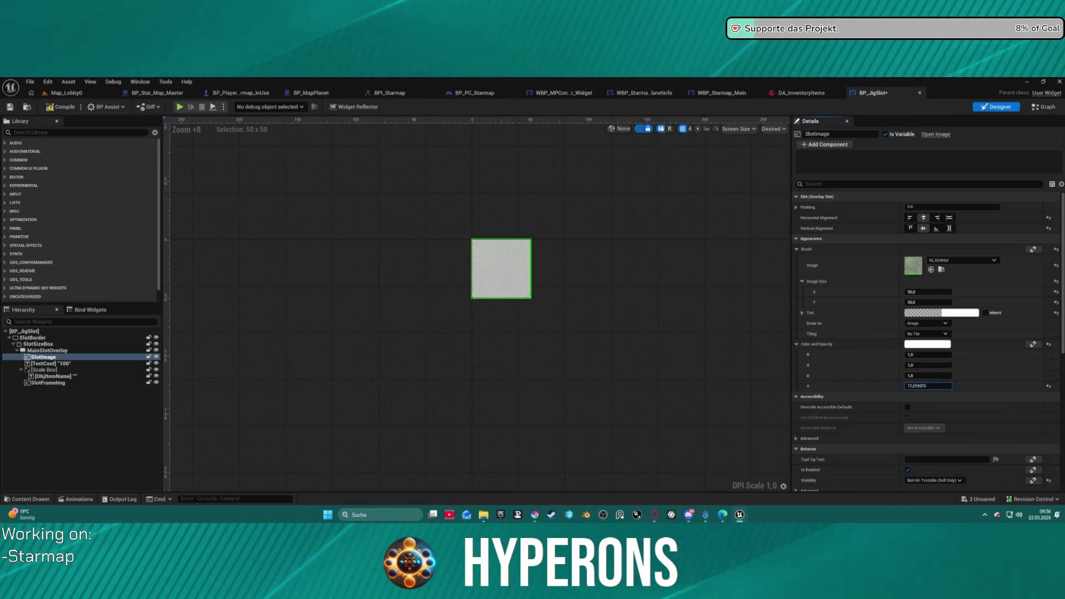
pyautogui.write('1')
pyautogui.press('Return')
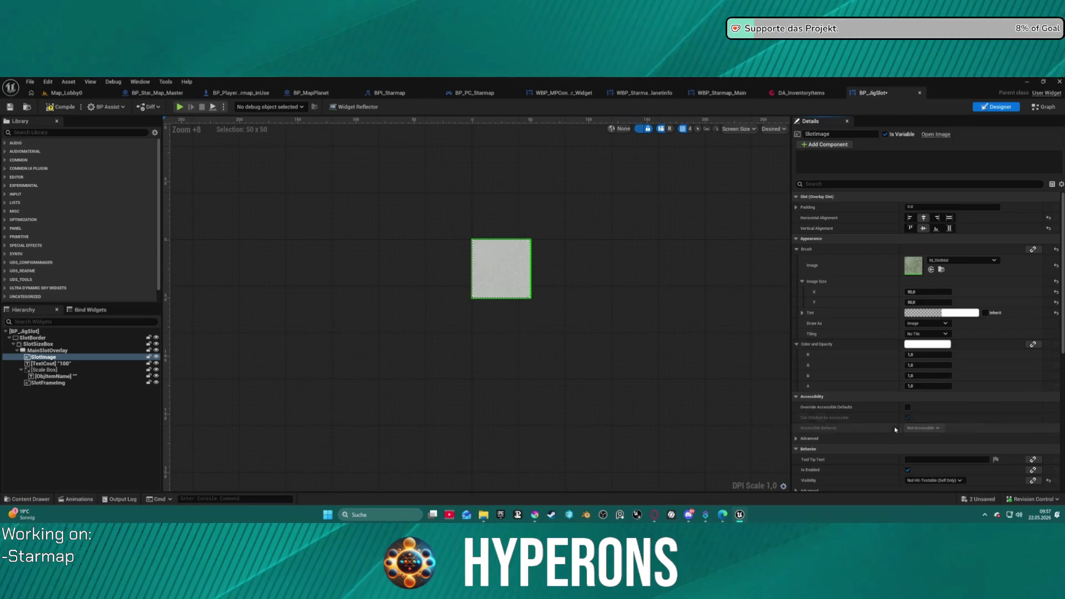
# Inspect the SlotSizeBox, ObjItemName, SlotFrameImg and TextCout properties, then bring up the Content Drawer.
pyautogui.scroll(-5, 915, 455)
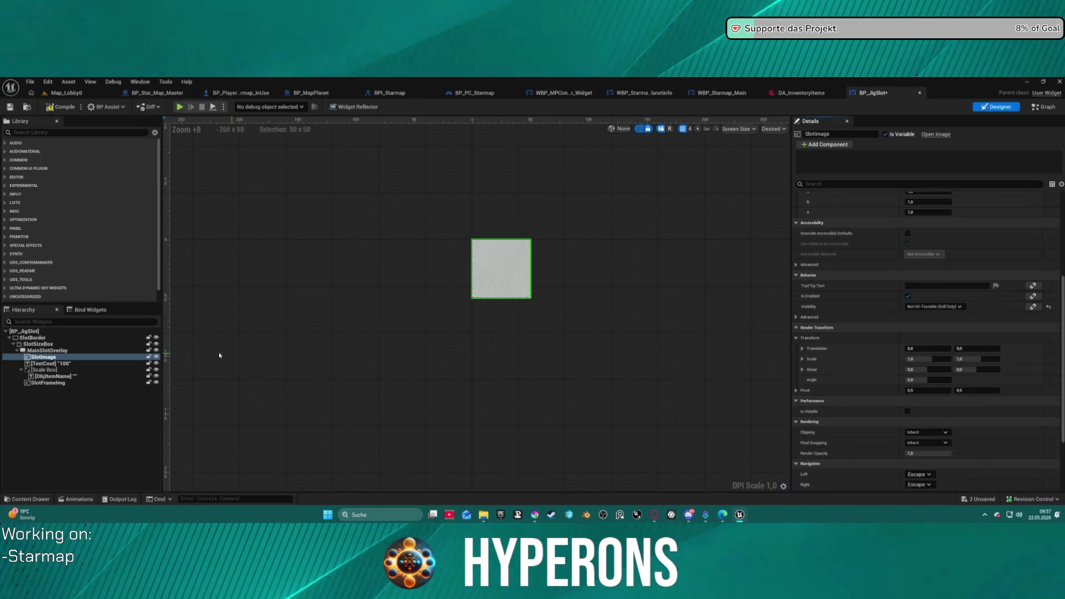
pyautogui.click(47, 351)
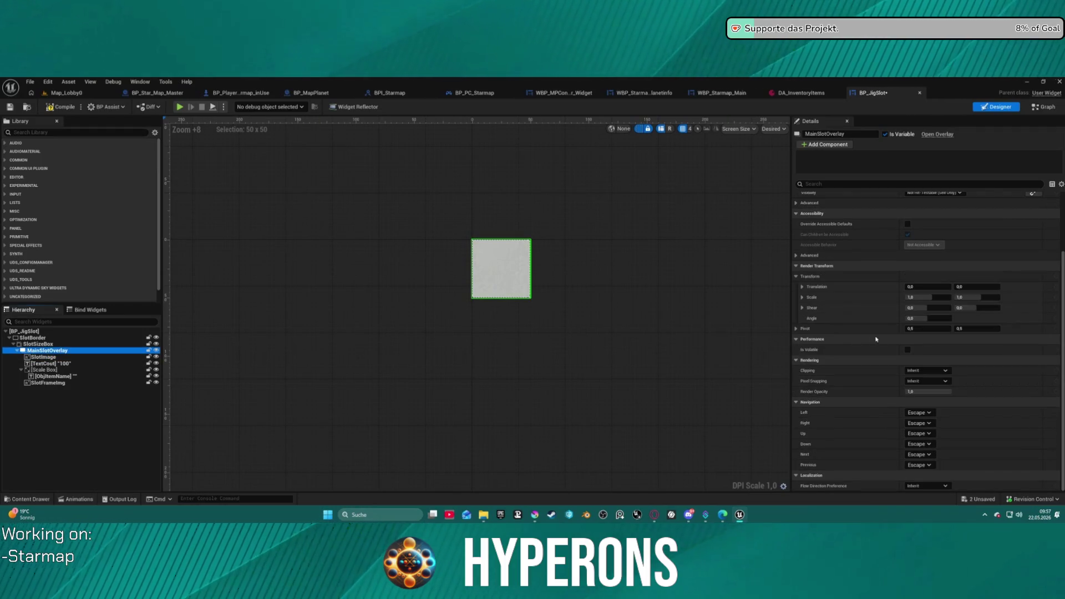
pyautogui.scroll(3, 887, 333)
pyautogui.scroll(-3, 906, 327)
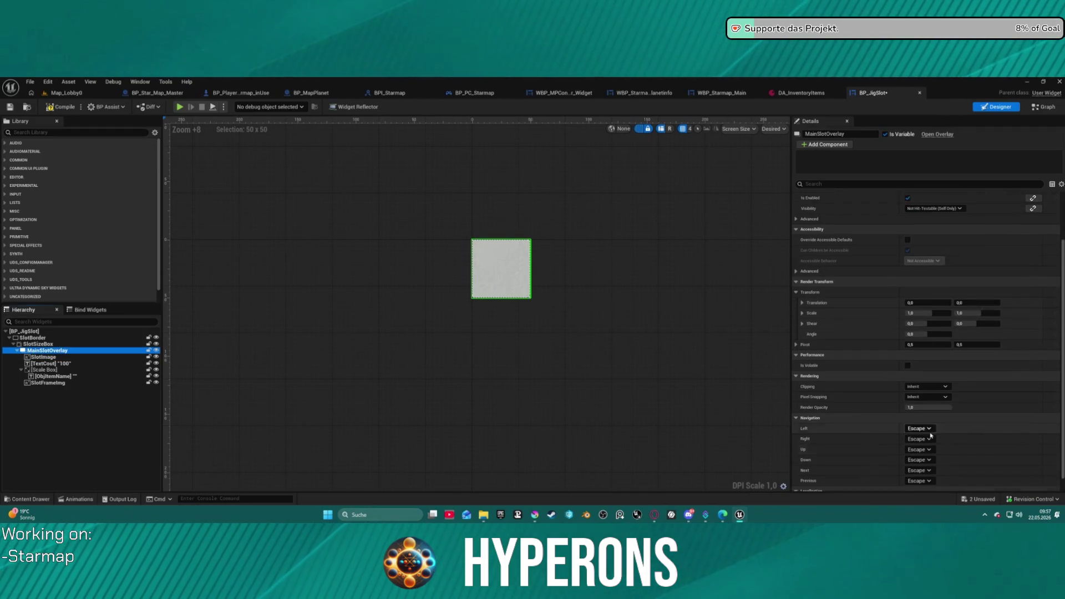
pyautogui.click(35, 344)
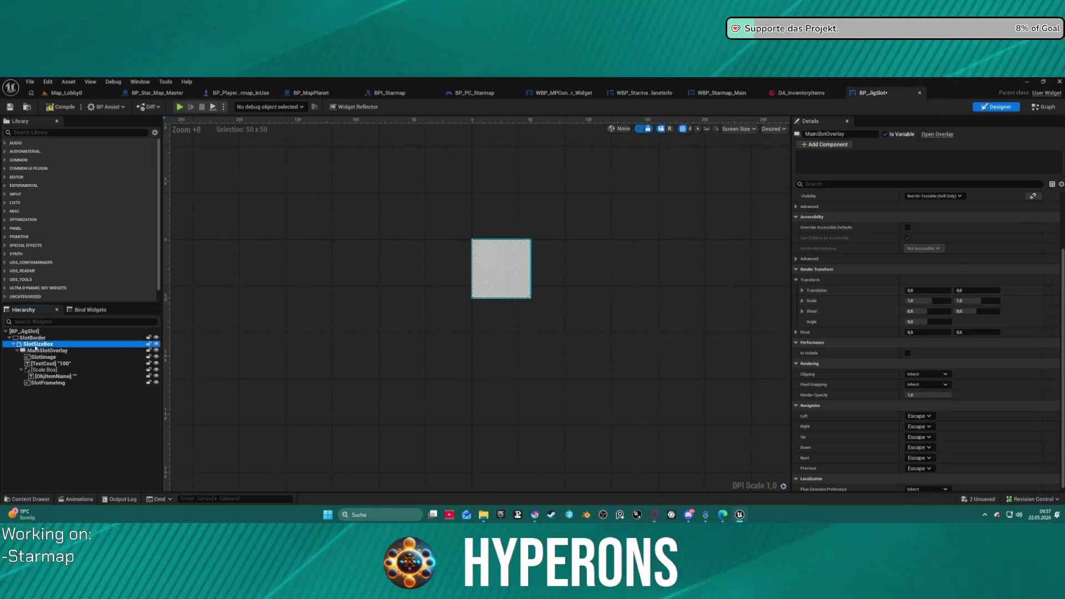
pyautogui.click(54, 377)
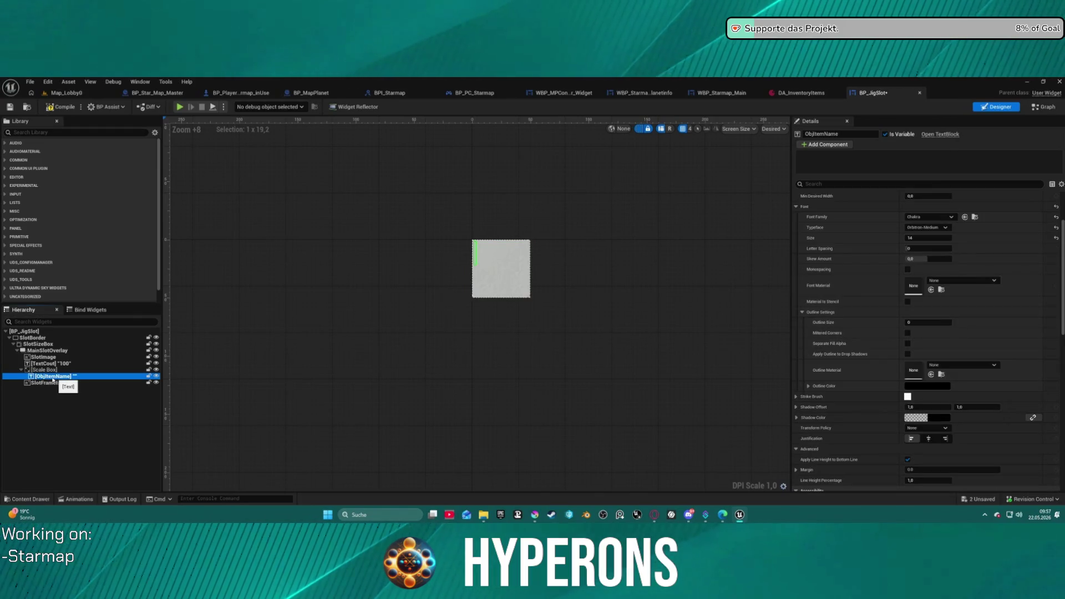
pyautogui.click(53, 385)
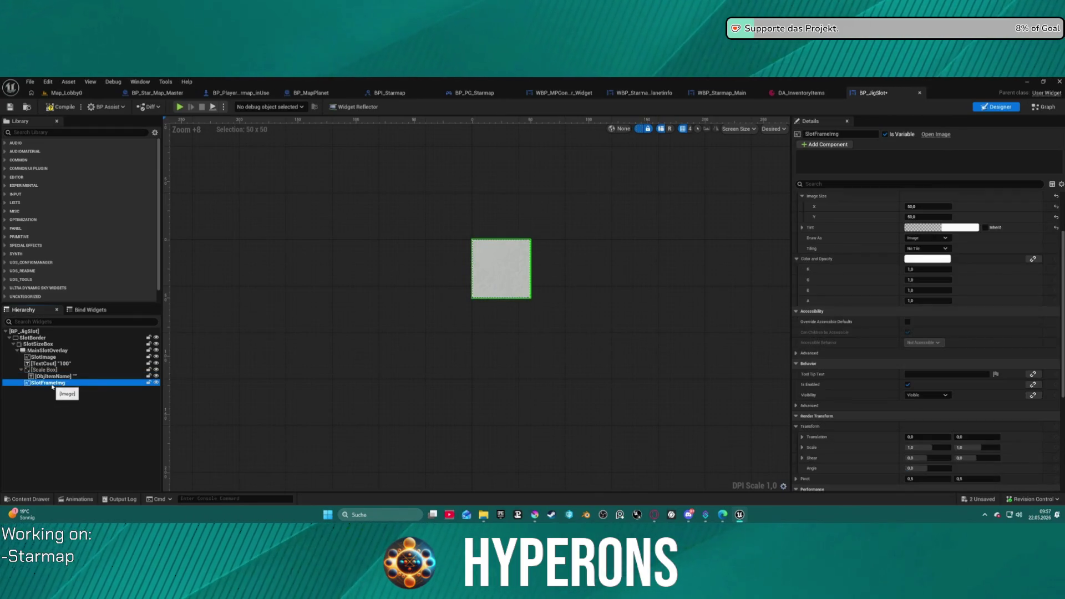
pyautogui.click(48, 364)
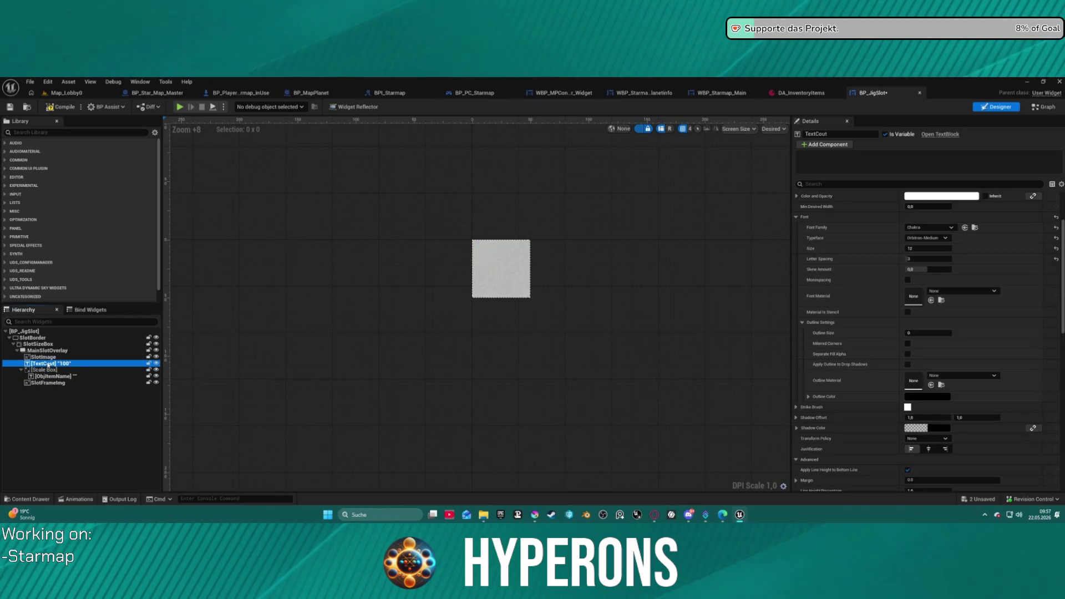
pyautogui.click(666, 252)
pyautogui.hotkey('ctrl', 'space')
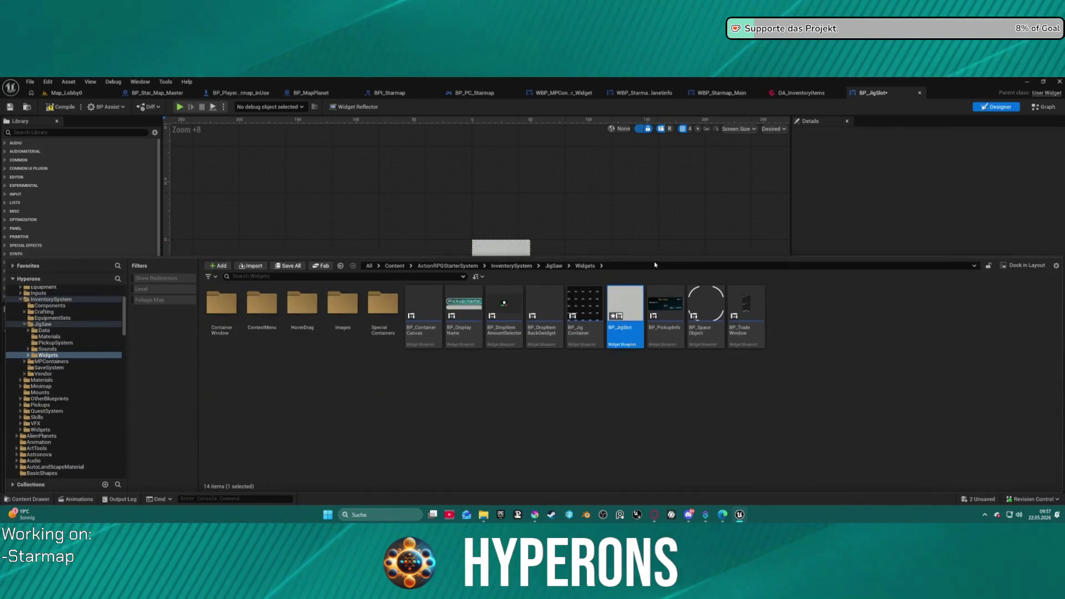
pyautogui.doubleClick(376, 307)
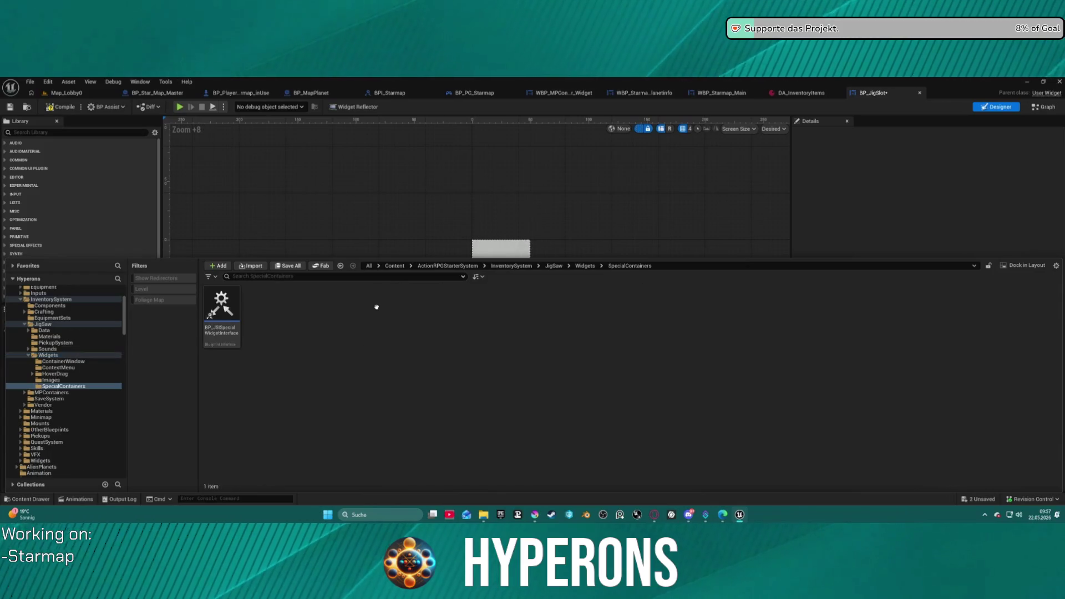
pyautogui.hotkey('ctrl', 'space')
pyautogui.hotkey('ctrl', 'space')
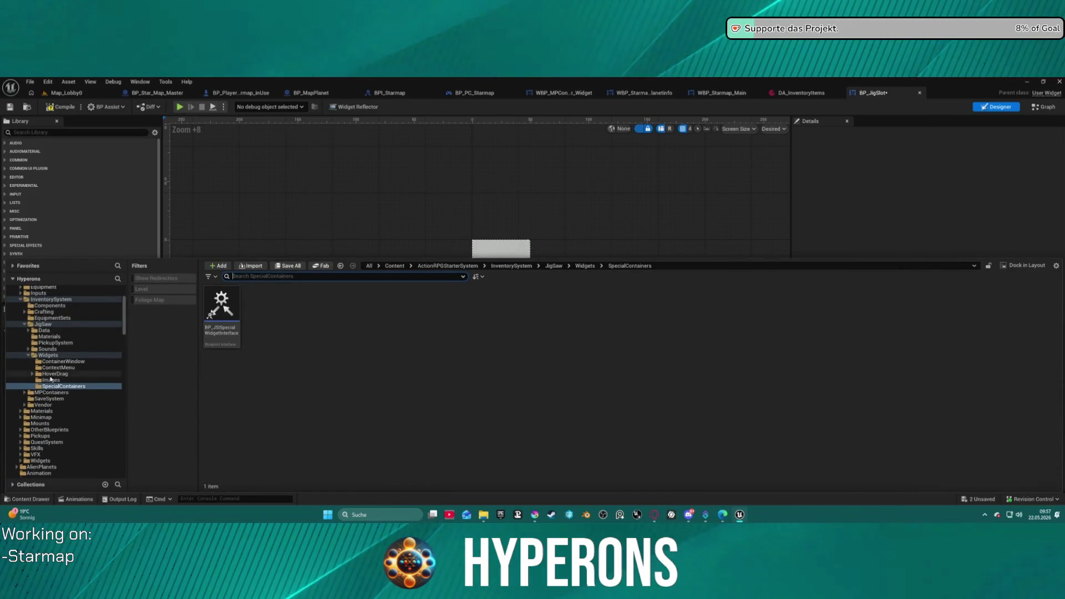
pyautogui.click(59, 380)
pyautogui.click(56, 374)
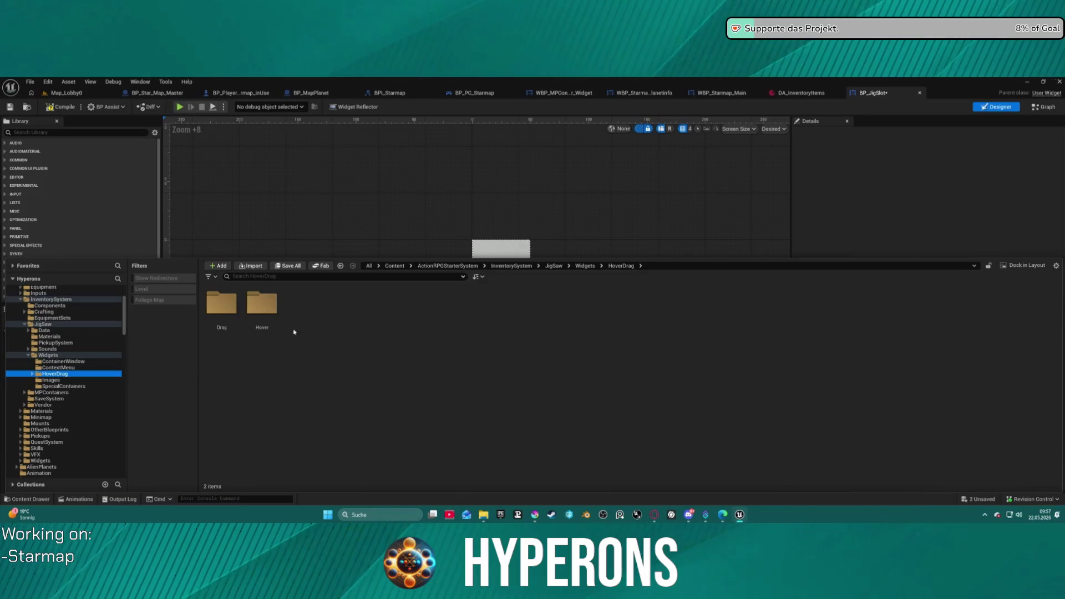
pyautogui.doubleClick(270, 307)
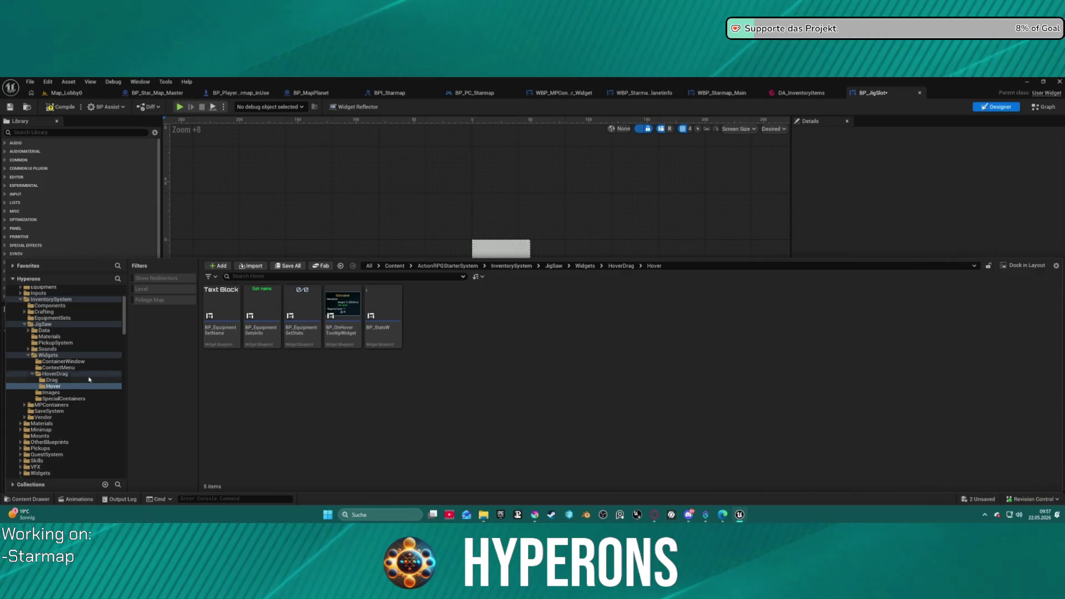
pyautogui.click(54, 381)
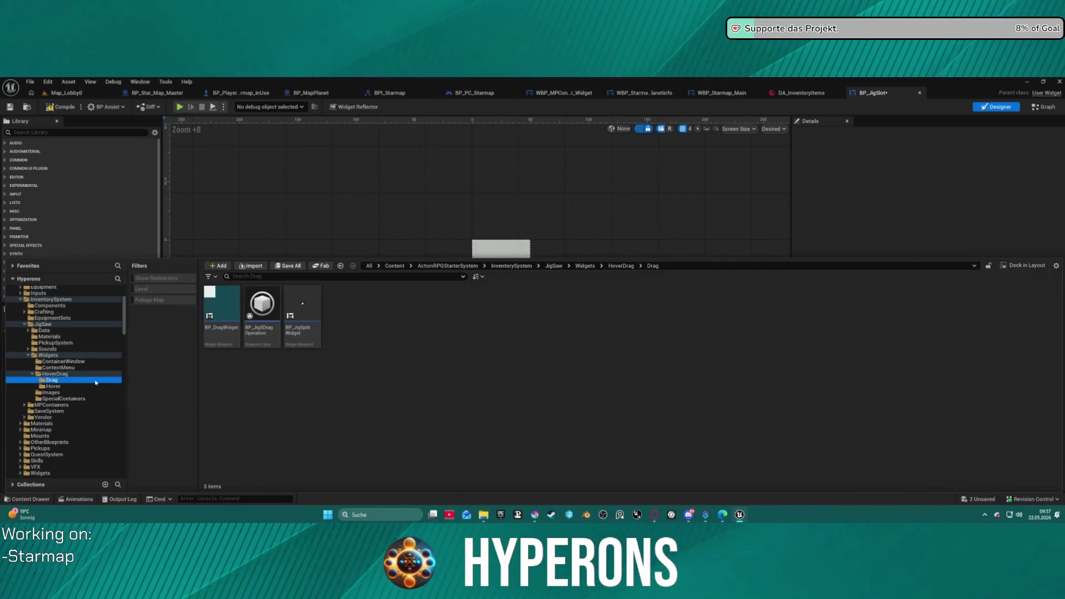
pyautogui.click(52, 393)
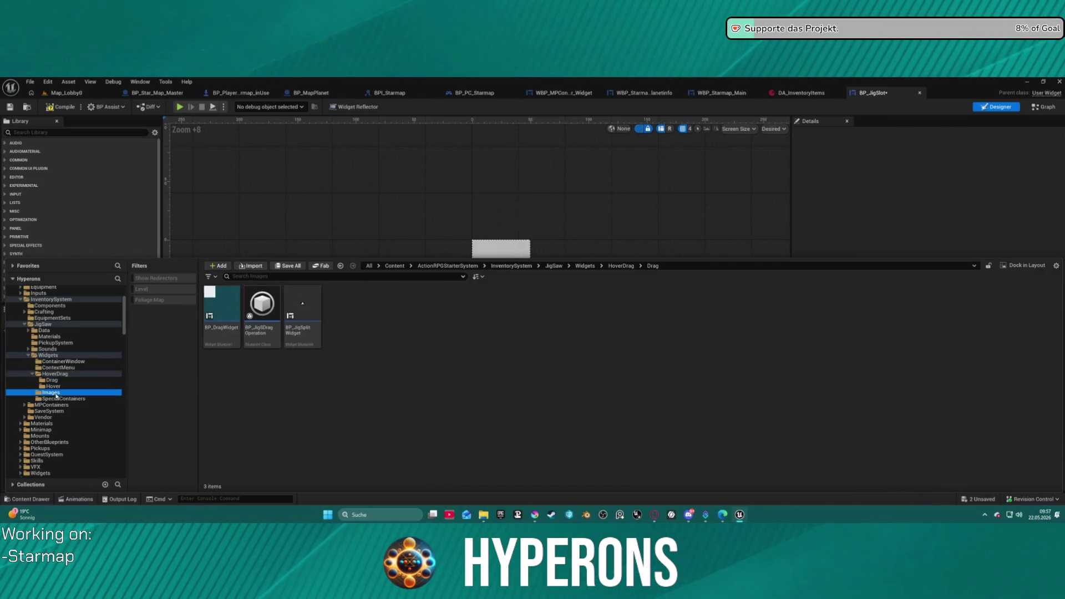
pyautogui.click(59, 406)
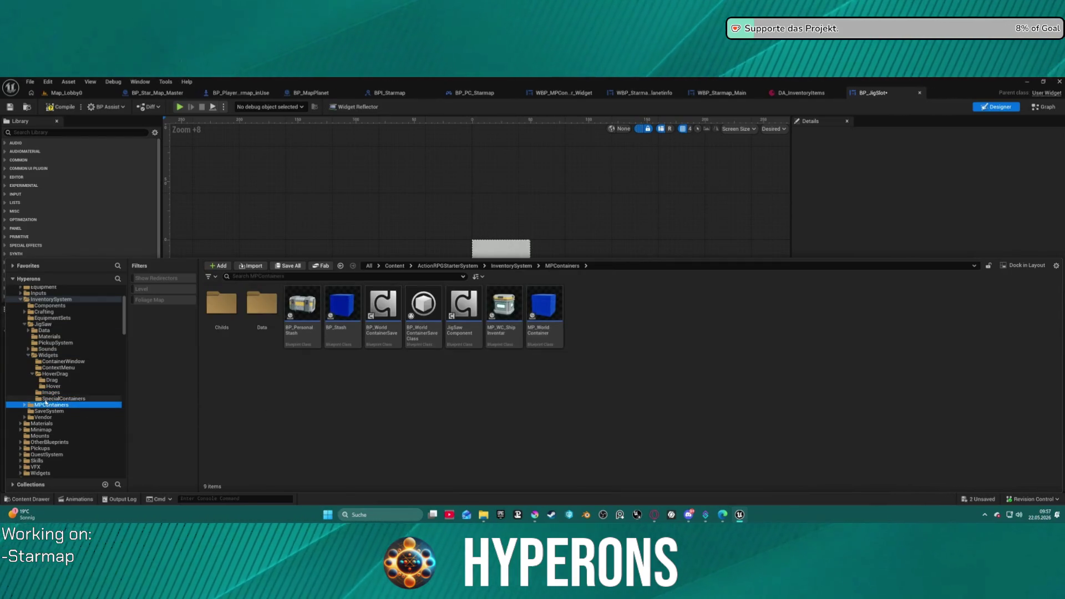
pyautogui.click(49, 399)
pyautogui.click(50, 393)
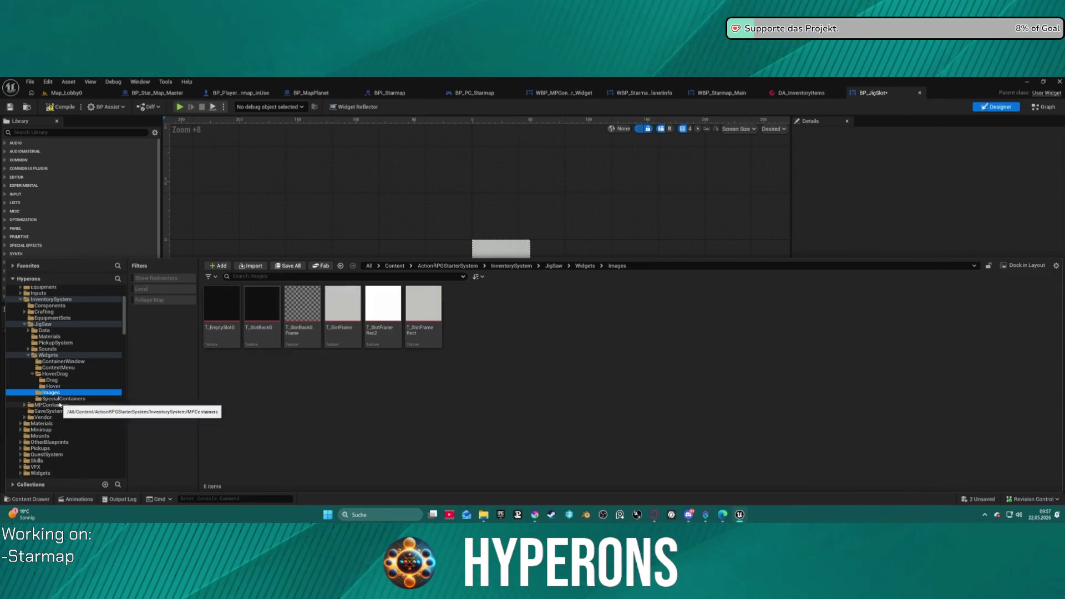
pyautogui.click(48, 355)
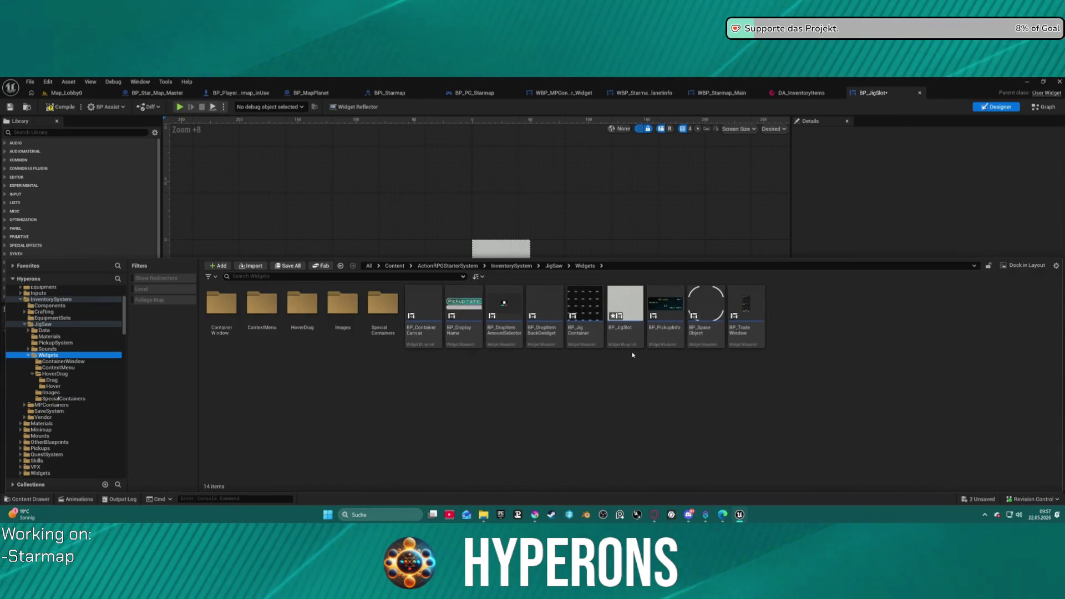
pyautogui.click(625, 338)
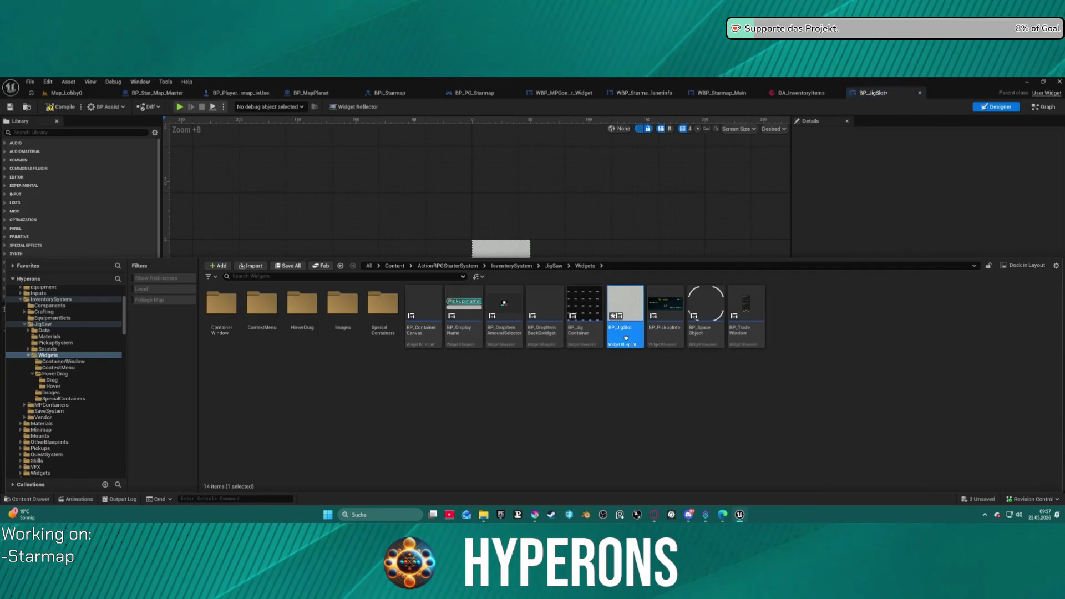
pyautogui.click(868, 101)
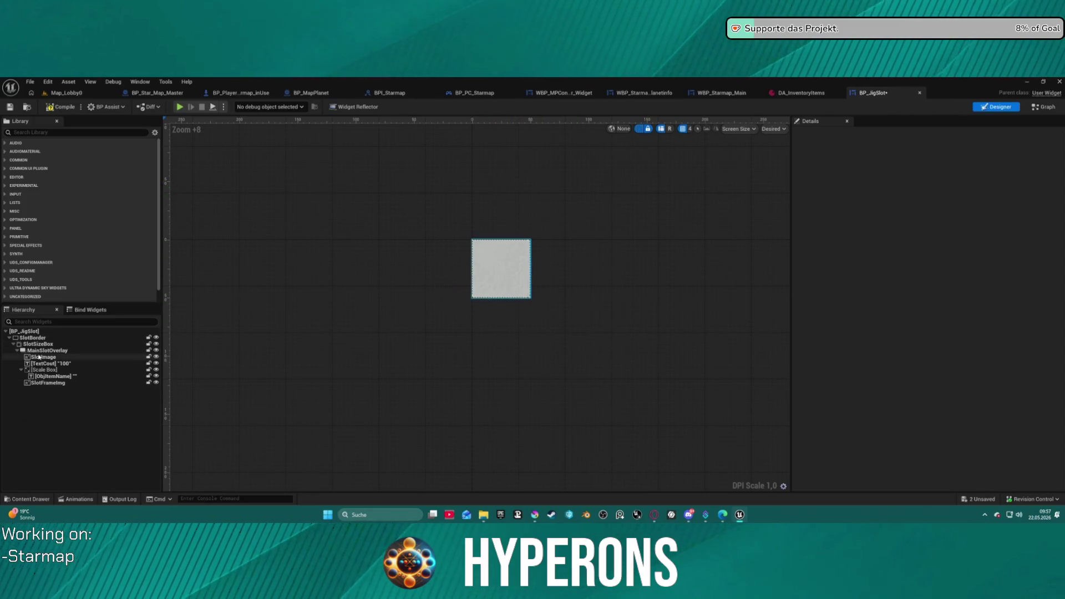
pyautogui.click(64, 350)
pyautogui.click(56, 357)
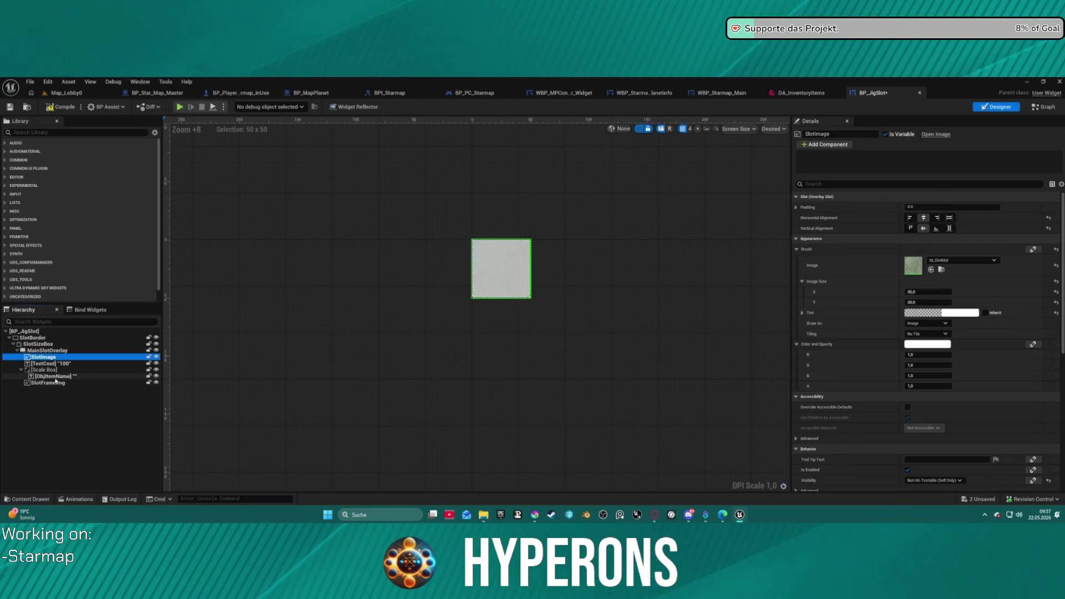
pyautogui.click(56, 383)
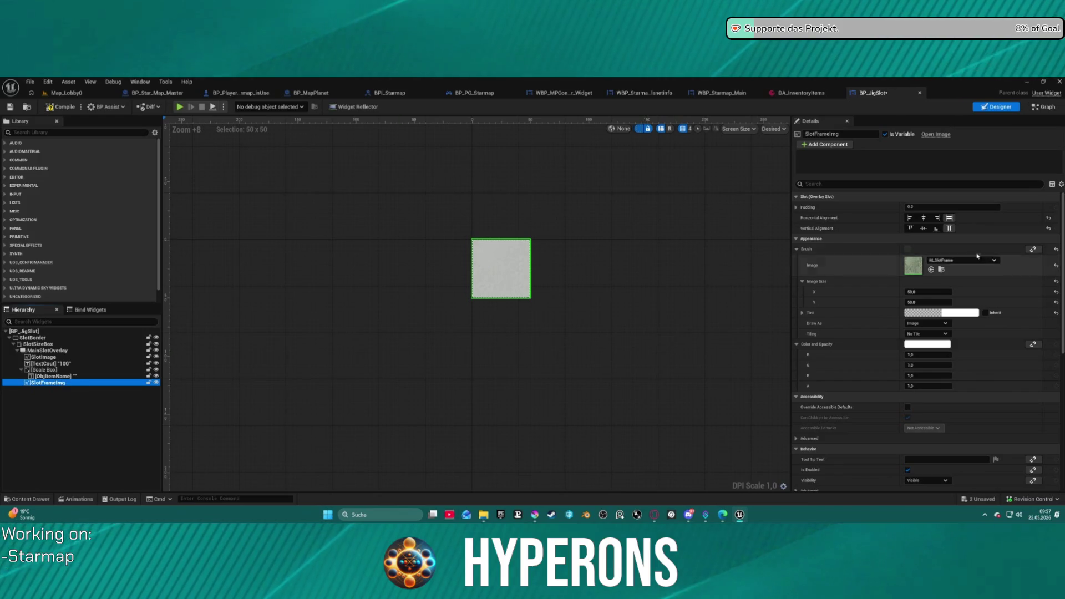
pyautogui.click(918, 268)
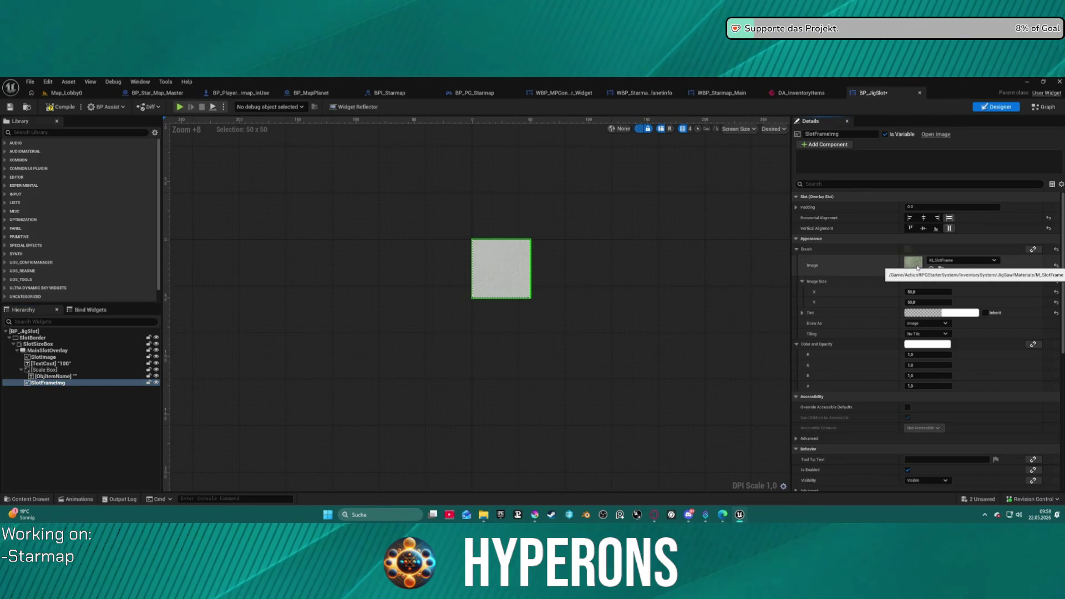
pyautogui.doubleClick(912, 268)
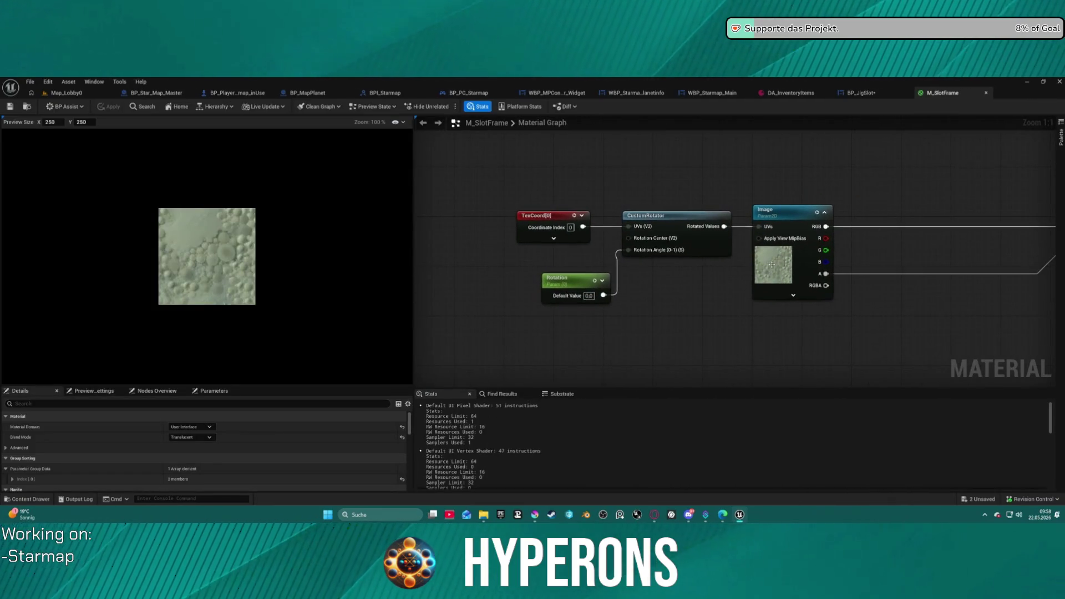
pyautogui.click(772, 264)
pyautogui.scroll(-5, 183, 455)
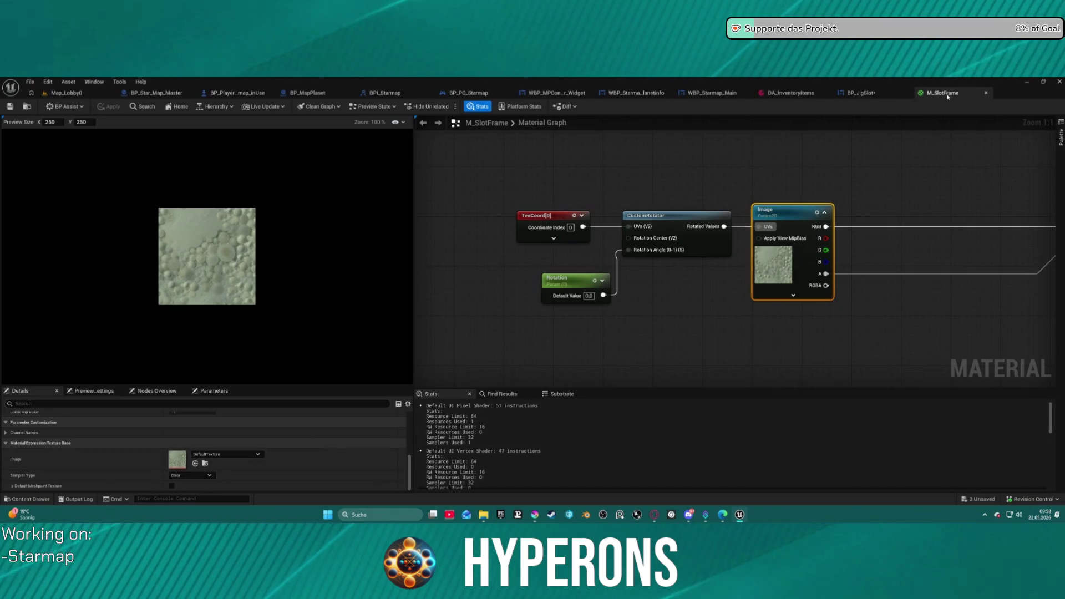
pyautogui.click(985, 92)
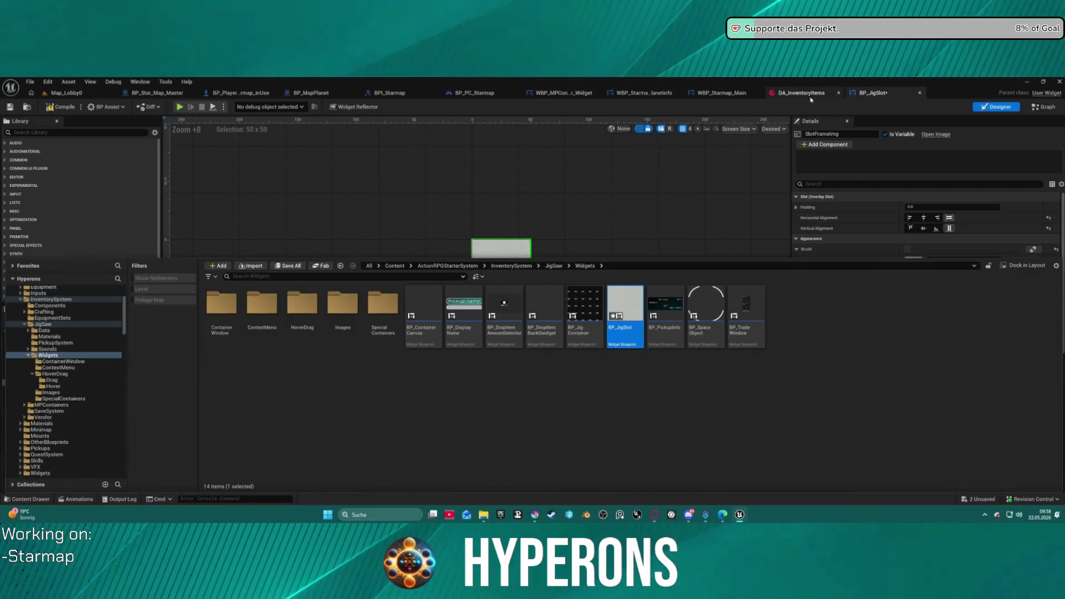
# Inspect ObjItemName, TextCout and SlotImage in the Hierarchy, then return to the Map_Lobby0 level.
pyautogui.click(678, 186)
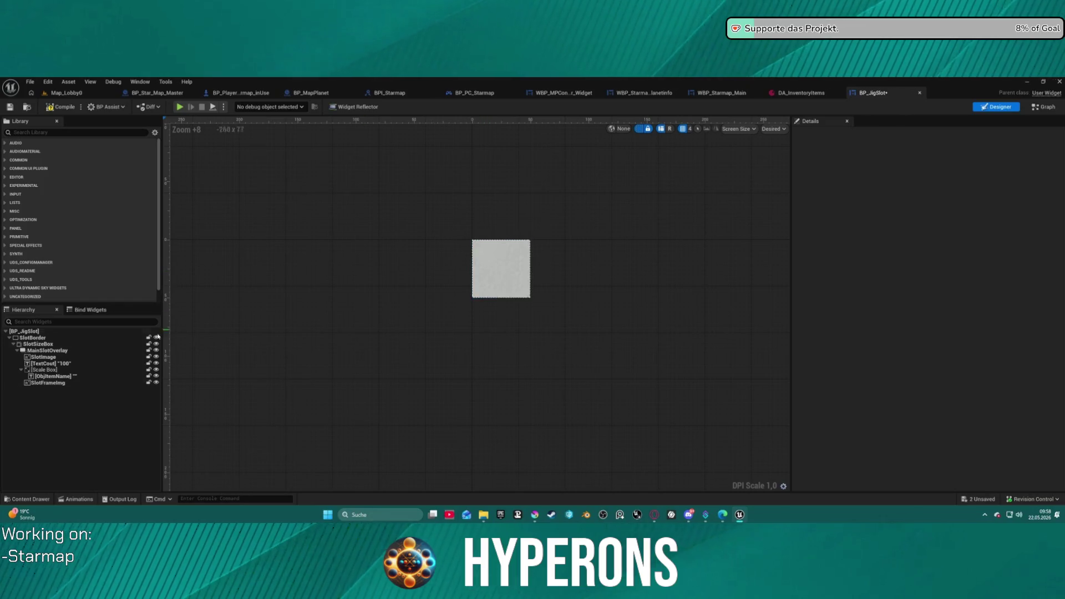
pyautogui.click(70, 377)
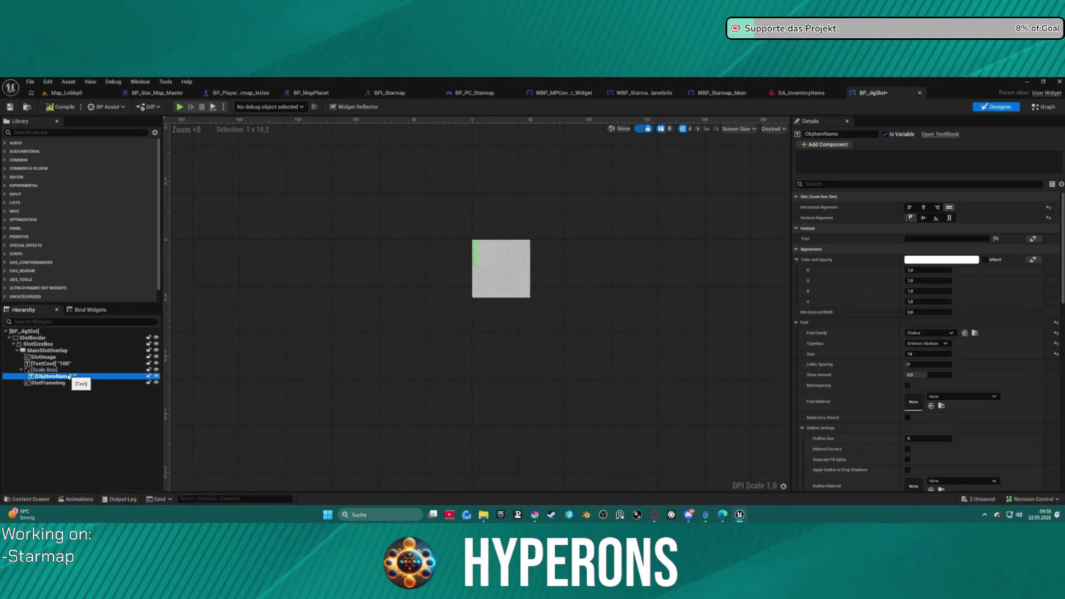
pyautogui.click(50, 363)
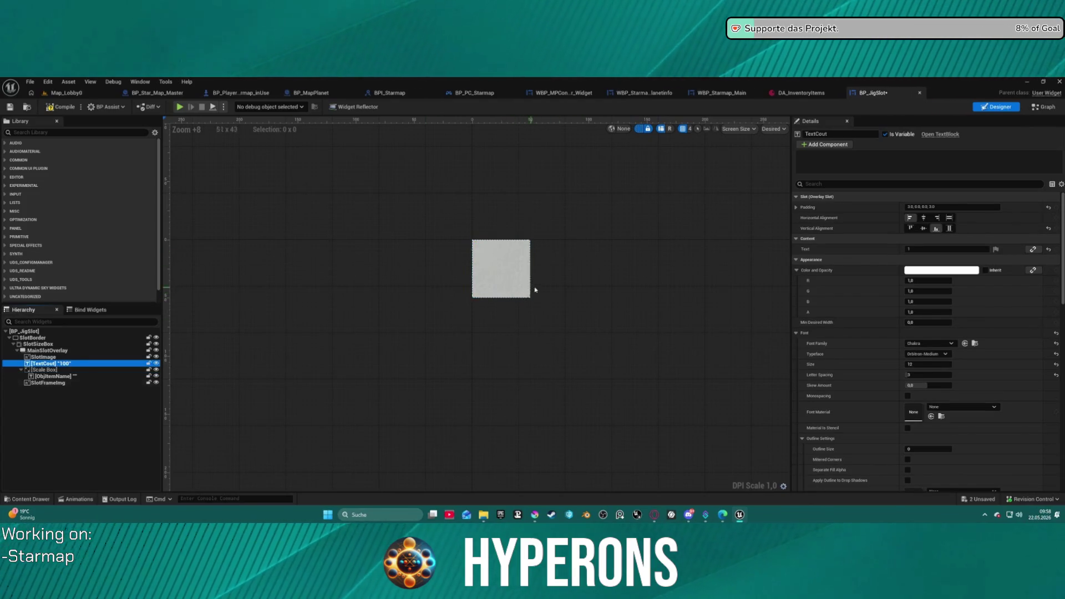
pyautogui.click(49, 357)
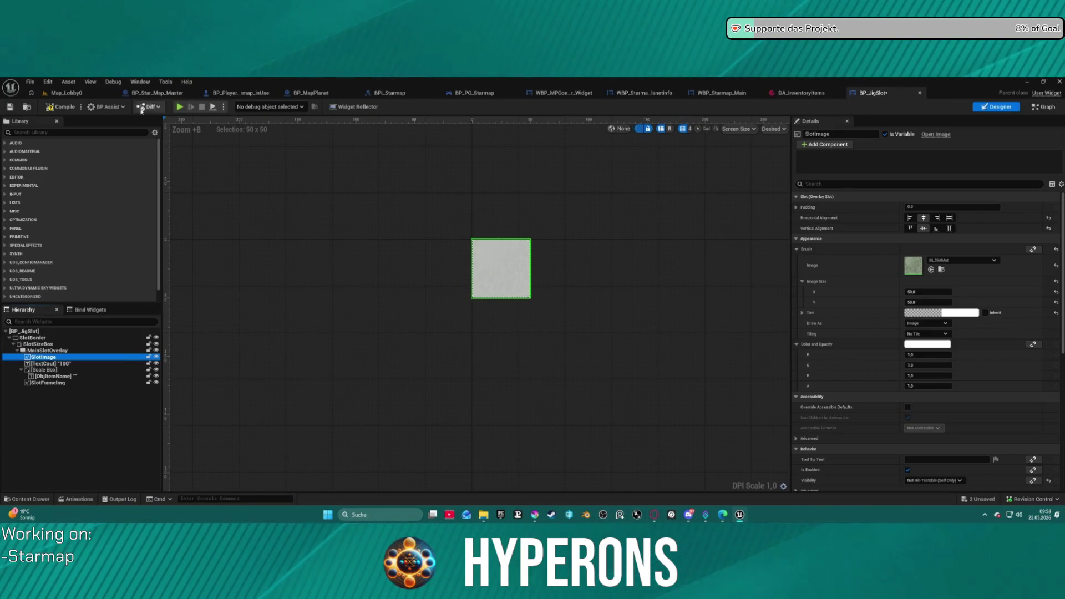
pyautogui.click(66, 92)
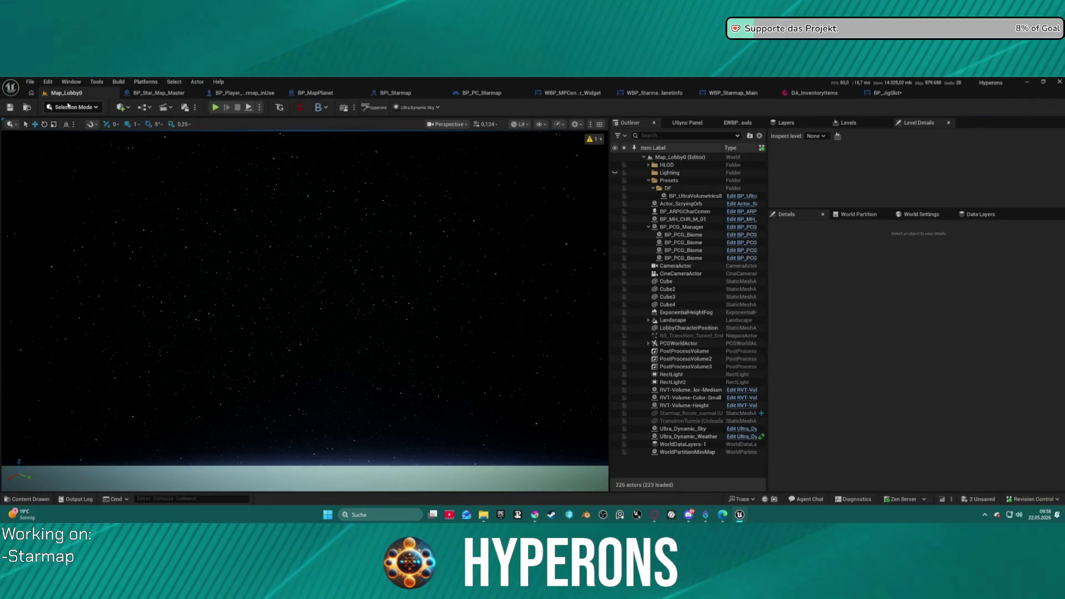
# Load the DEV_Asteroids level from File > Recent Levels.
pyautogui.click(72, 107)
pyautogui.click(31, 81)
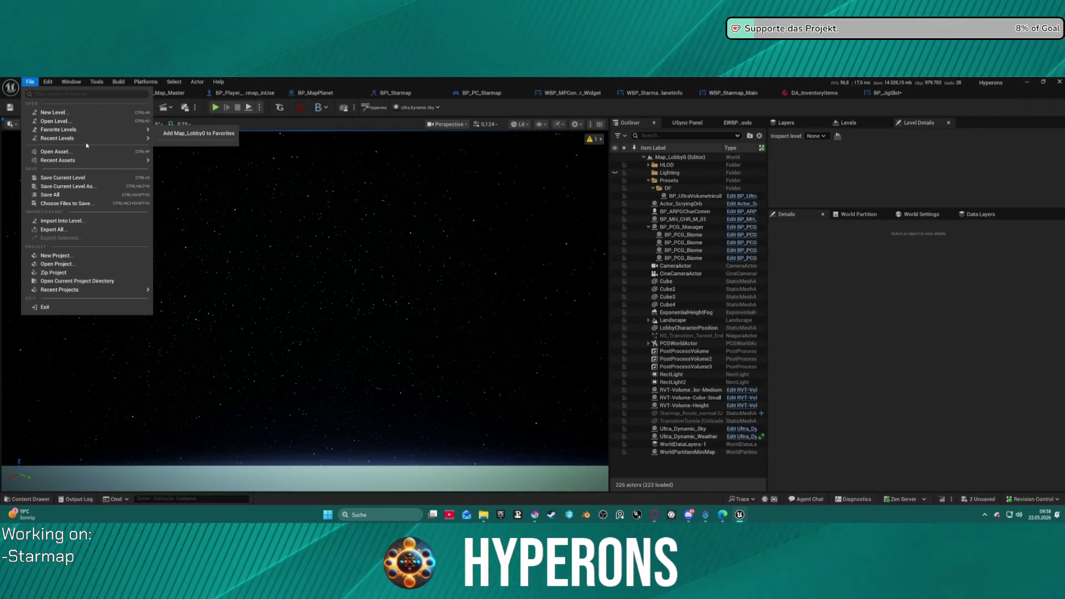
pyautogui.moveTo(58, 138)
pyautogui.click(198, 155)
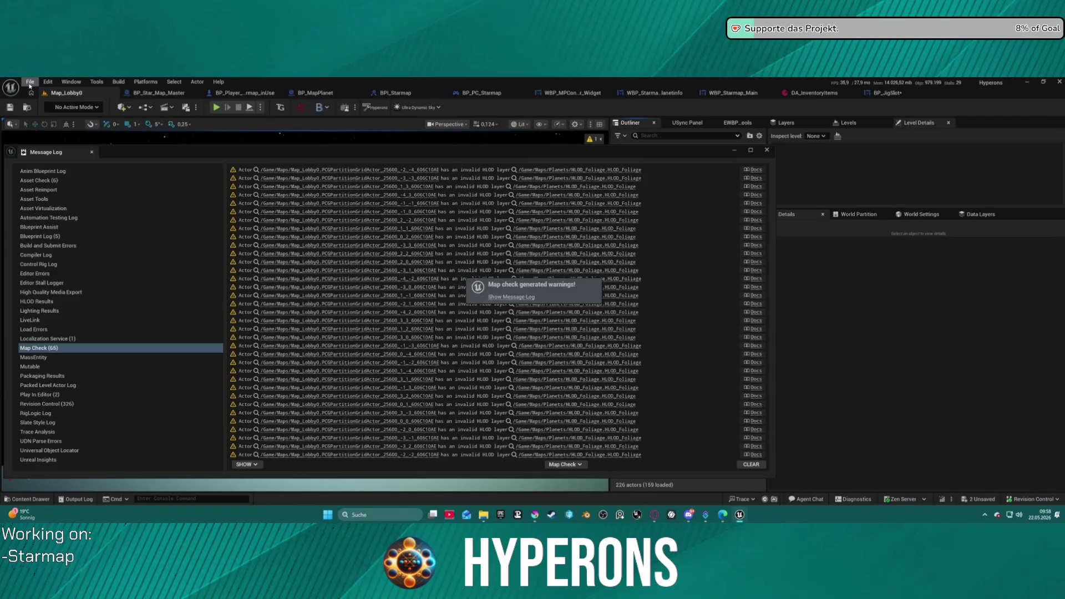
pyautogui.click(31, 83)
pyautogui.moveTo(102, 139)
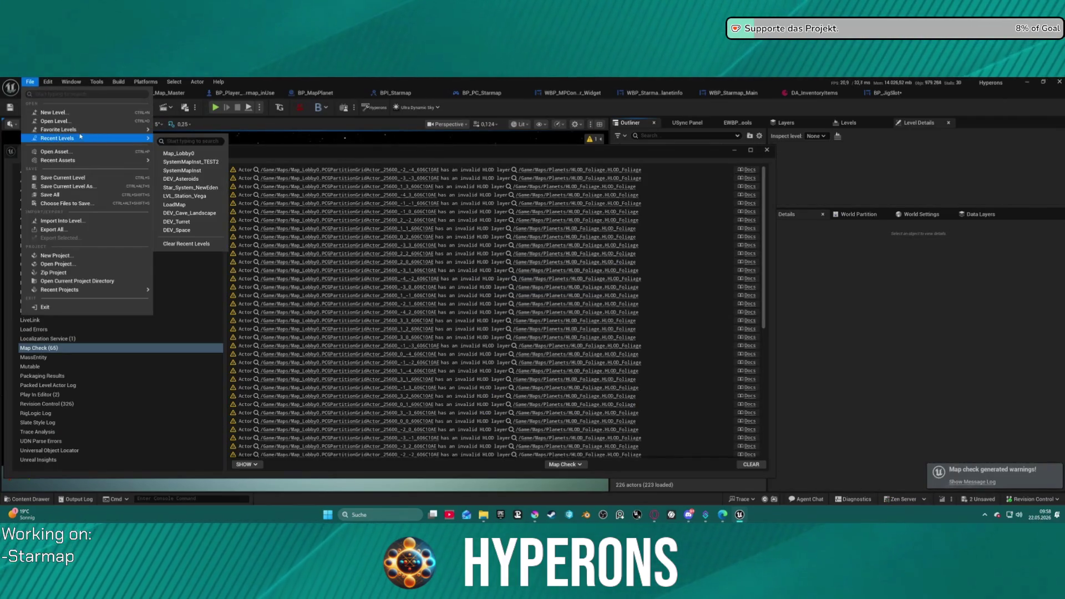
pyautogui.click(197, 179)
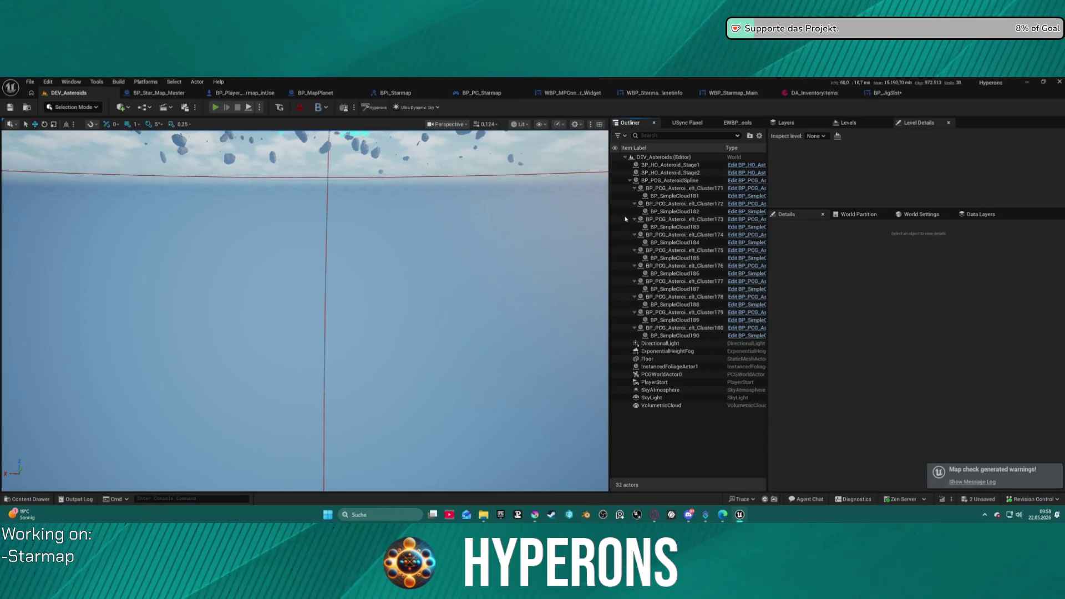
# Play in editor, grab onto the asteroid and let go, then open the inventory with I.
pyautogui.hotkey('alt', 'p')
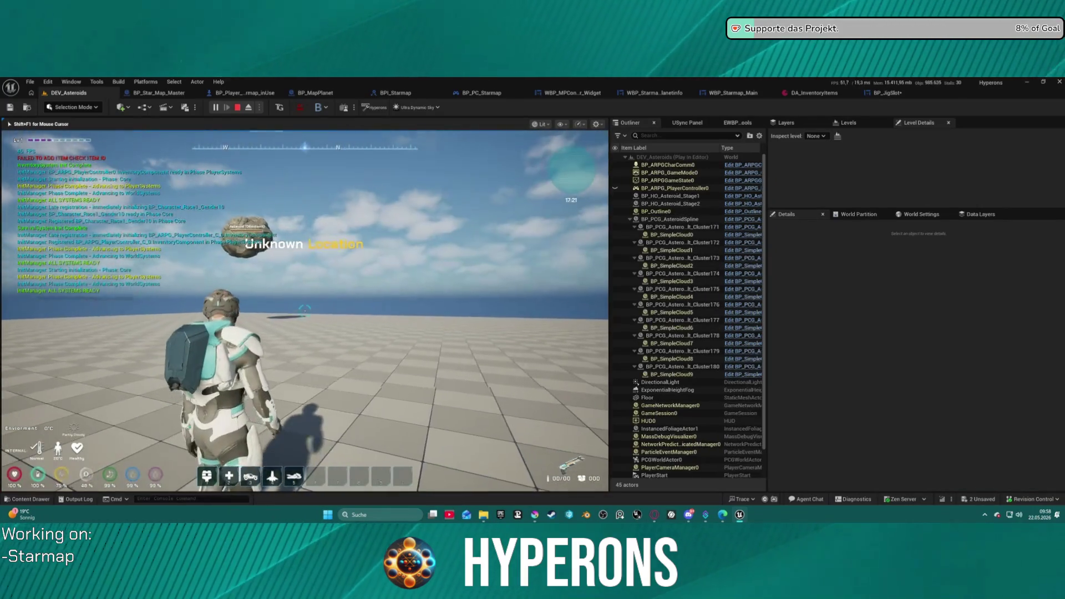
pyautogui.press('space')
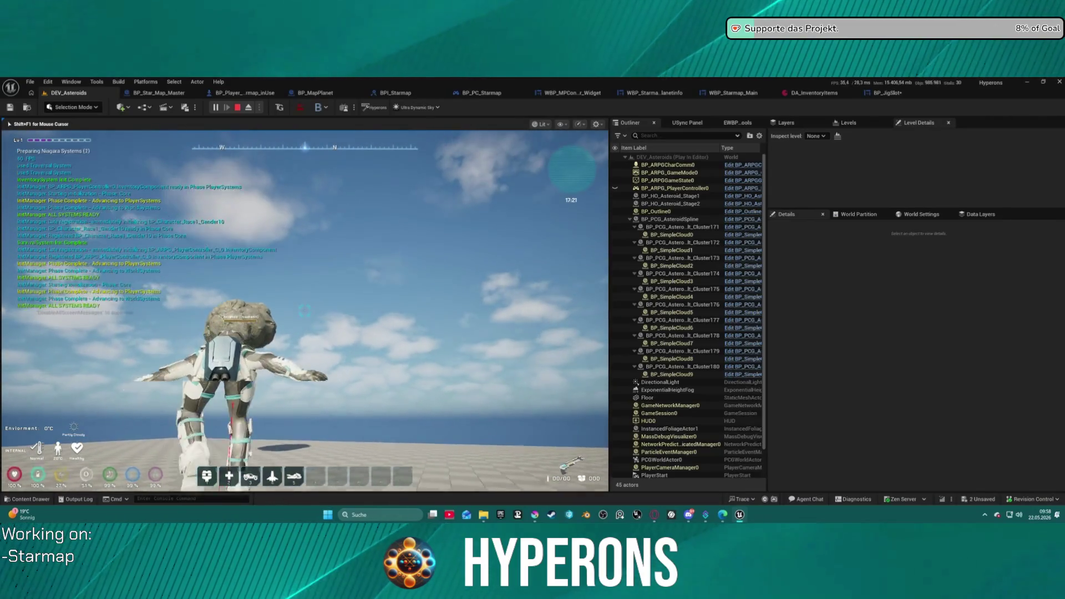
pyautogui.press('space')
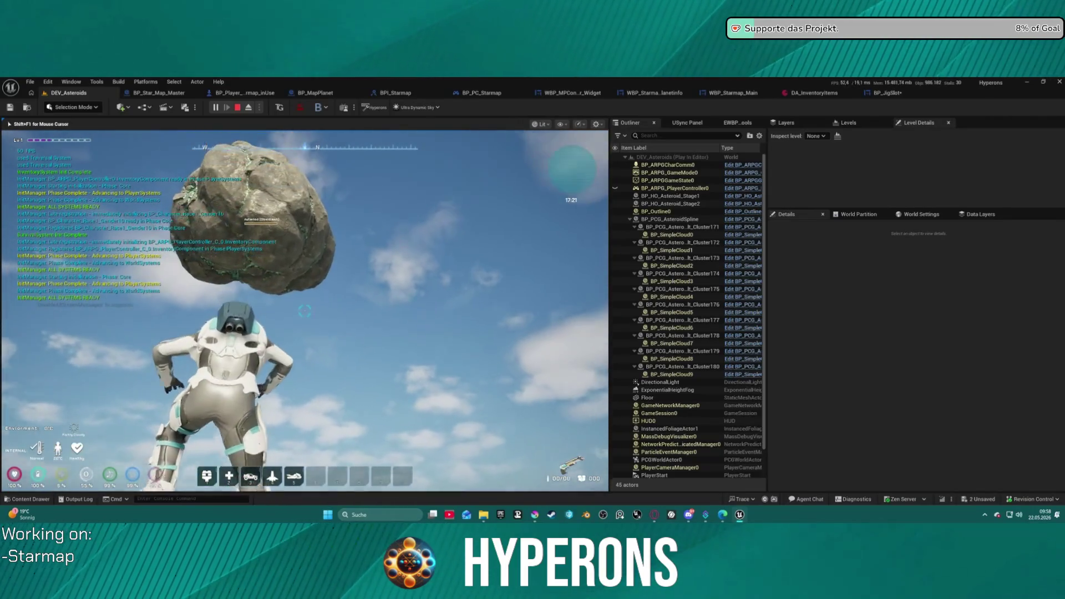
pyautogui.press('space')
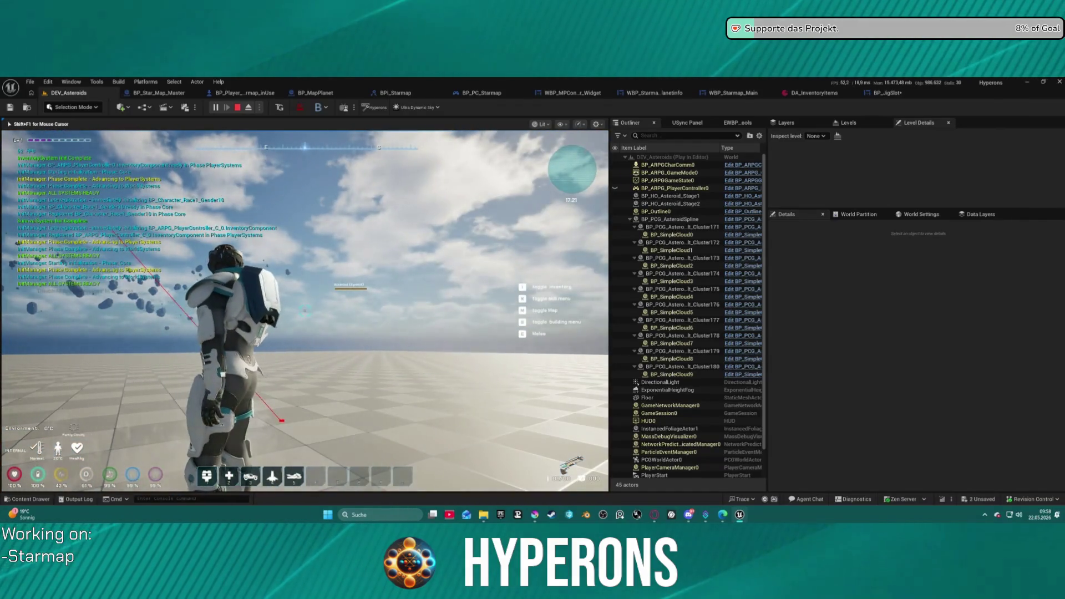
pyautogui.press('i')
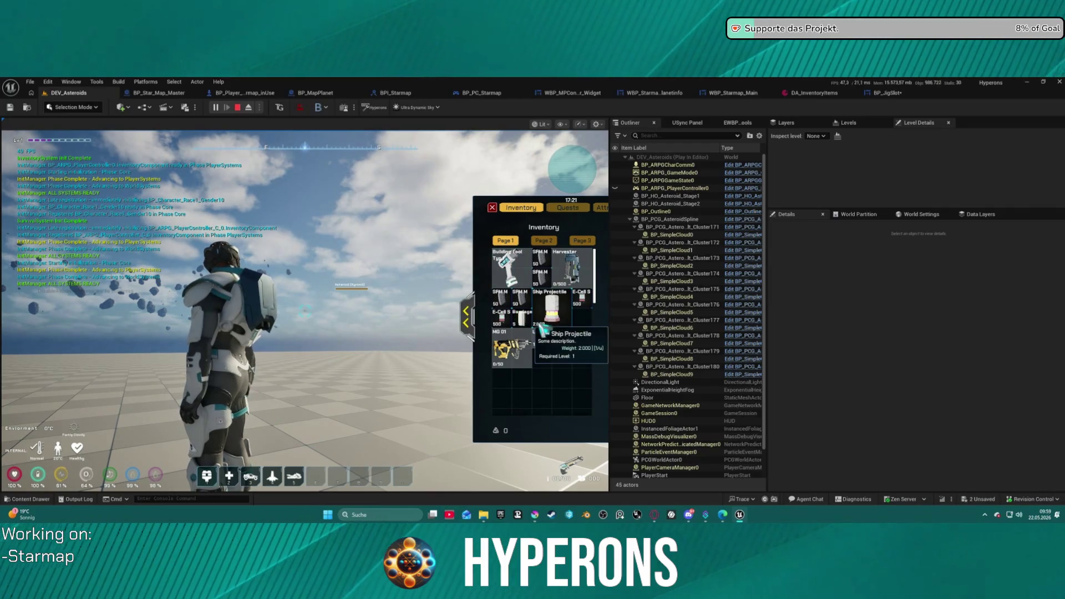
pyautogui.moveTo(541, 286)
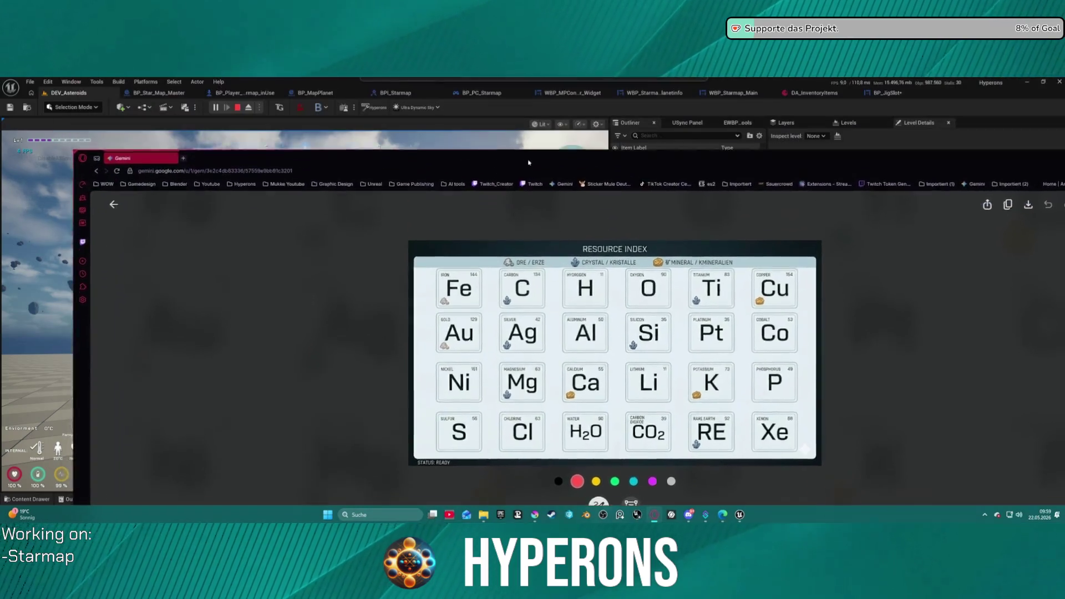
# Drag the Gemini Resource Index window down and switch away from it.
pyautogui.moveTo(528, 163)
pyautogui.mouseDown()
pyautogui.moveTo(520, 314)
pyautogui.moveTo(488, 460)
pyautogui.moveTo(508, 237)
pyautogui.moveTo(508, 311)
pyautogui.moveTo(515, 268)
pyautogui.mouseUp()
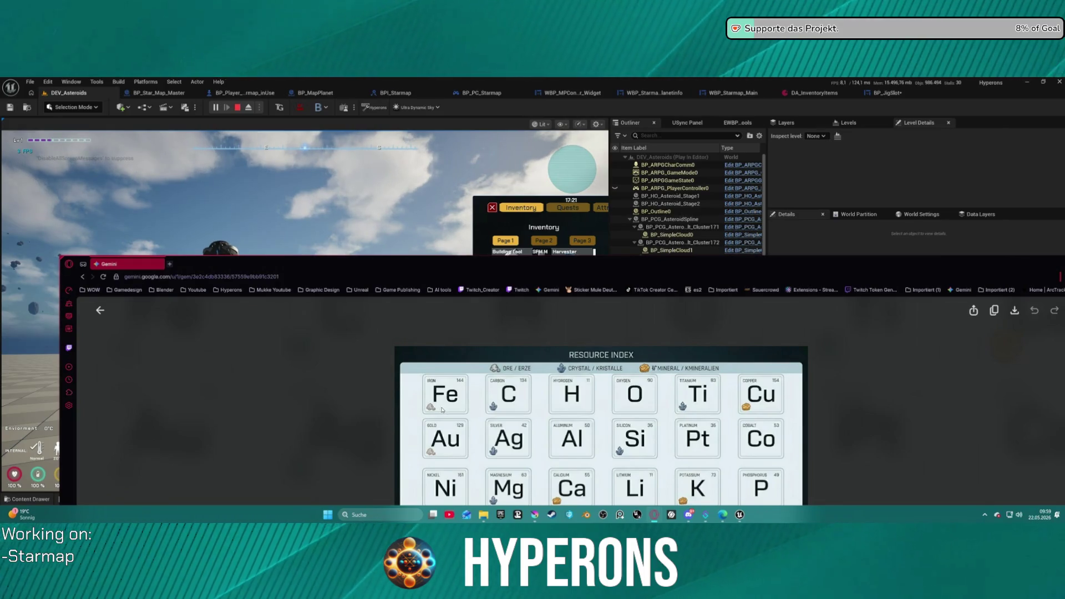
pyautogui.moveTo(522, 270)
pyautogui.mouseDown()
pyautogui.moveTo(546, 310)
pyautogui.moveTo(540, 334)
pyautogui.moveTo(541, 272)
pyautogui.moveTo(504, 73)
pyautogui.mouseUp()
pyautogui.hotkey('alt', 'Tab')
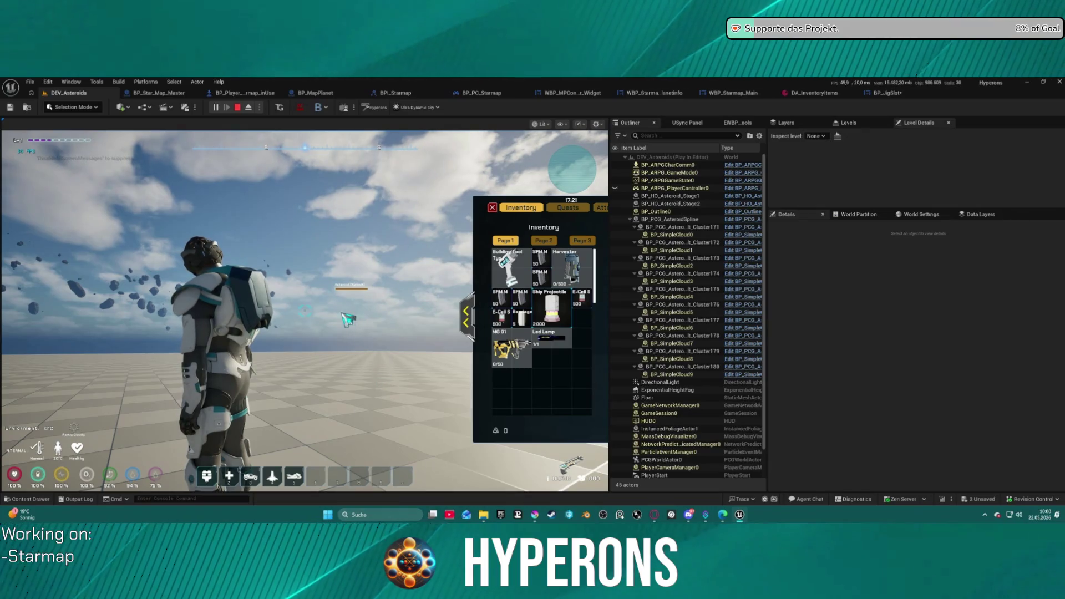
# Stop the play session and glance at Krita before coming back to Unreal.
pyautogui.press('Escape')
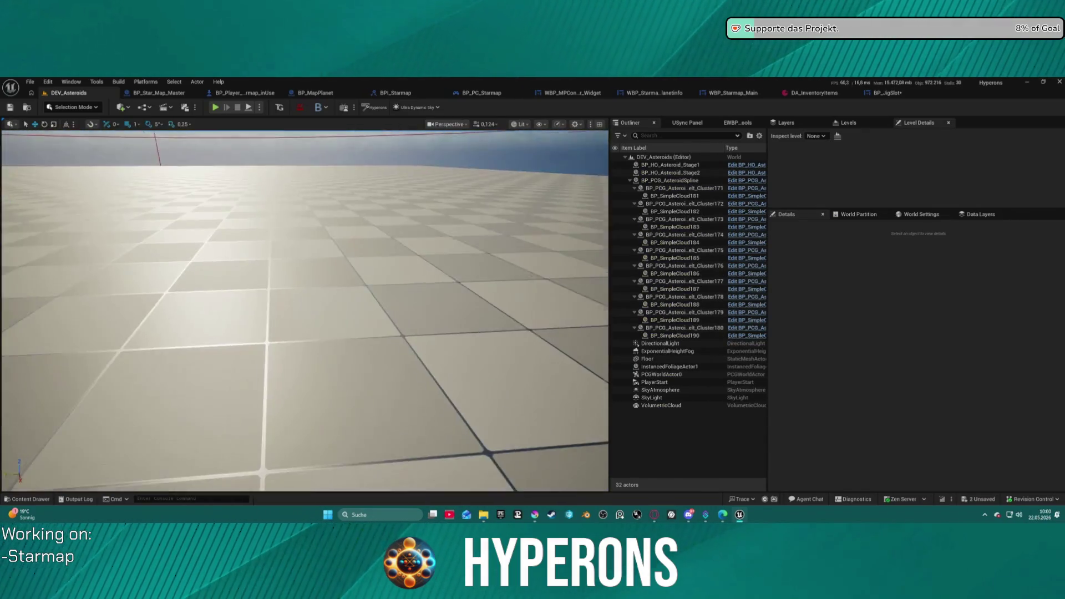
pyautogui.hotkey('ctrl', 'space')
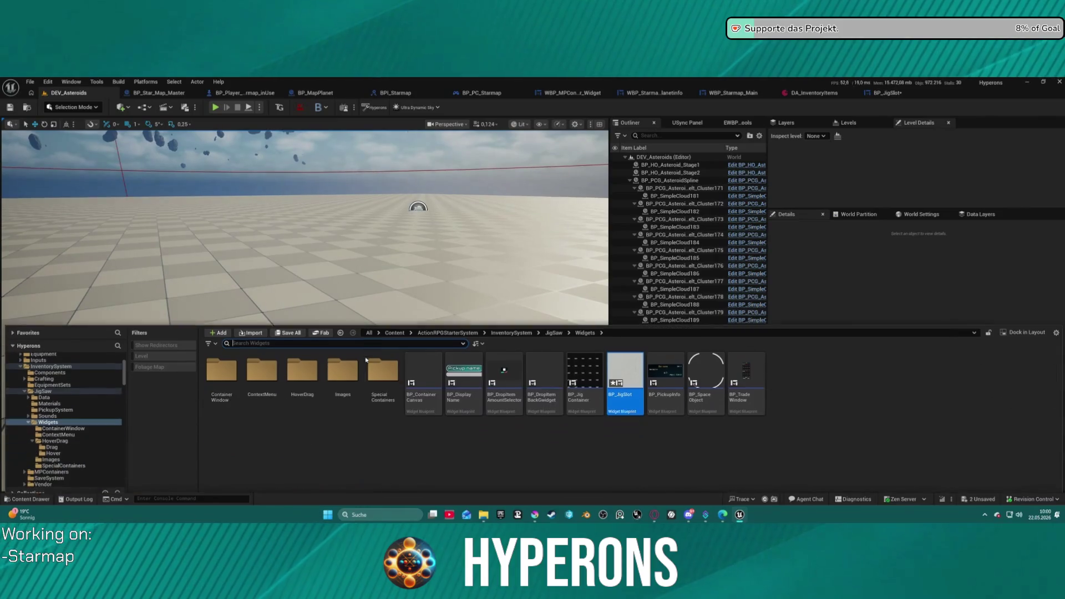
pyautogui.hotkey('ctrl', 'space')
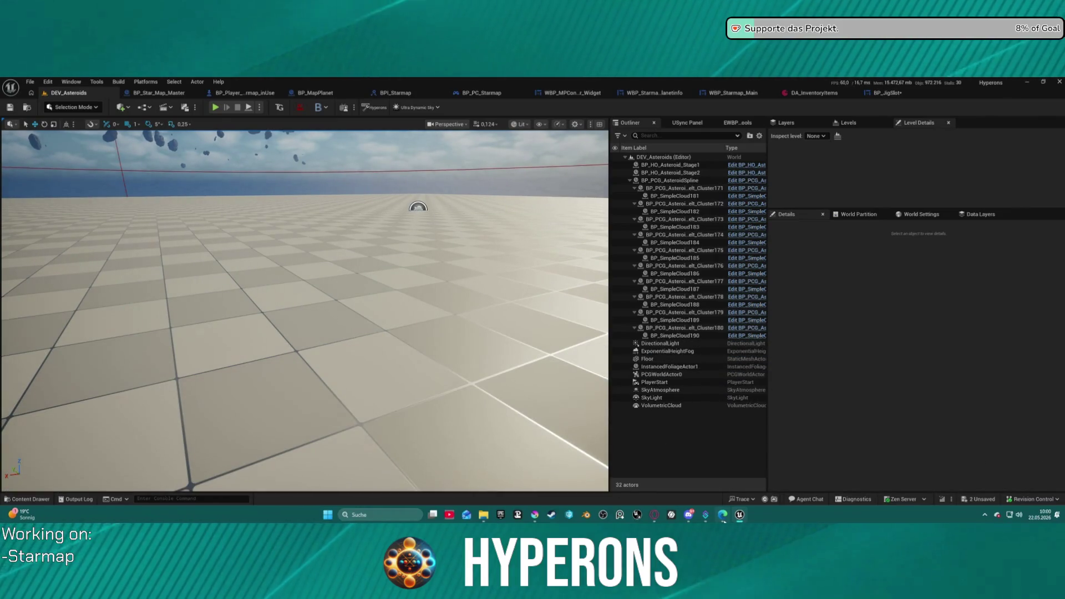
pyautogui.moveTo(739, 514)
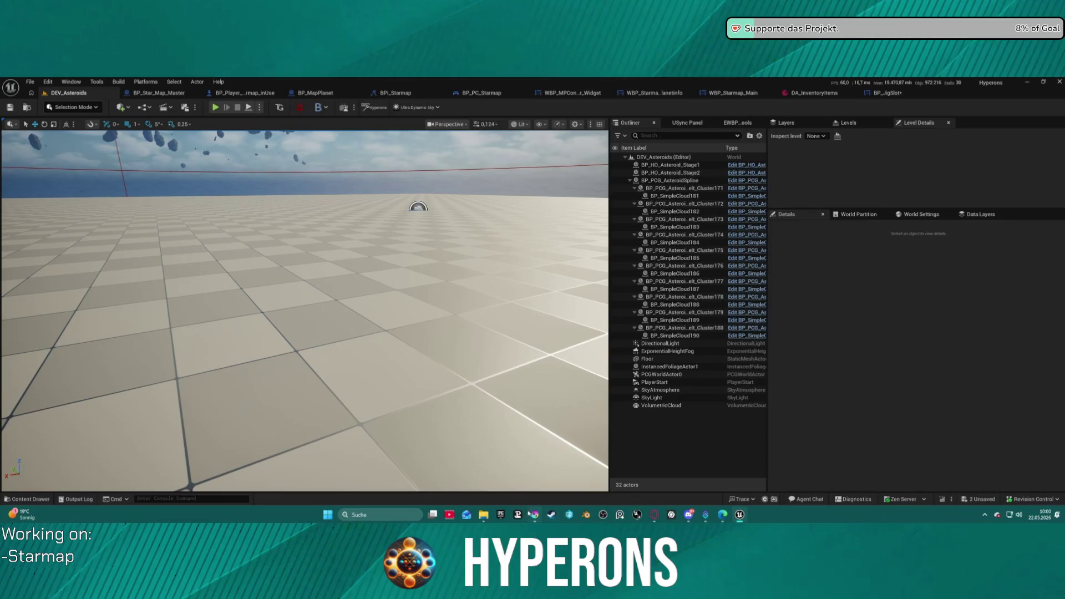
pyautogui.click(533, 516)
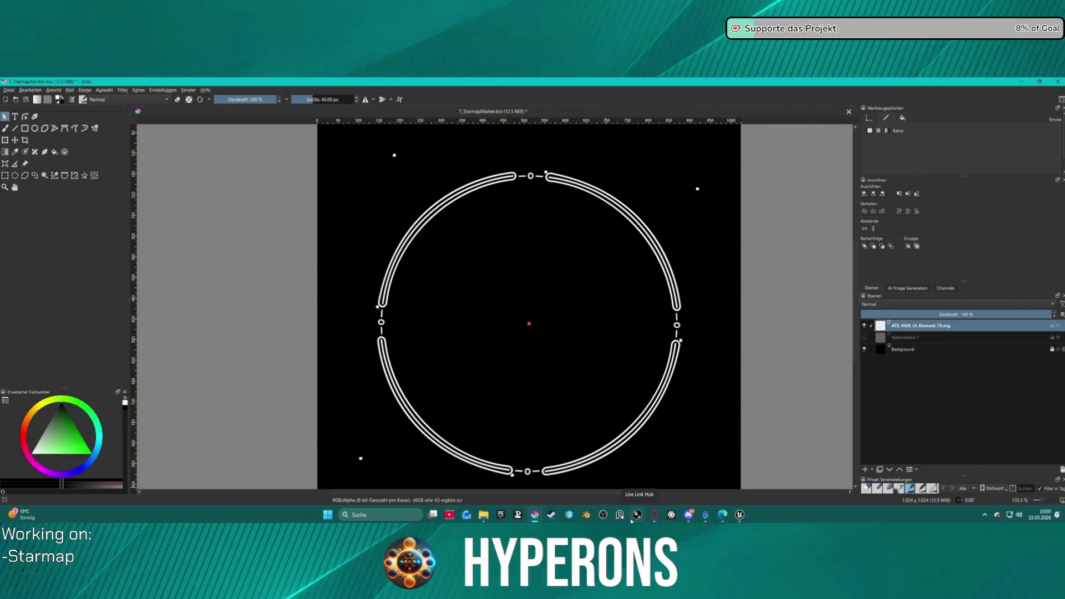
pyautogui.click(739, 515)
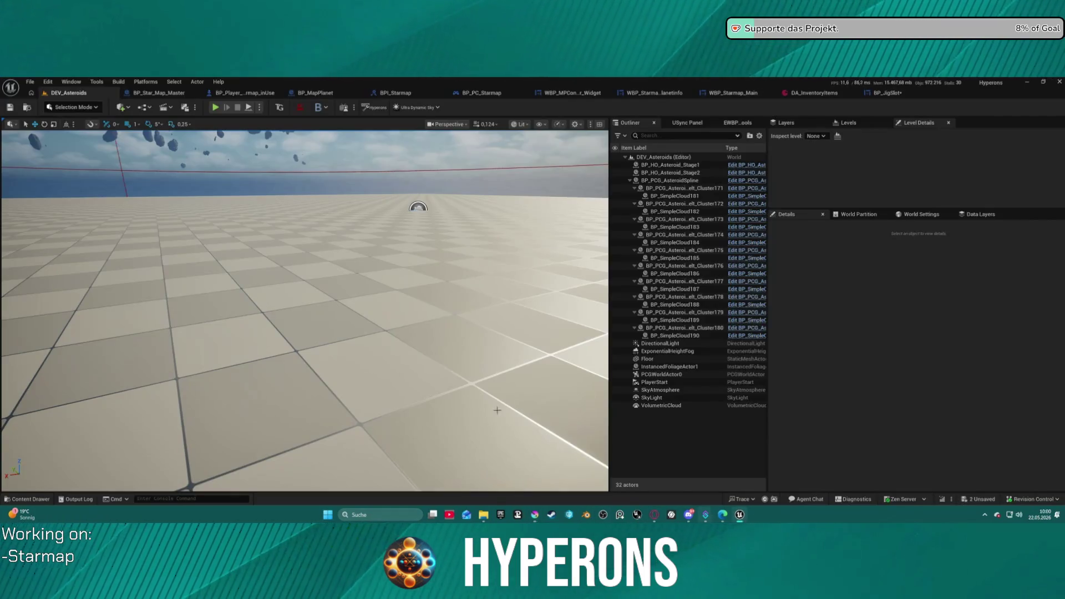
# Inspect DA_InventoryItems and its icon texture, return to the asteroid level, then switch to Krita.
pyautogui.click(802, 93)
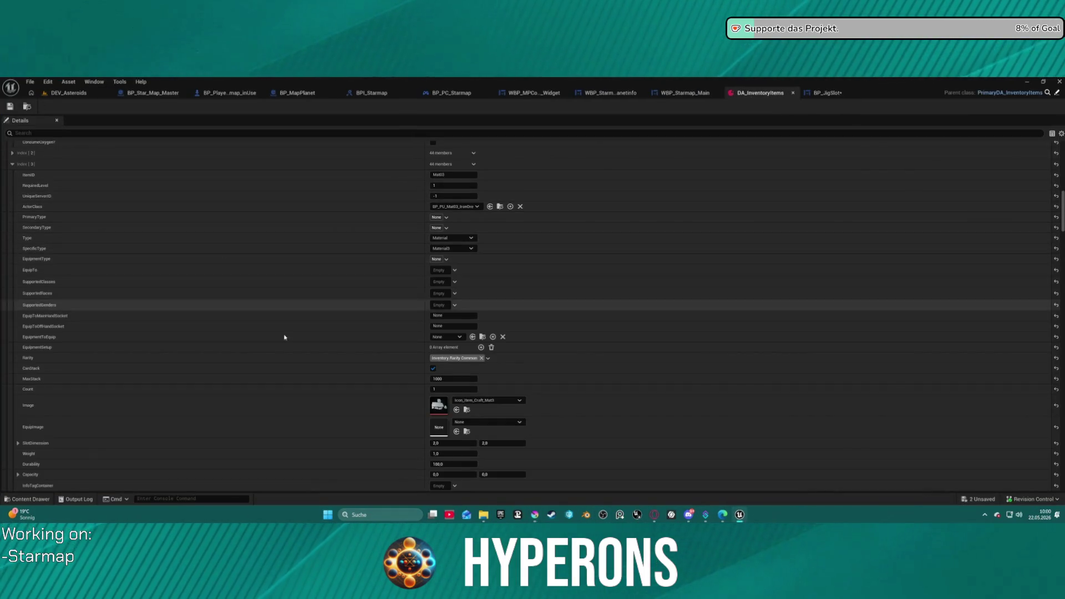
pyautogui.doubleClick(438, 404)
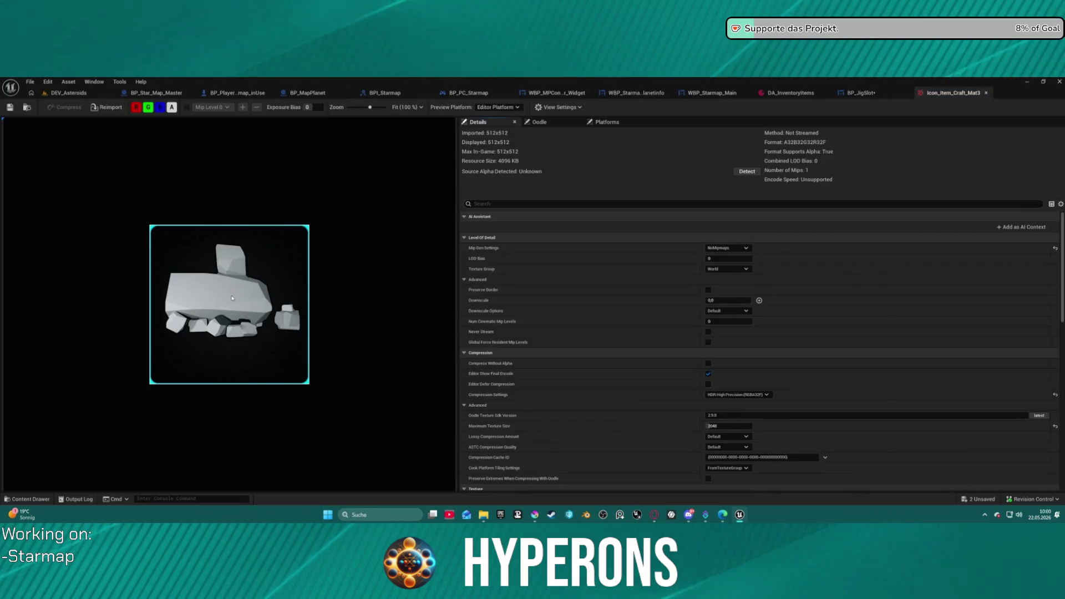
pyautogui.middleClick(946, 94)
pyautogui.hotkey('ctrl', 'space')
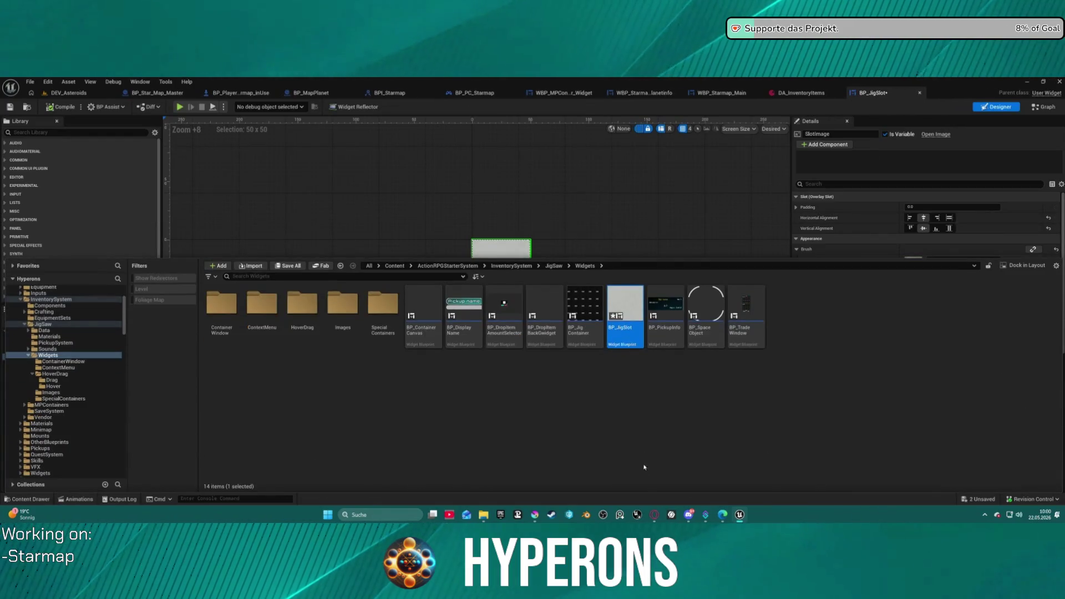
pyautogui.click(69, 92)
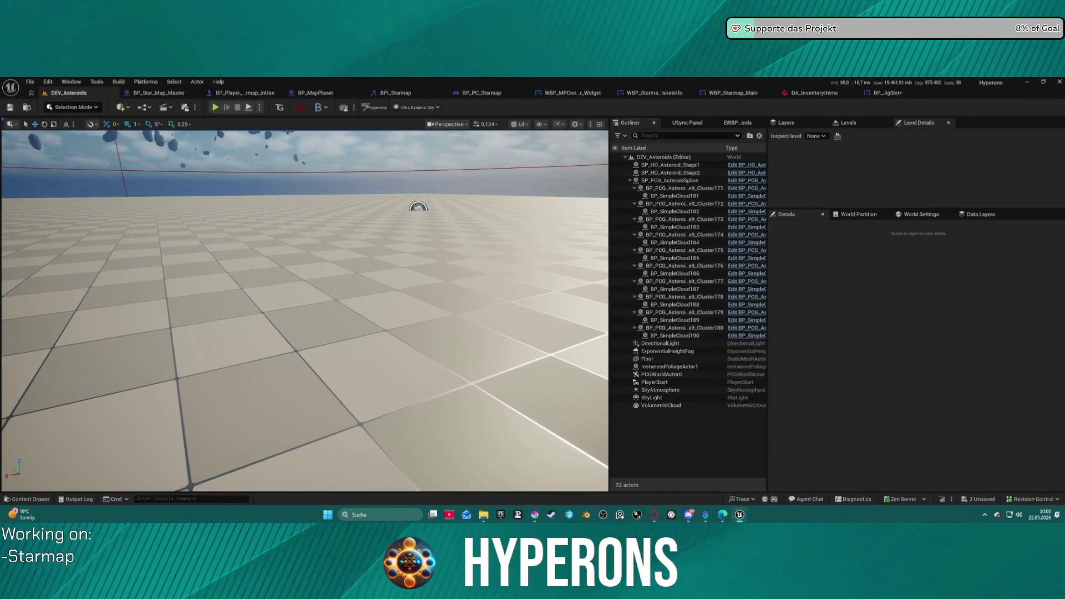
pyautogui.click(536, 515)
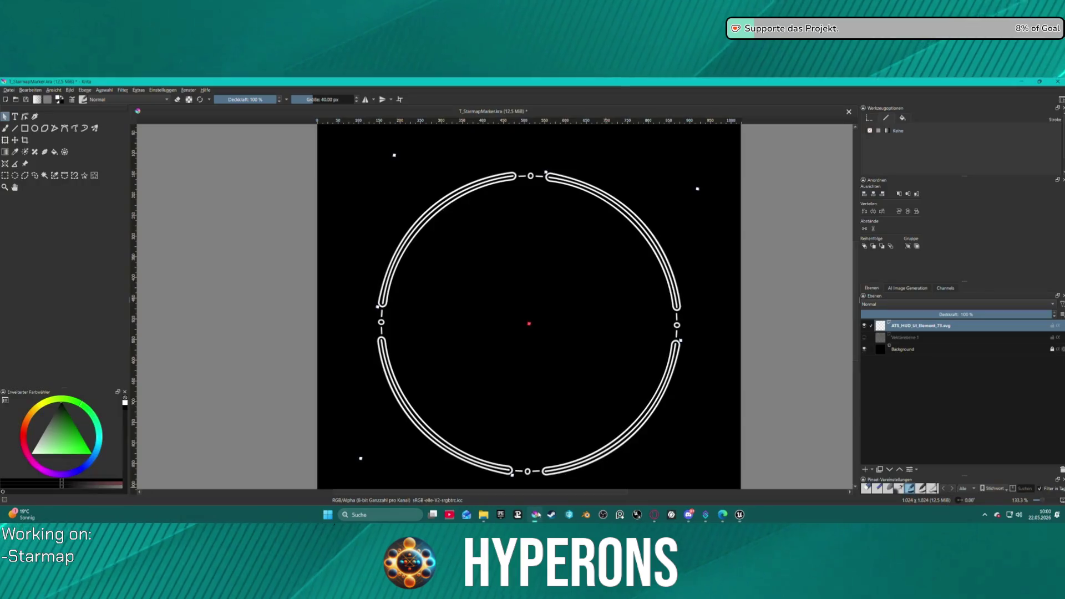
# Create a new 512×512 document and fill its Background layer black.
pyautogui.click(8, 90)
pyautogui.click(23, 99)
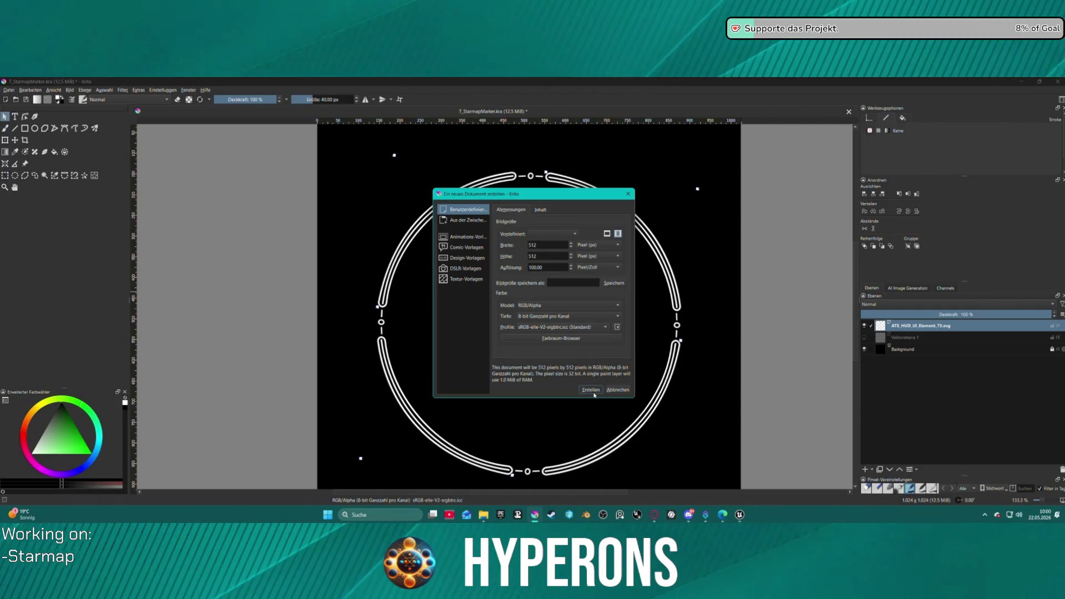
pyautogui.click(591, 390)
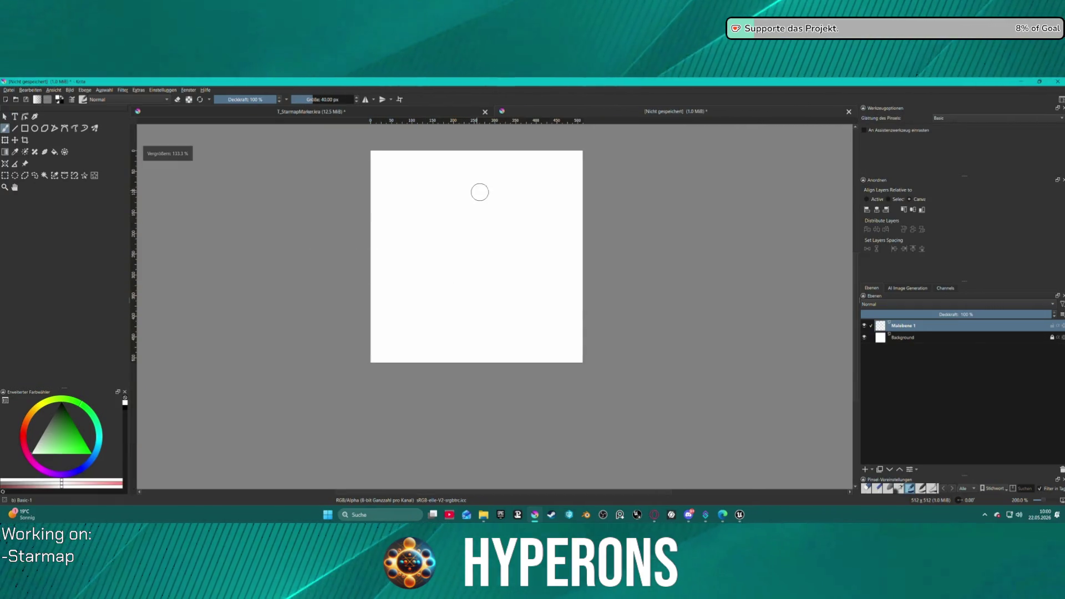
pyautogui.click(1055, 338)
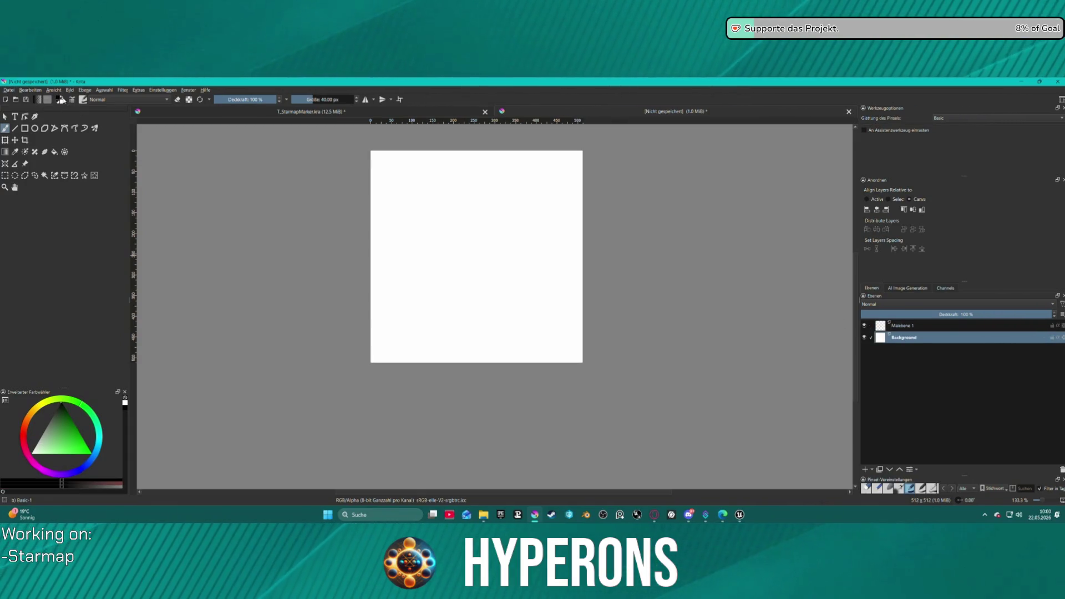
pyautogui.click(54, 151)
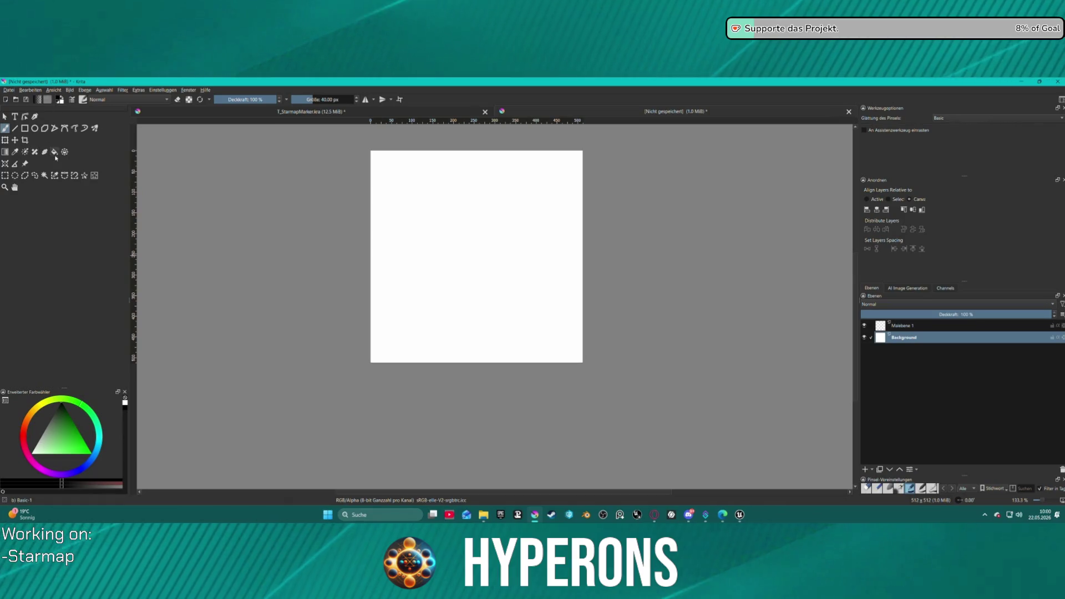
pyautogui.click(490, 224)
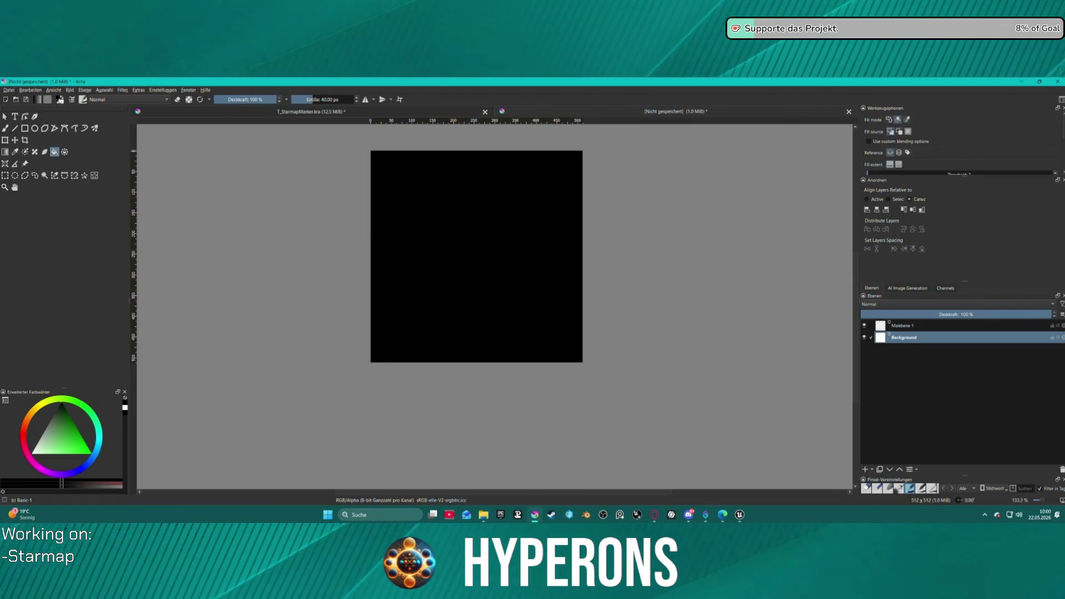
# Swap the foreground and background colours and import the HUD element SVG as a new layer.
pyautogui.click(61, 102)
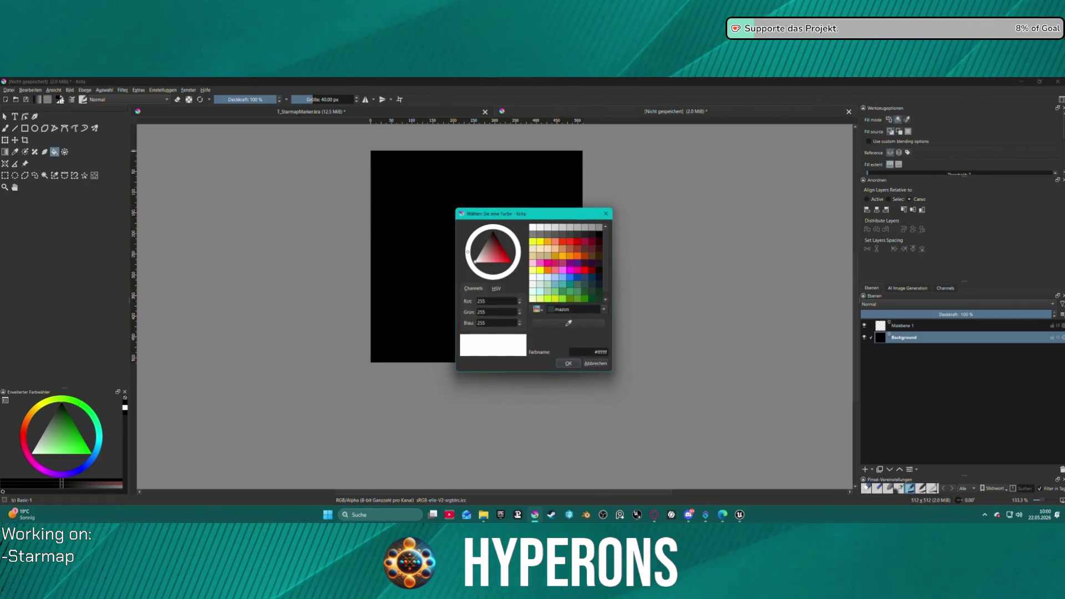
pyautogui.click(602, 366)
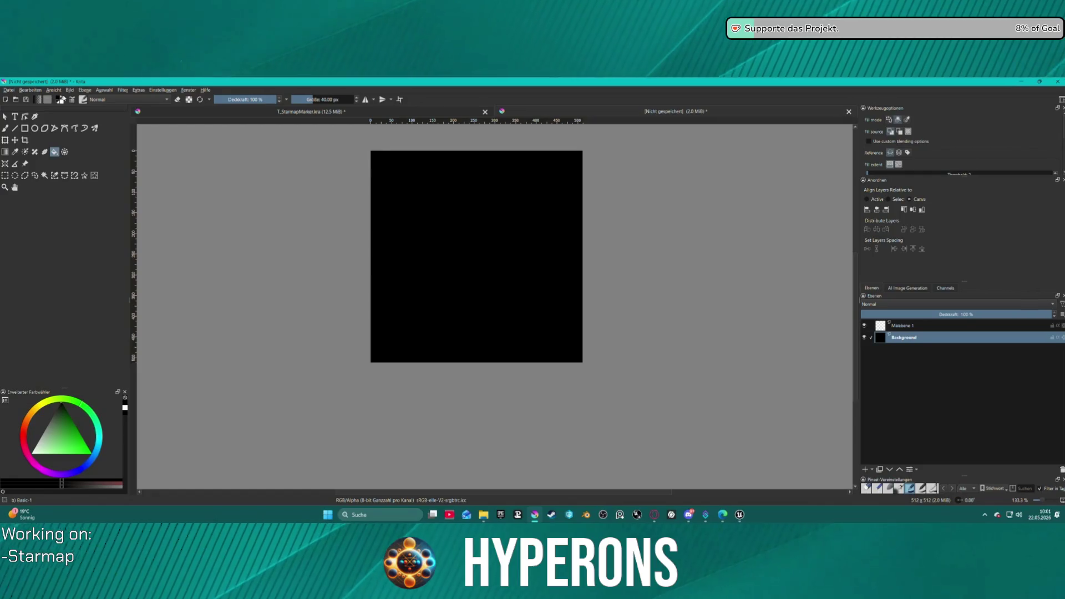
pyautogui.click(64, 97)
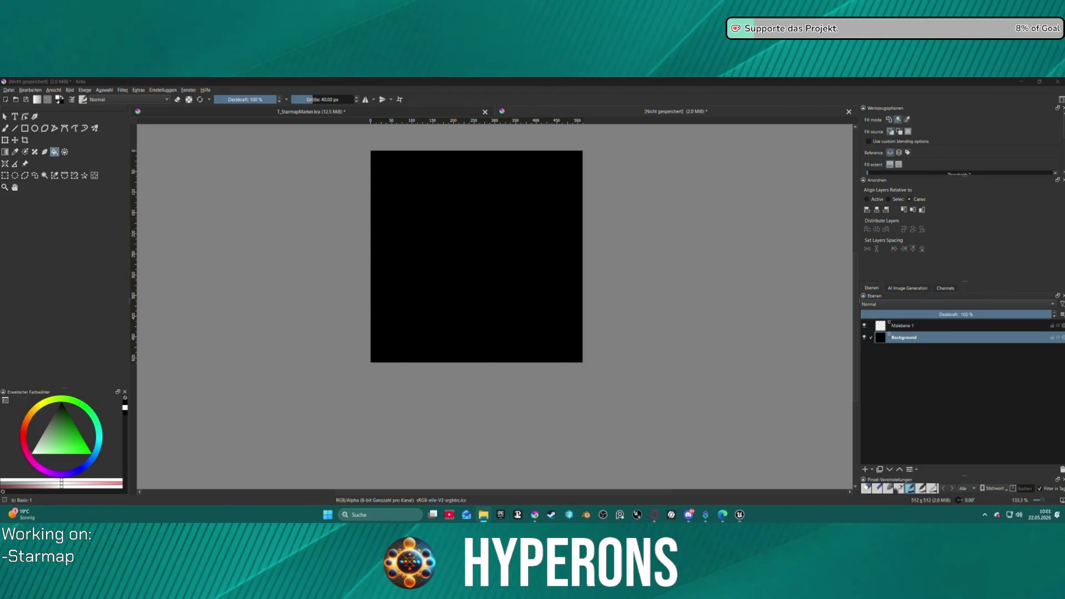
pyautogui.moveTo(753, 542); pyautogui.dragTo(647, 306)
pyautogui.click(666, 306)
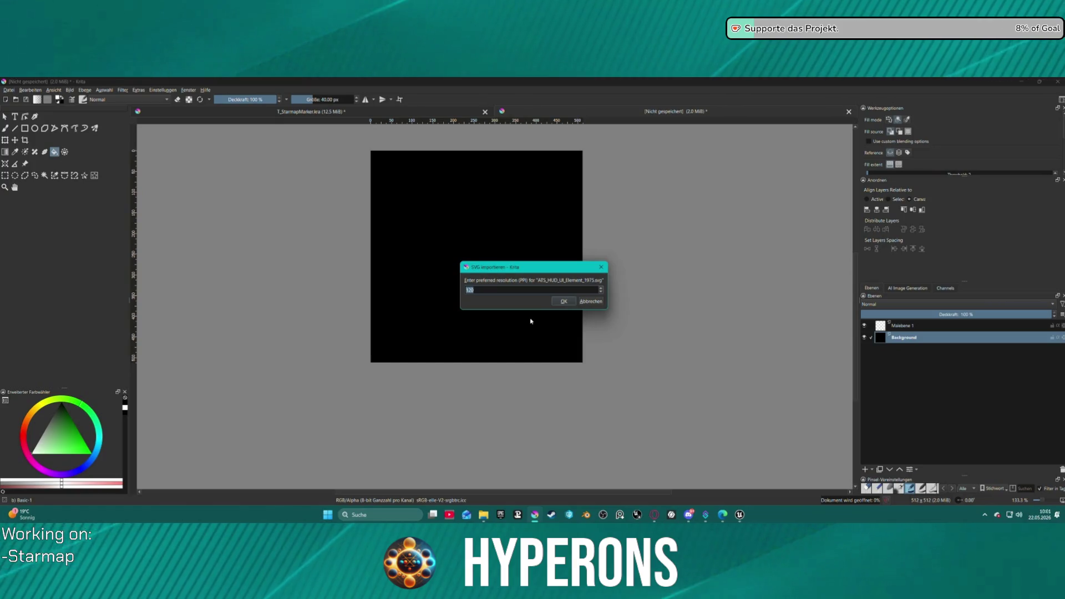
pyautogui.press('Return')
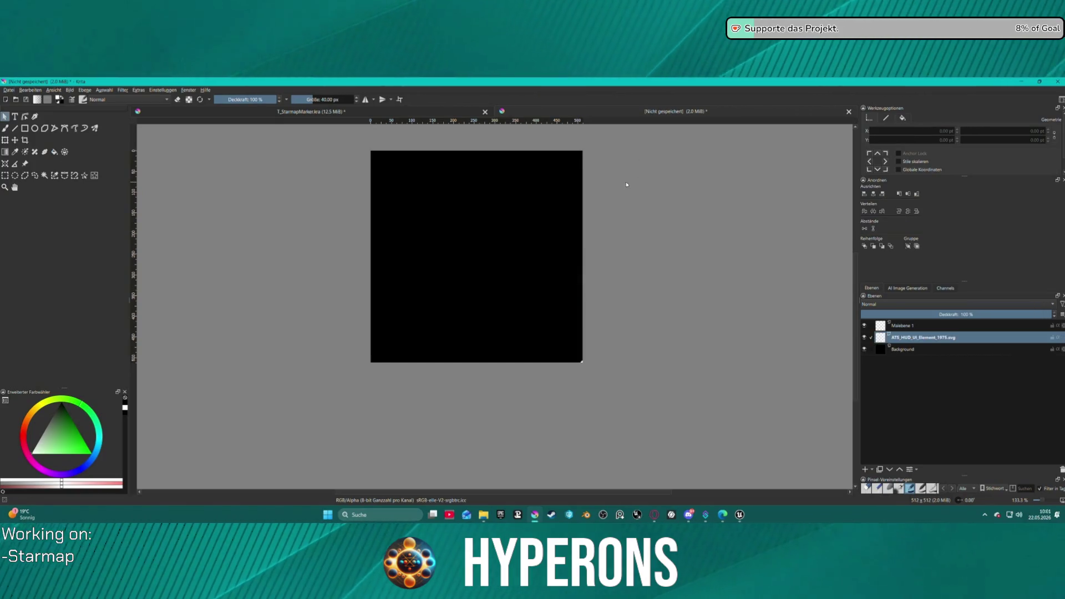
pyautogui.scroll(-7, 651, 222)
pyautogui.scroll(4, 678, 216)
pyautogui.scroll(-4, 678, 228)
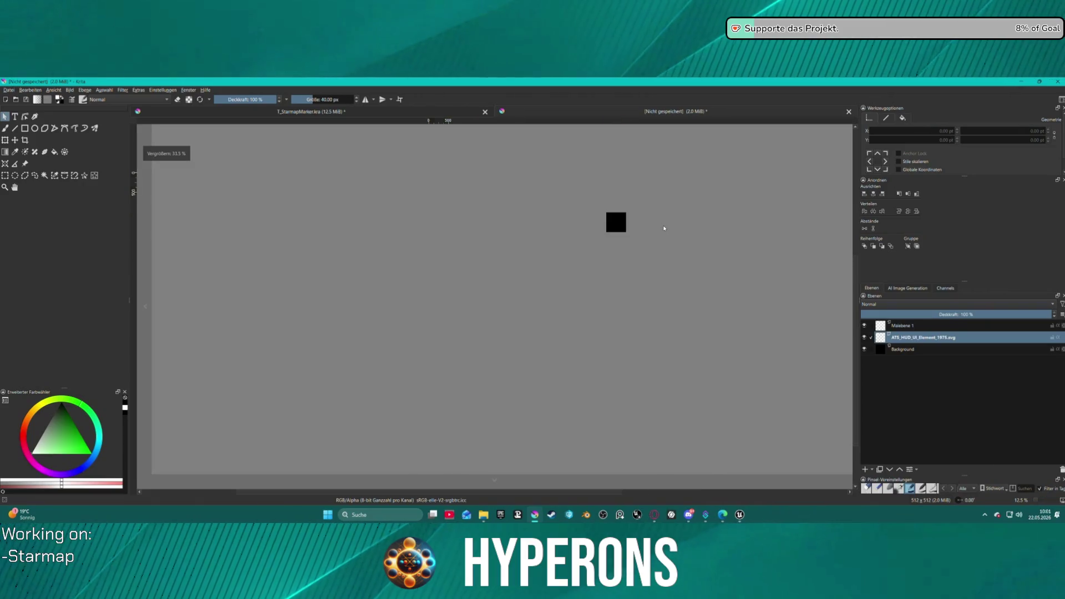
pyautogui.moveTo(690, 226); pyautogui.dragTo(551, 219)
pyautogui.scroll(1, 551, 219)
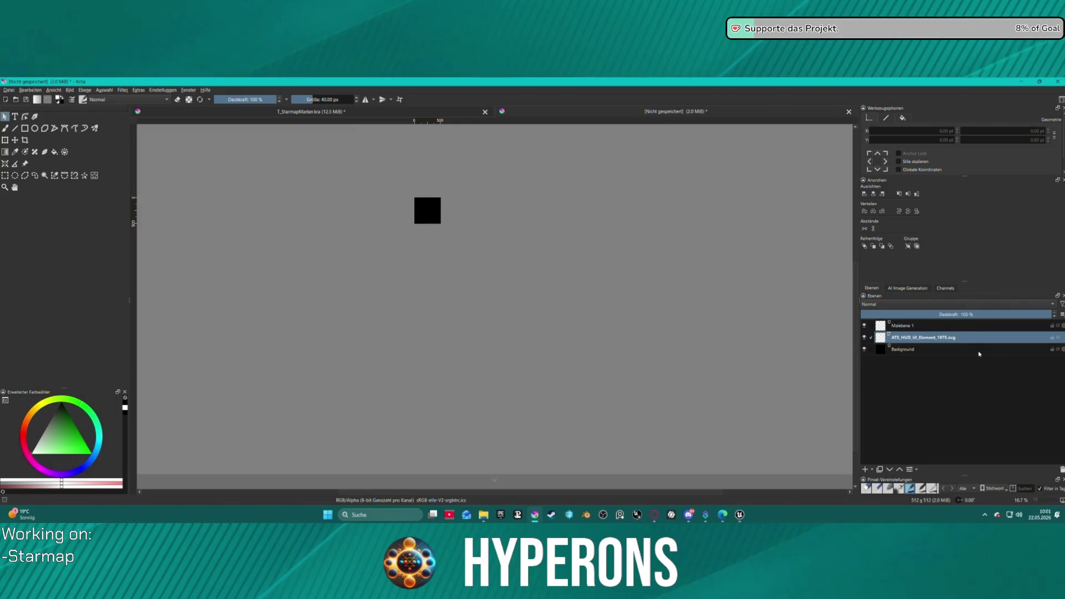
pyautogui.hotkey('shift', 'Delete')
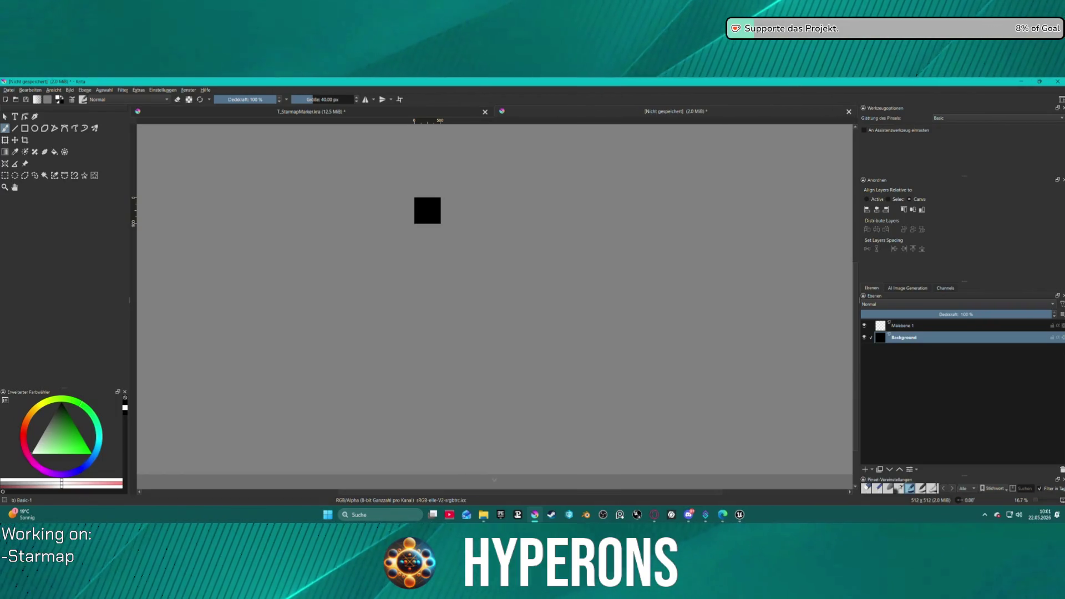
pyautogui.moveTo(1064, 255)
pyautogui.mouseDown()
pyautogui.moveTo(521, 255)
pyautogui.moveTo(470, 213)
pyautogui.mouseUp()
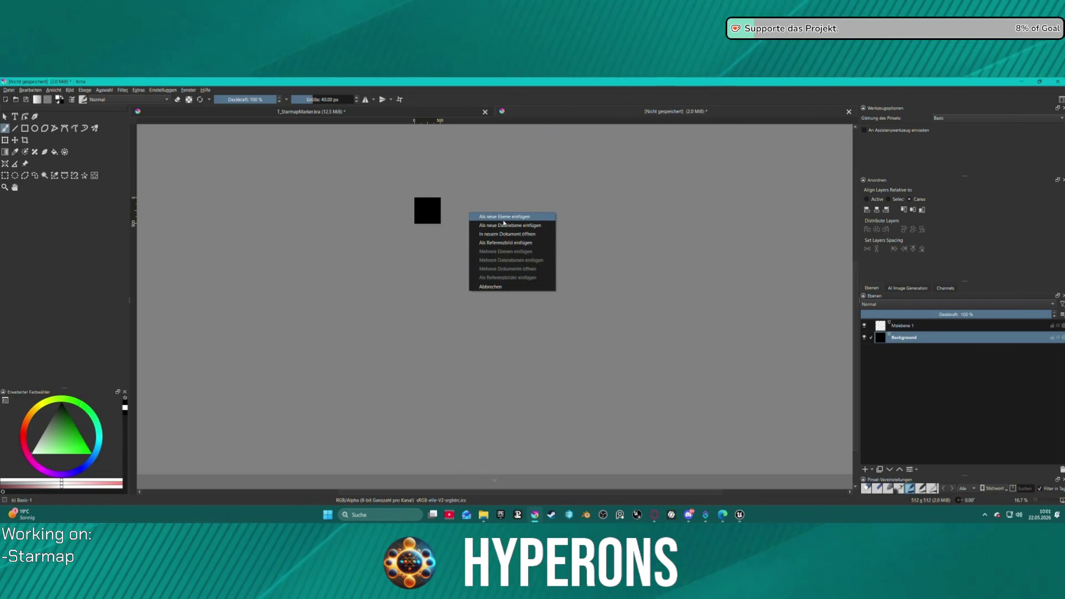
pyautogui.click(504, 217)
pyautogui.write('1')
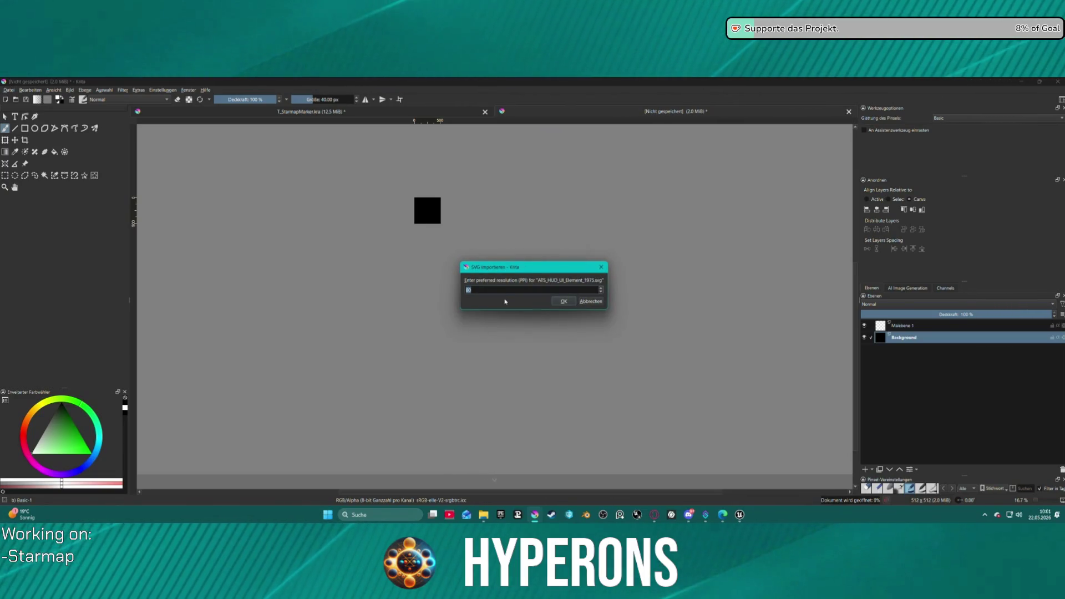
pyautogui.press('BackSpace')
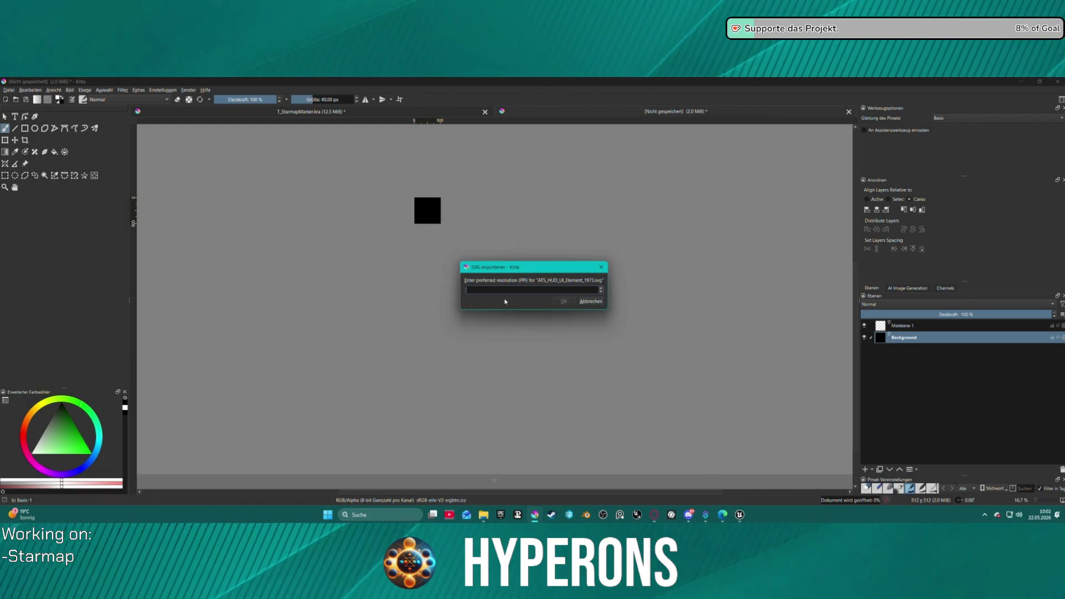
pyautogui.write('720')
pyautogui.click(563, 301)
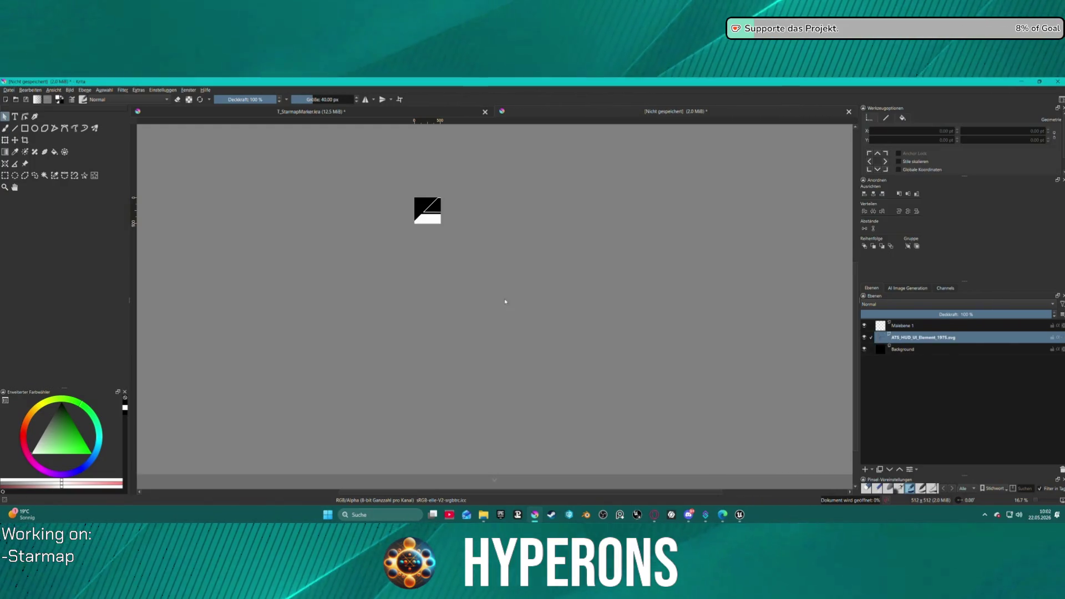
pyautogui.scroll(3, 433, 187)
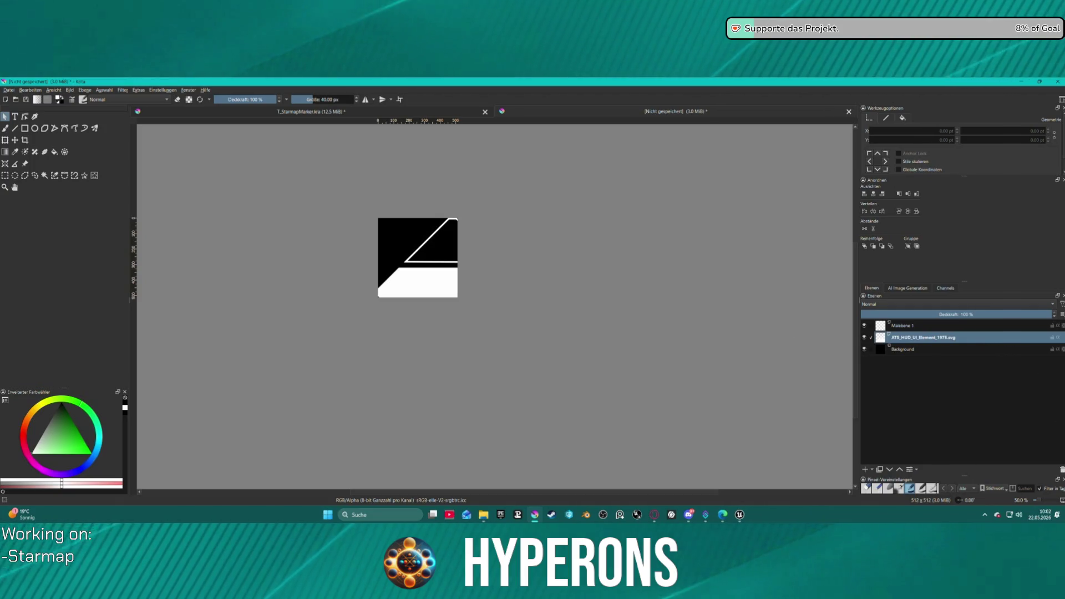
pyautogui.click(1061, 469)
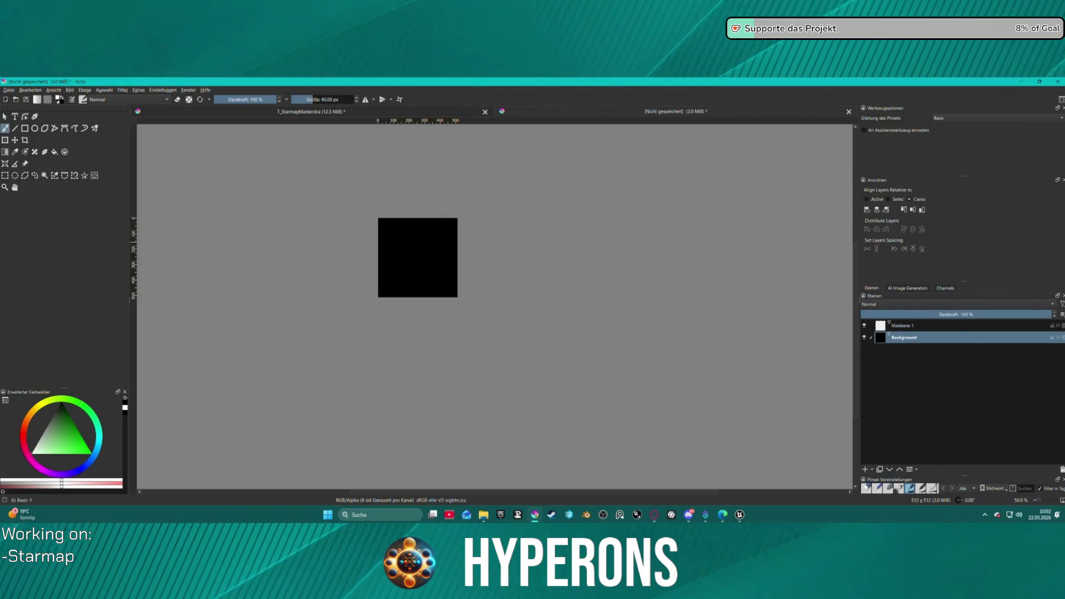
pyautogui.moveTo(701, 138); pyautogui.dragTo(598, 251)
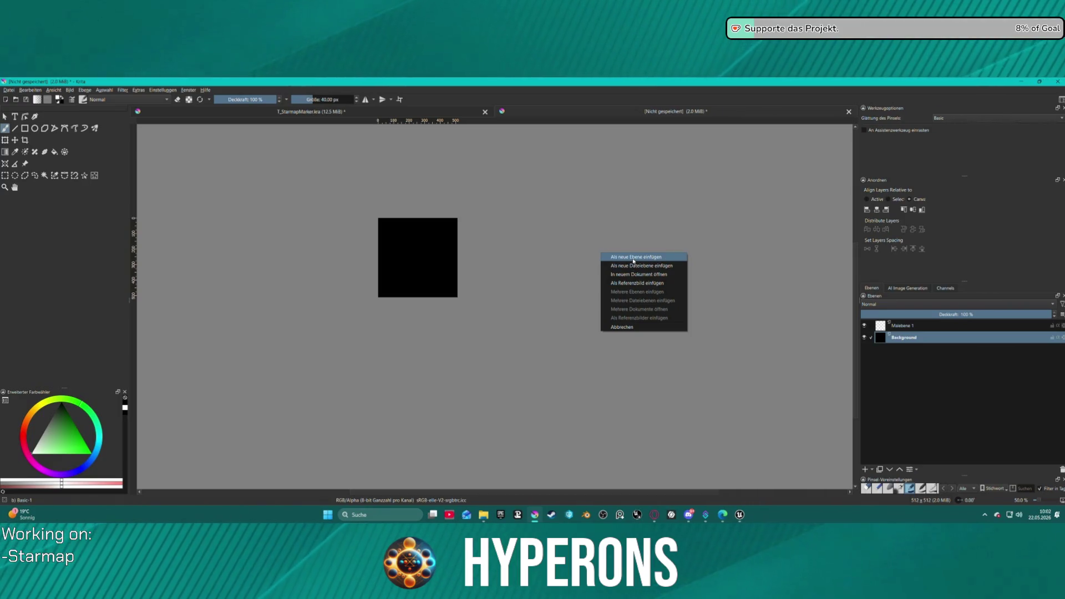
pyautogui.click(634, 258)
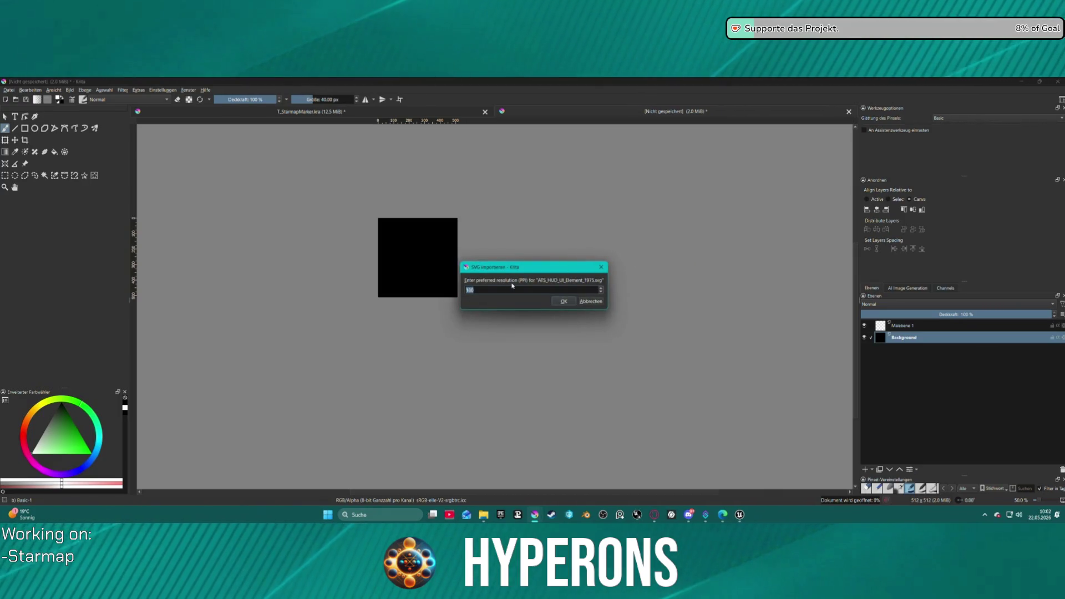
pyautogui.click(564, 301)
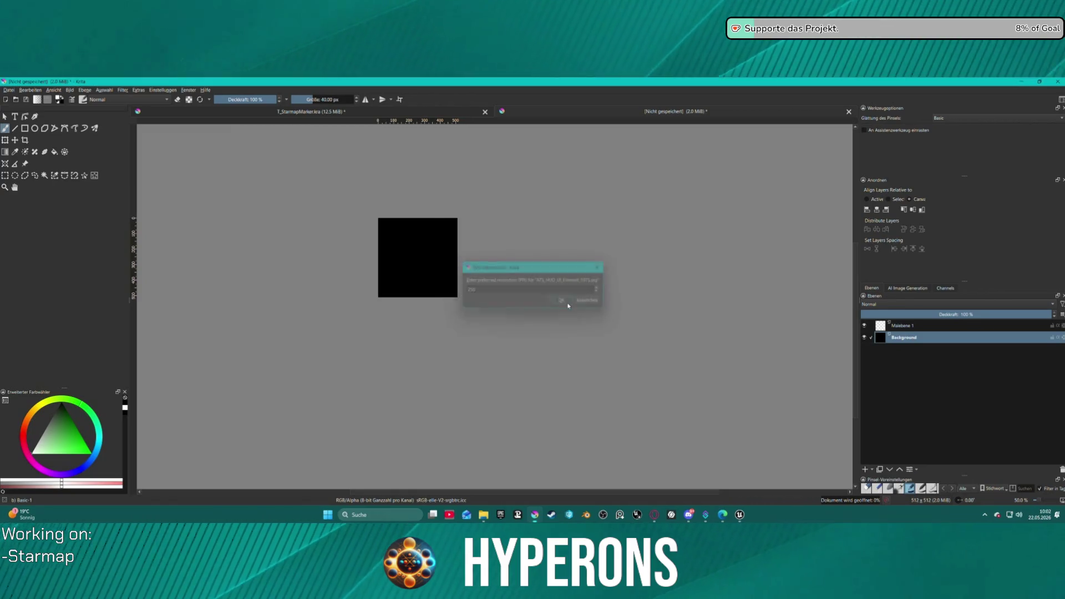
pyautogui.click(420, 280)
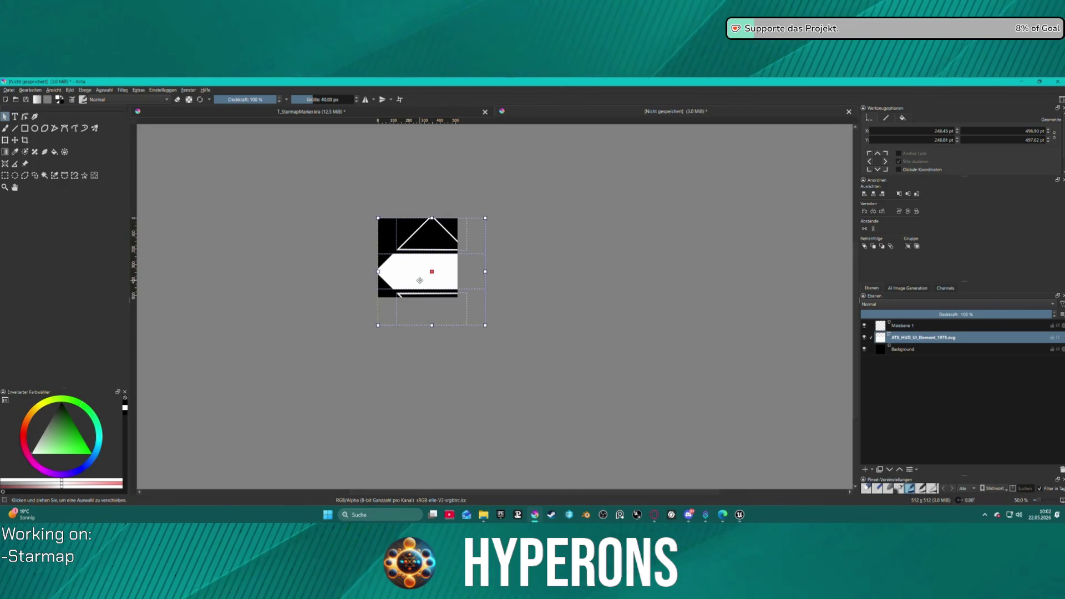
pyautogui.press('Delete')
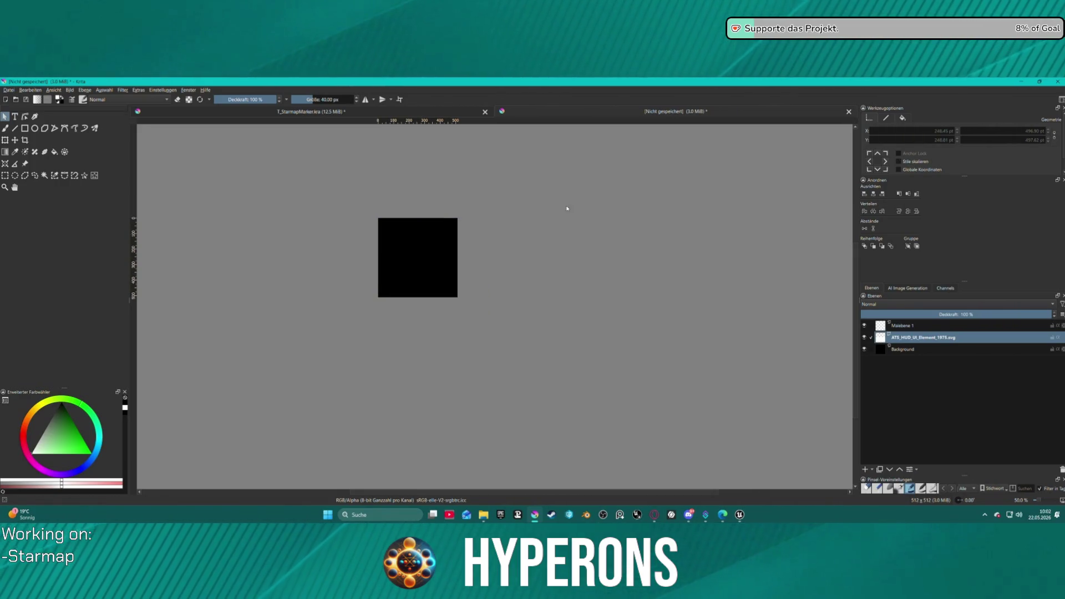
pyautogui.moveTo(583, 244); pyautogui.dragTo(558, 242)
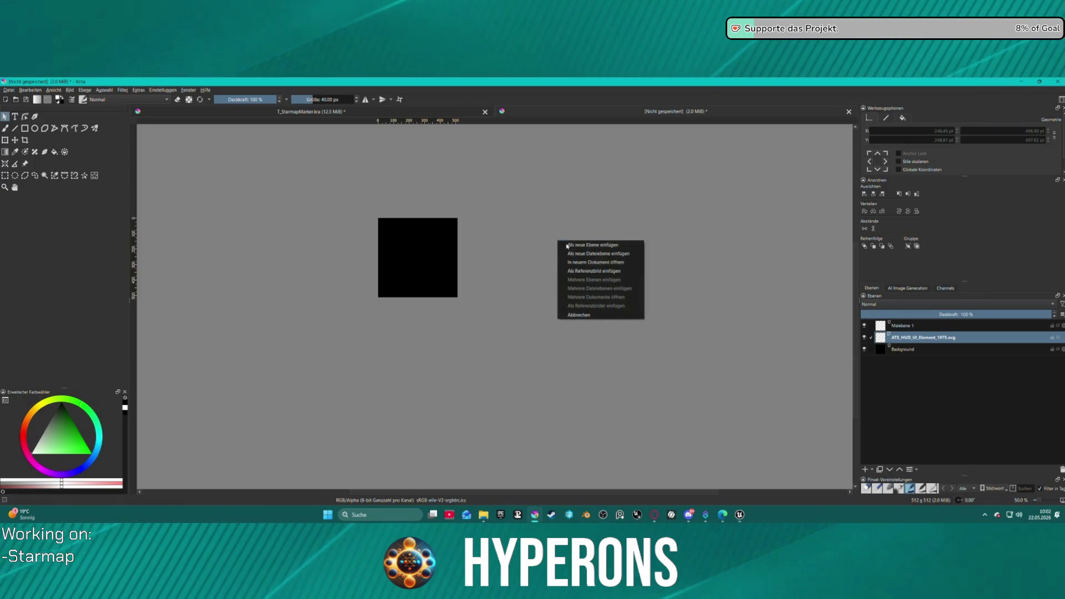
pyautogui.click(603, 253)
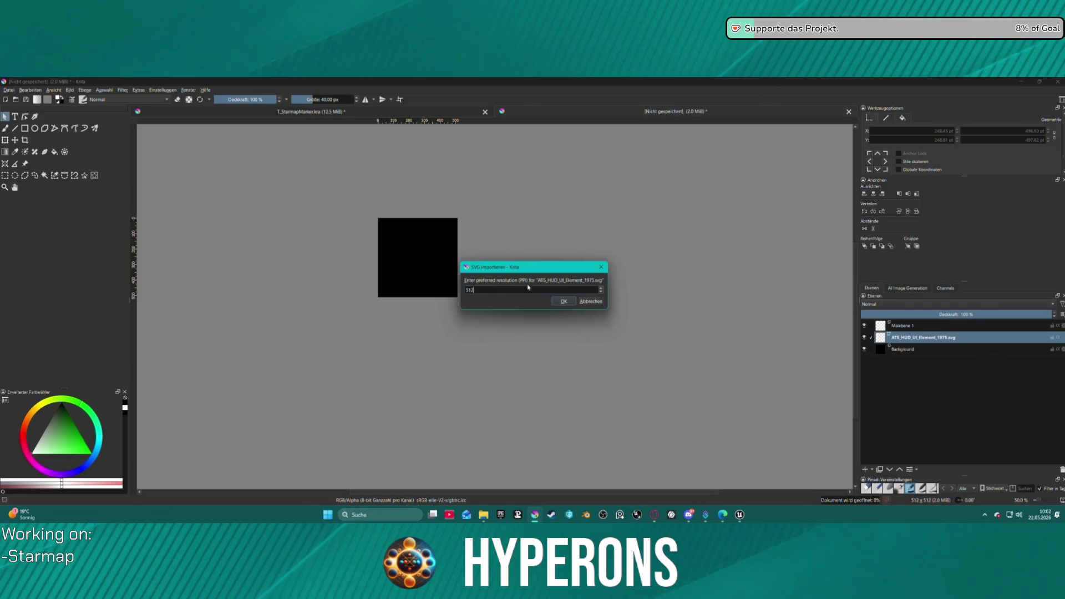
pyautogui.click(560, 303)
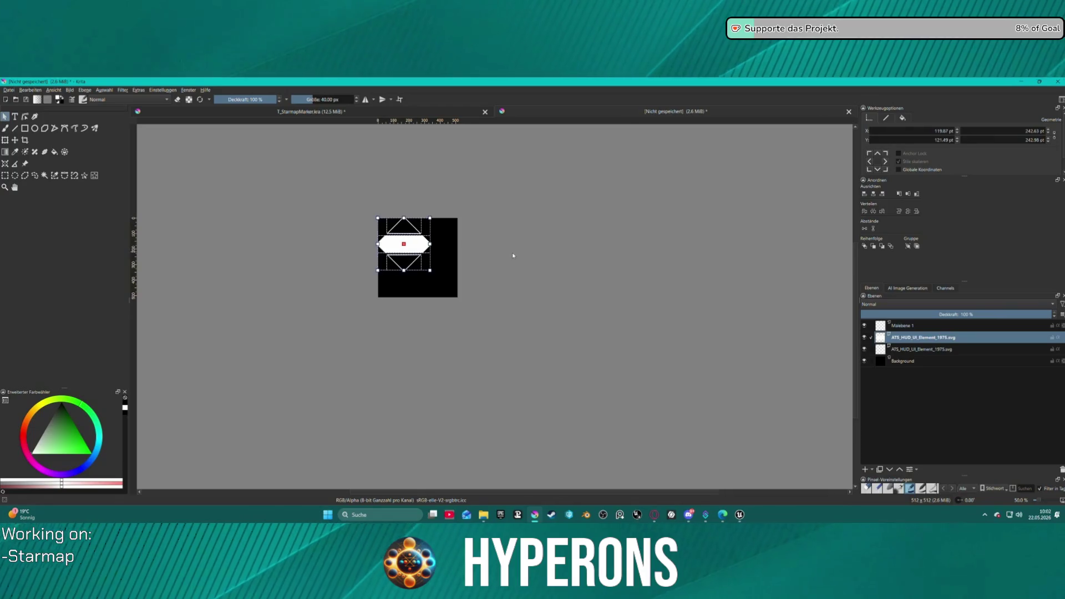
pyautogui.press('Delete')
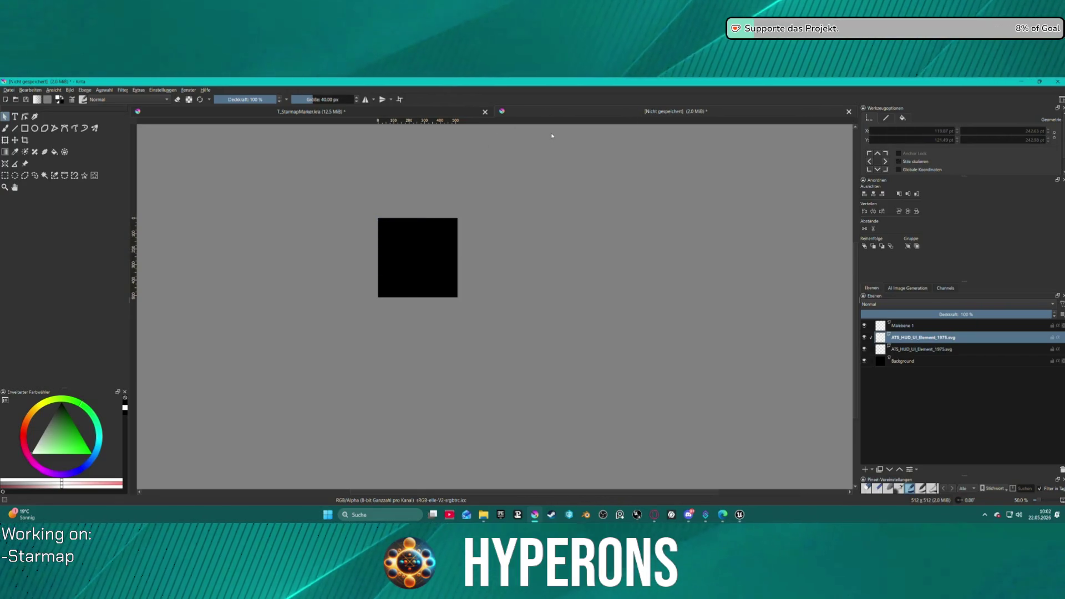
pyautogui.moveTo(591, 184)
pyautogui.mouseDown()
pyautogui.moveTo(521, 244)
pyautogui.moveTo(528, 272)
pyautogui.mouseUp()
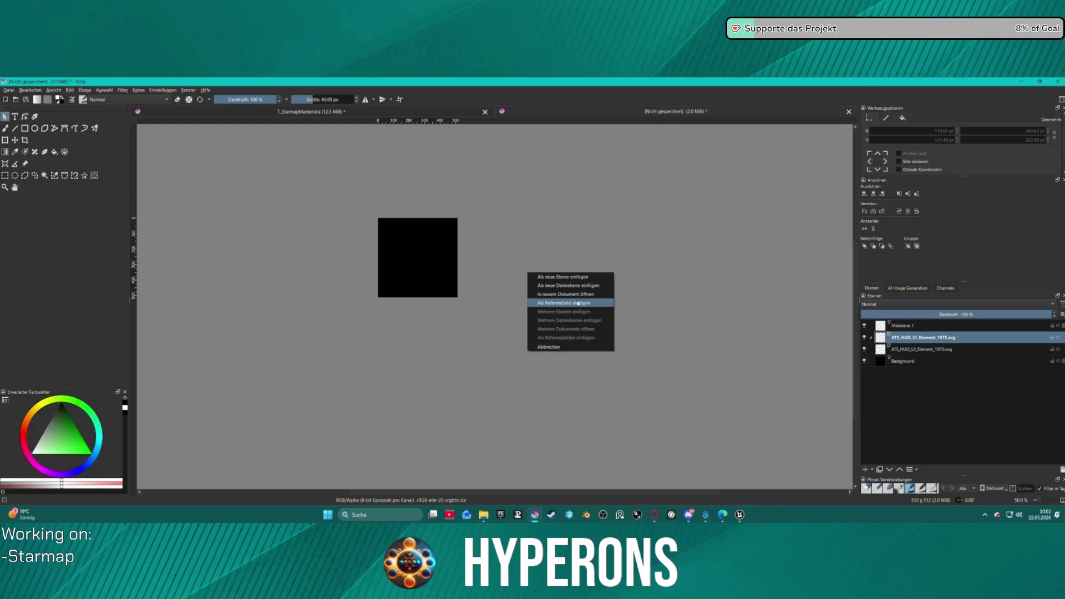
pyautogui.click(577, 285)
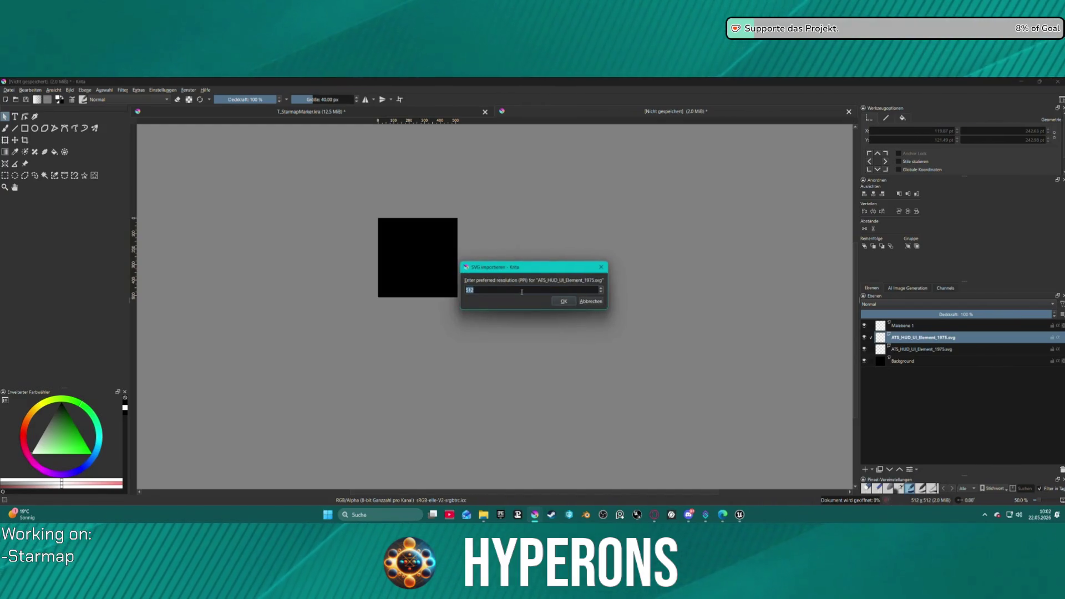
pyautogui.write('400')
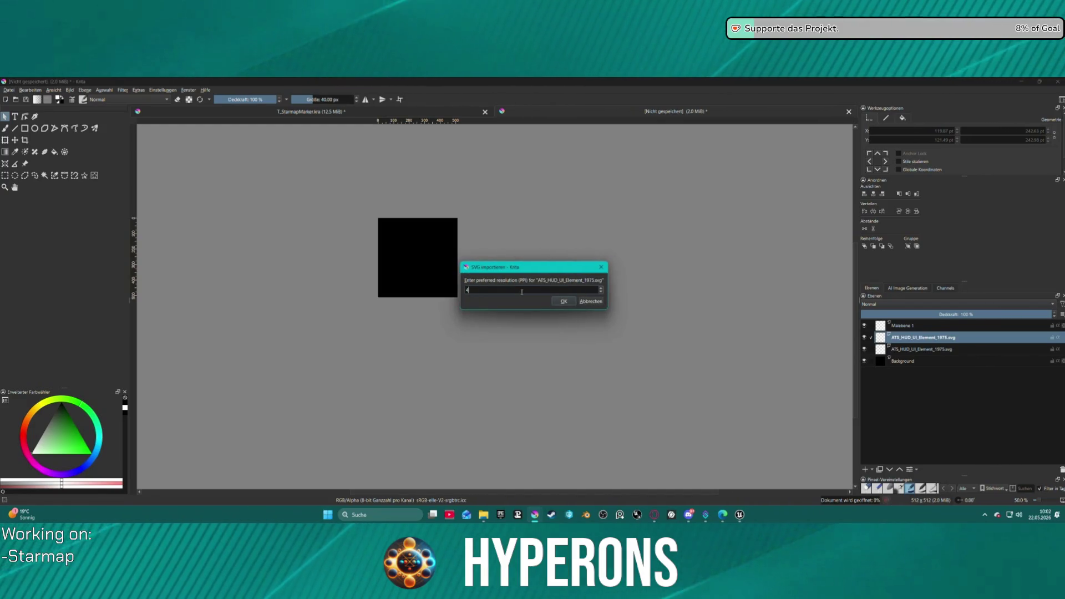
pyautogui.click(564, 301)
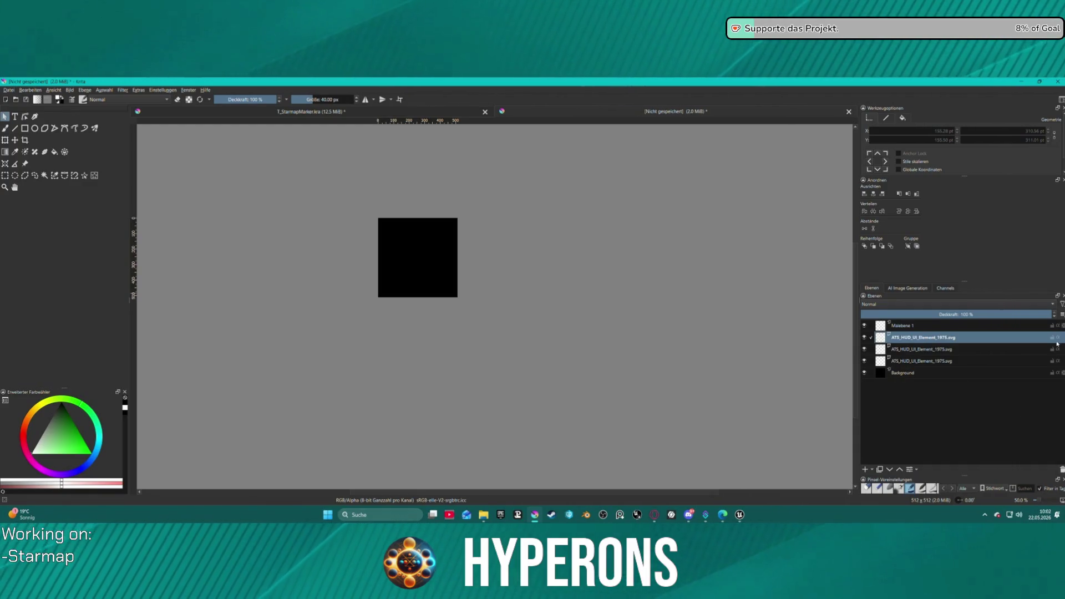
pyautogui.click(1061, 469)
pyautogui.click(1062, 469)
pyautogui.click(1062, 469)
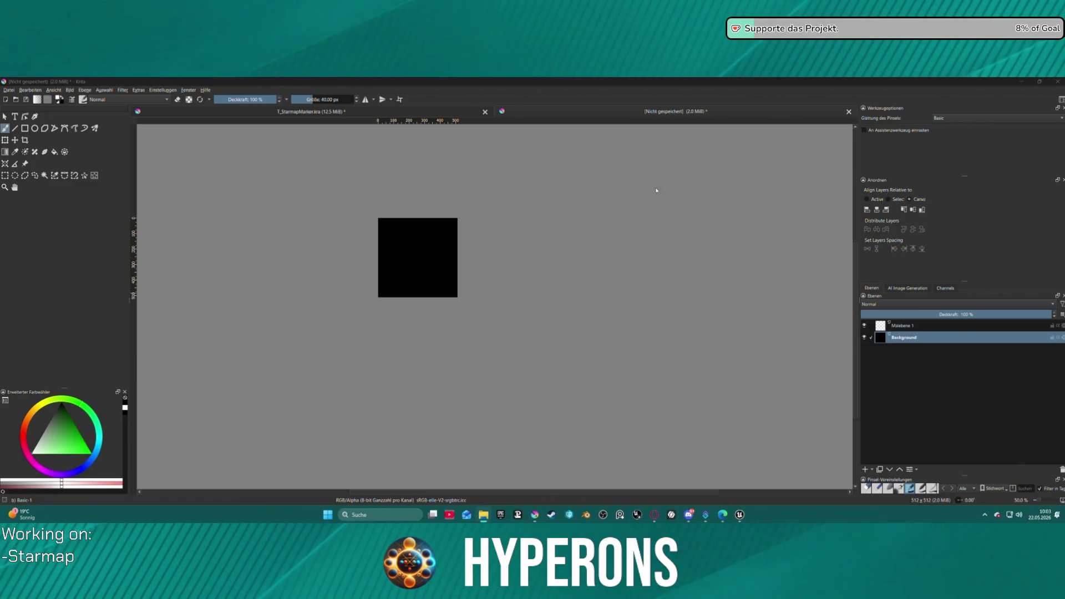
# Import two HUD element SVGs onto the canvas as new layers.
pyautogui.moveTo(703, 83); pyautogui.dragTo(560, 265)
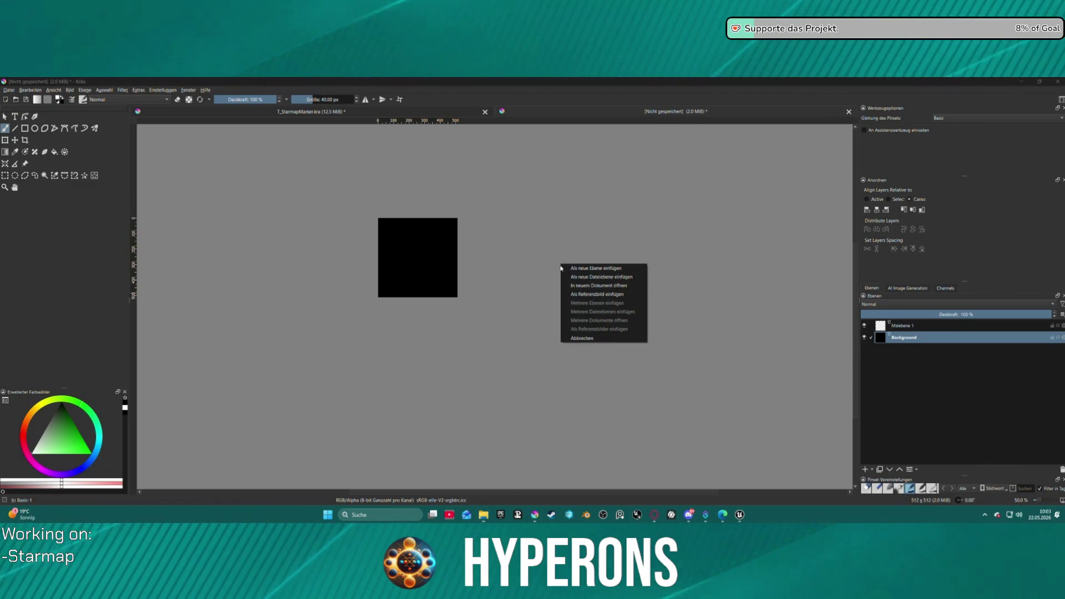
pyautogui.click(609, 269)
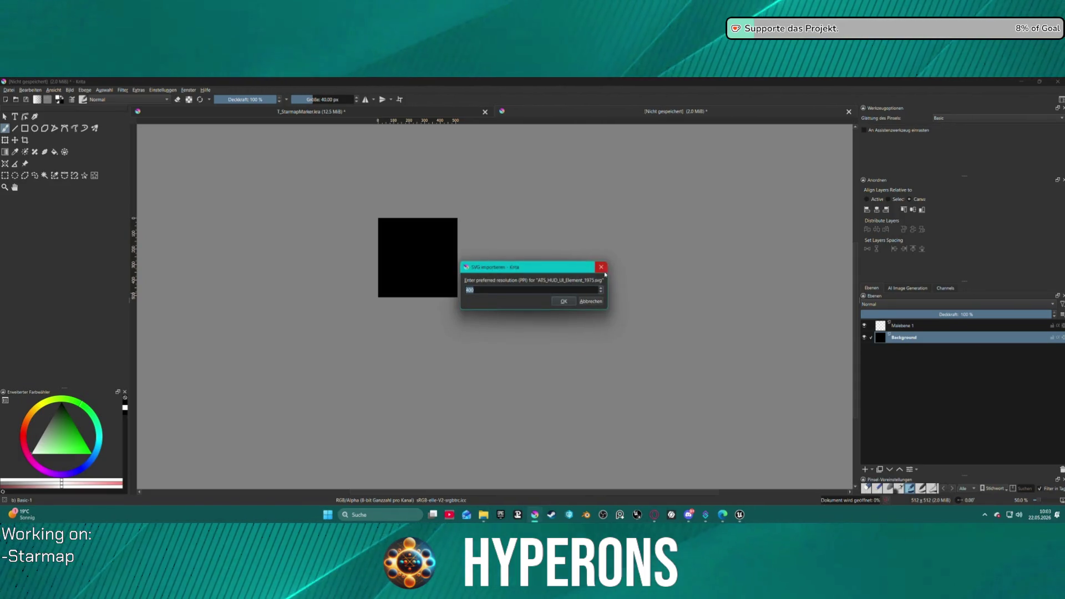
pyautogui.click(562, 302)
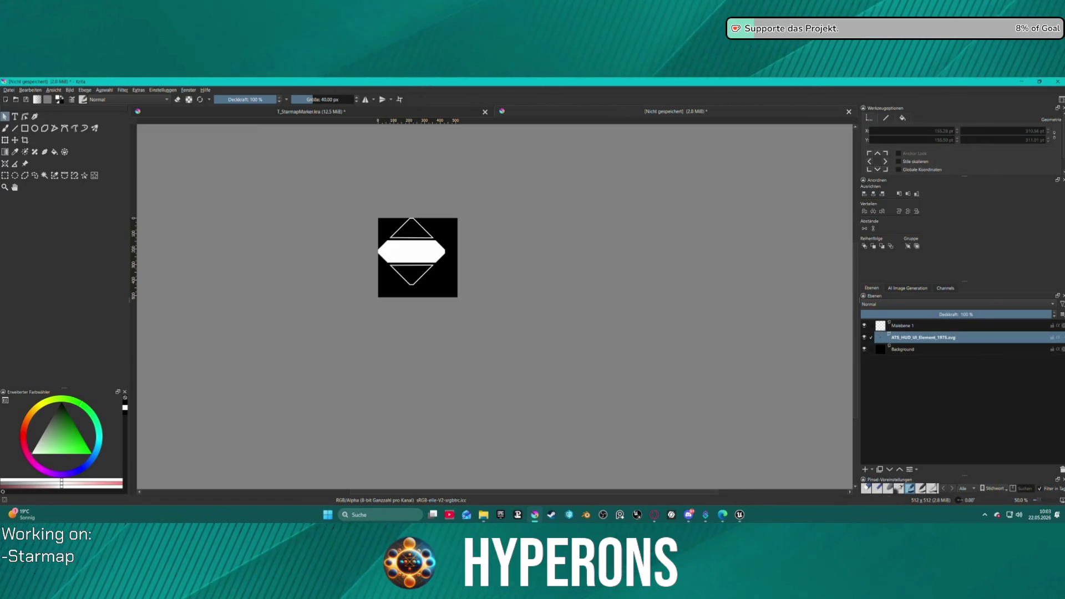
pyautogui.moveTo(595, 235); pyautogui.dragTo(606, 268)
pyautogui.click(617, 276)
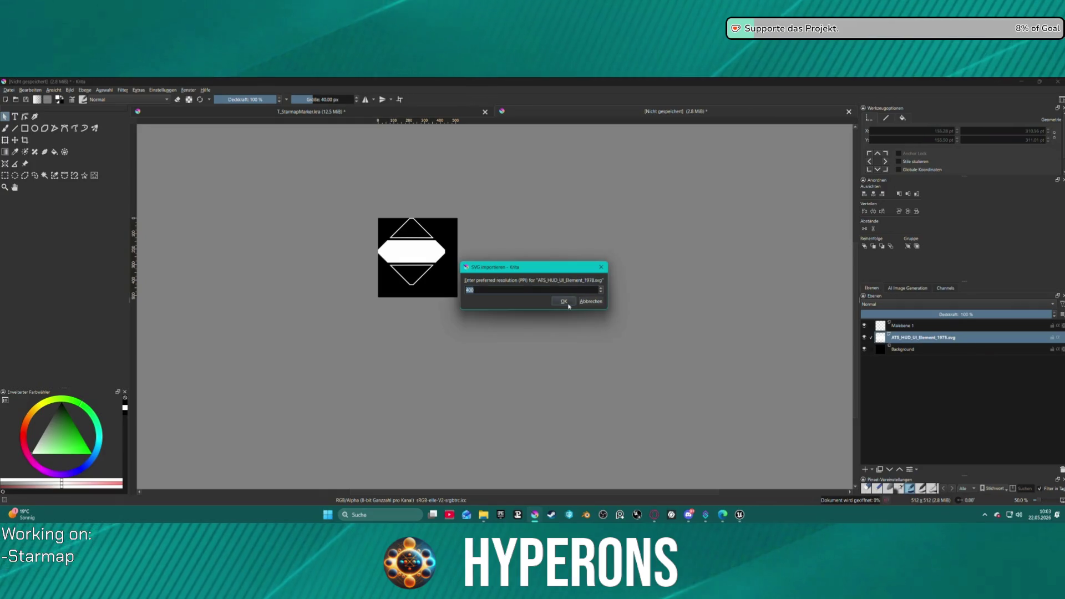
pyautogui.click(564, 301)
# Import a third SVG as a new layer and hide layers 1975, 1978 and 1982.
pyautogui.click(864, 349)
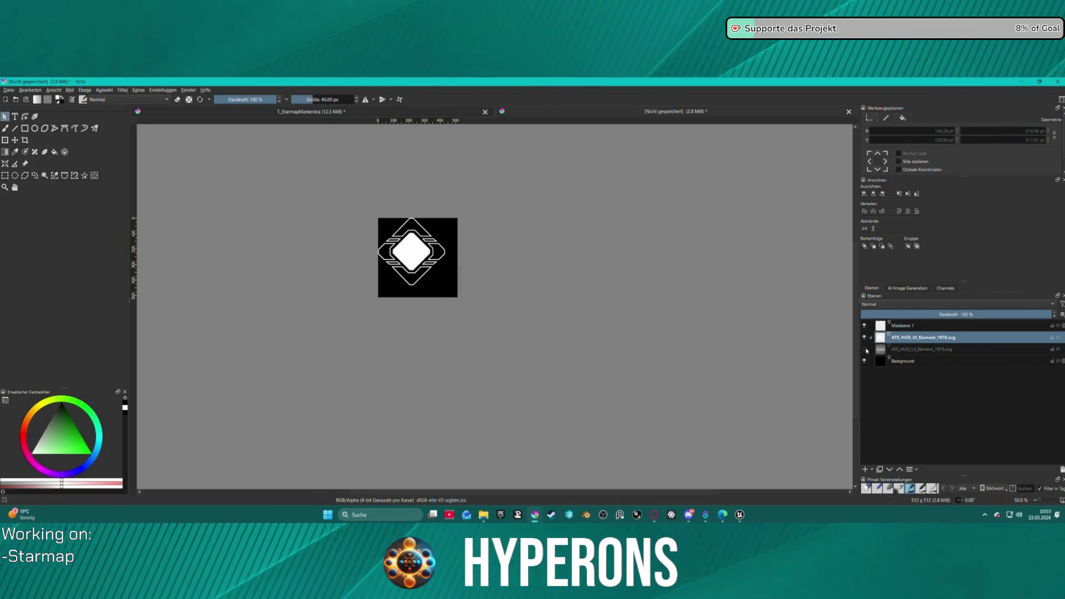
pyautogui.moveTo(587, 221); pyautogui.dragTo(551, 228)
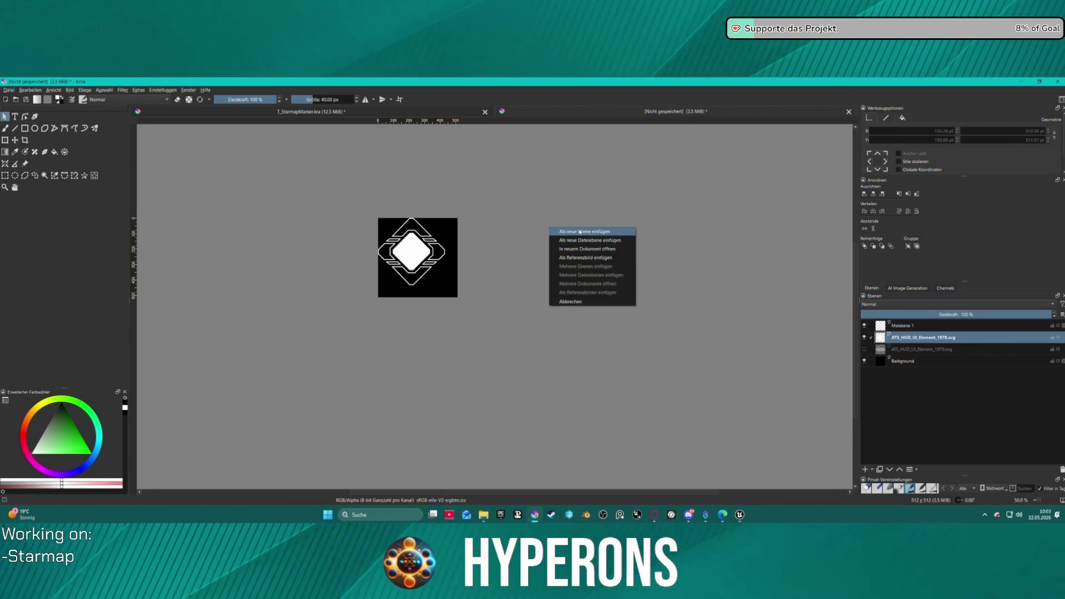
pyautogui.click(596, 231)
pyautogui.click(563, 301)
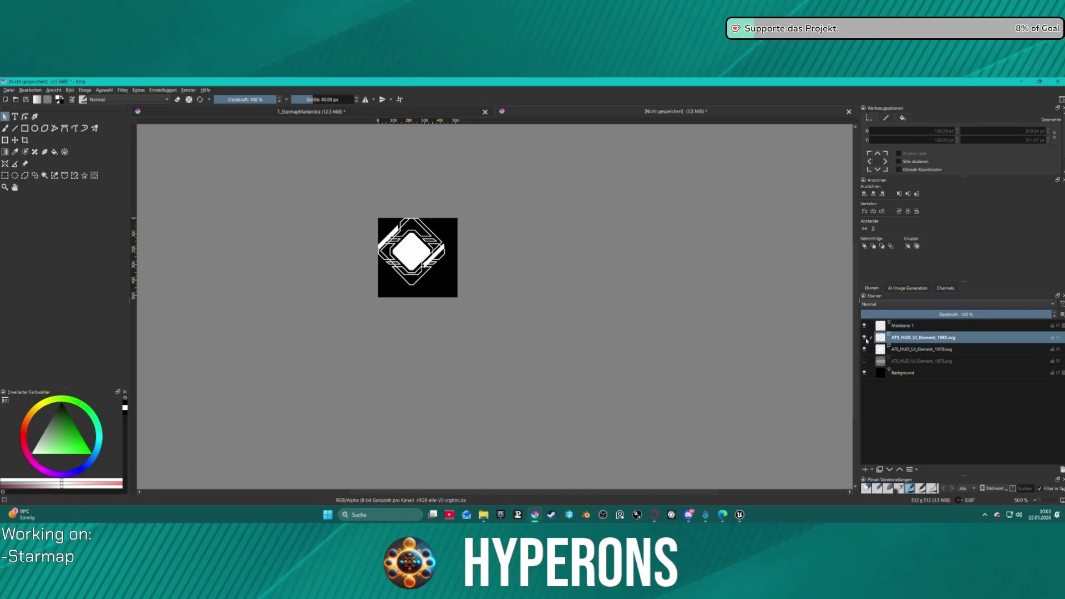
pyautogui.click(864, 349)
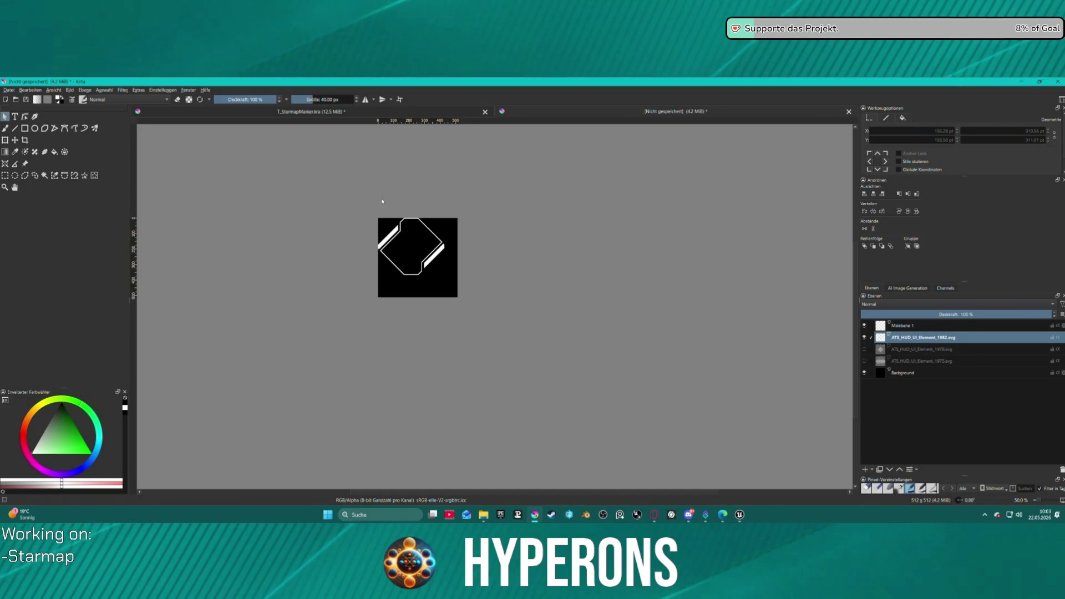
pyautogui.click(865, 337)
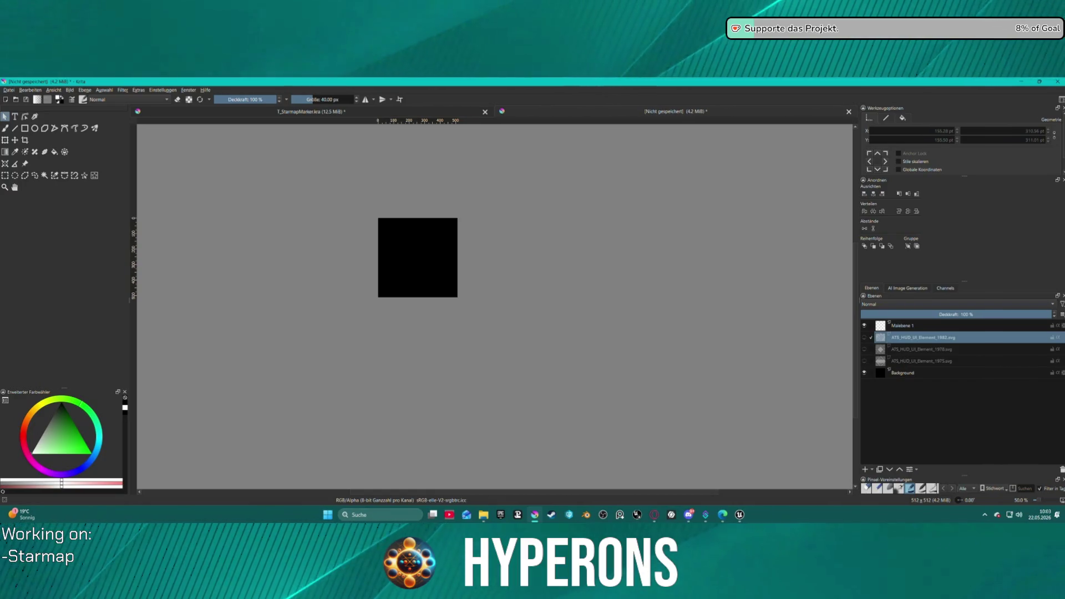
# Import the outline frame SVG as a new layer.
pyautogui.moveTo(610, 363); pyautogui.dragTo(638, 288)
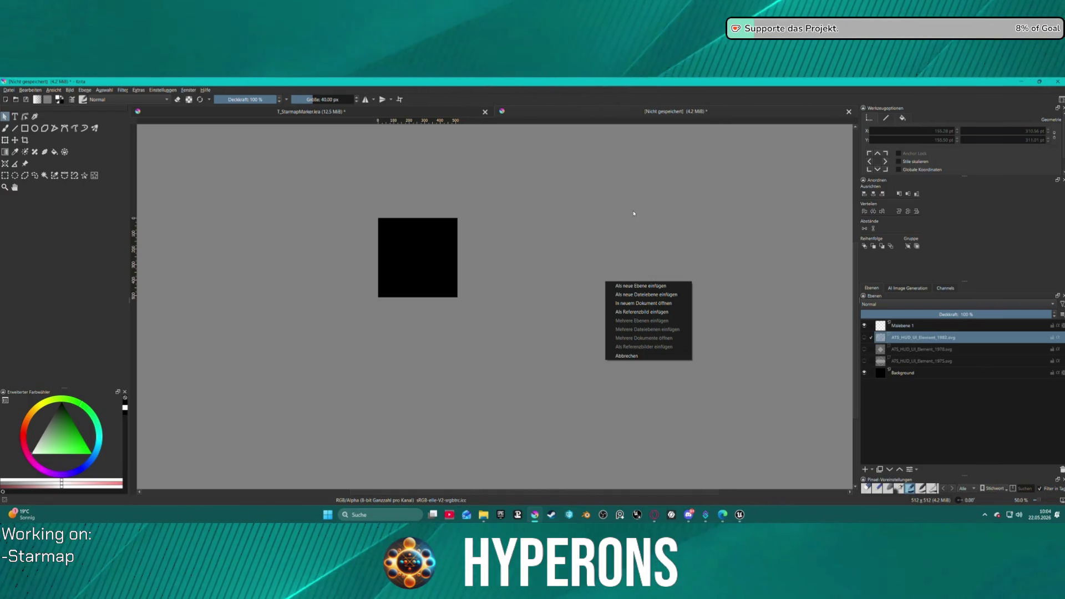
pyautogui.click(661, 286)
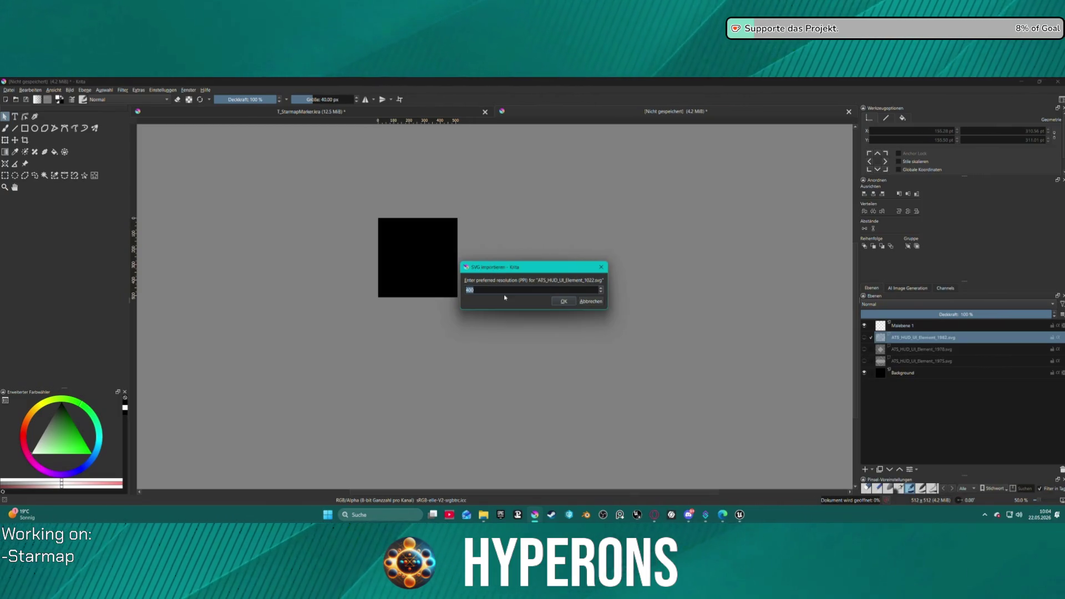
pyautogui.click(556, 304)
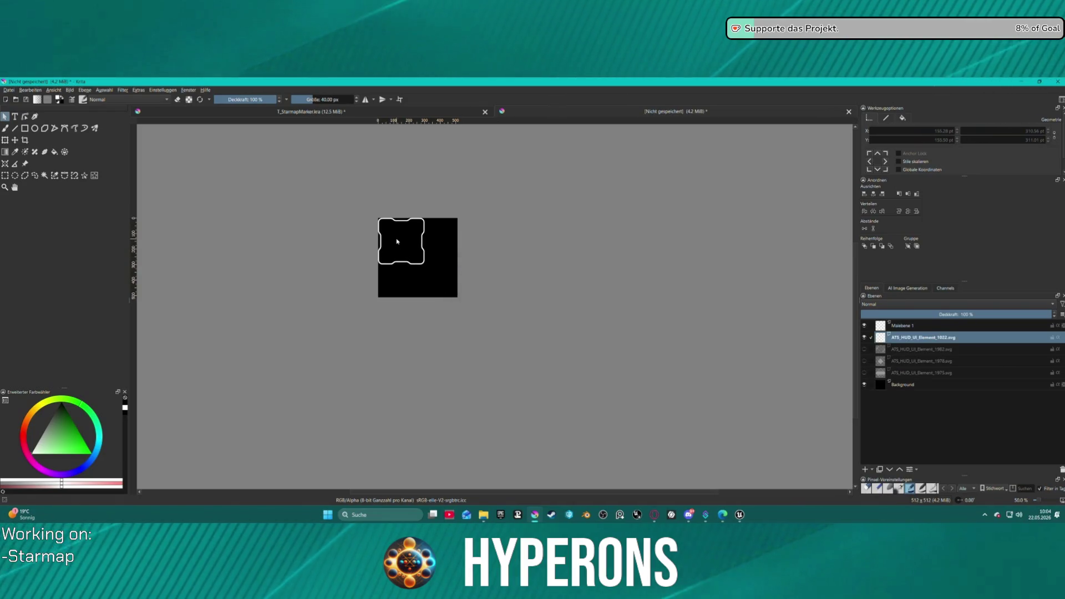
pyautogui.scroll(3, 494, 267)
pyautogui.scroll(-1, 405, 253)
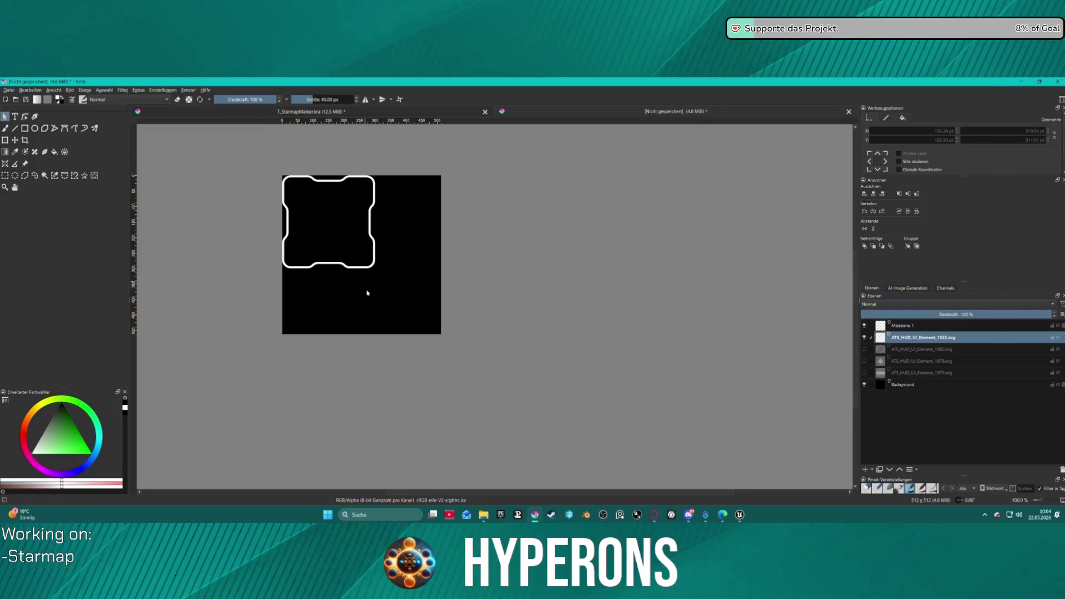
# Scale the frame up to fill the black canvas and centre it horizontally.
pyautogui.click(354, 267)
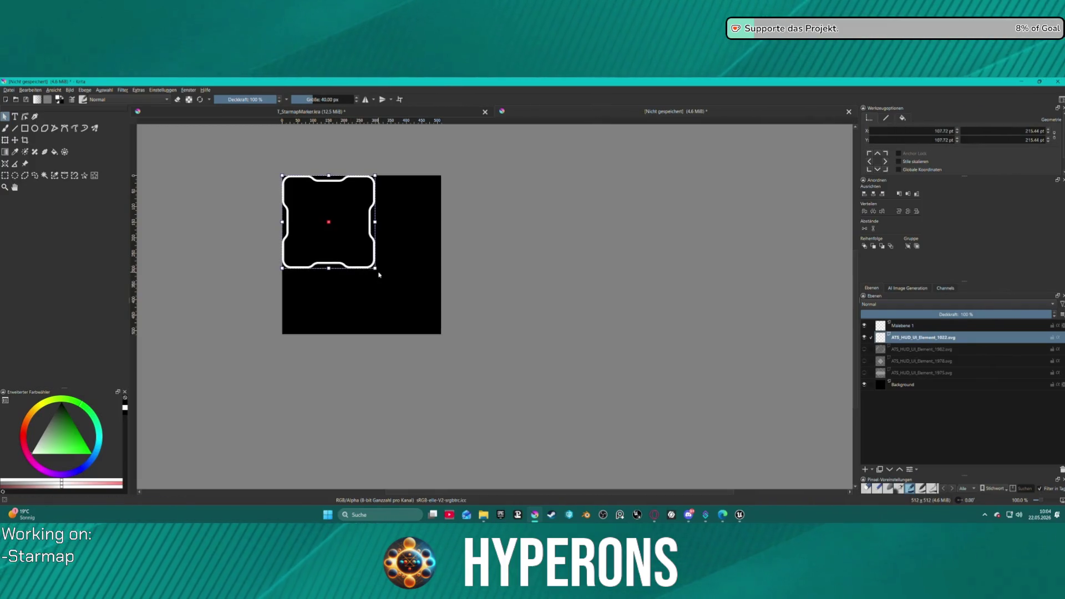
pyautogui.moveTo(376, 268); pyautogui.dragTo(441, 333)
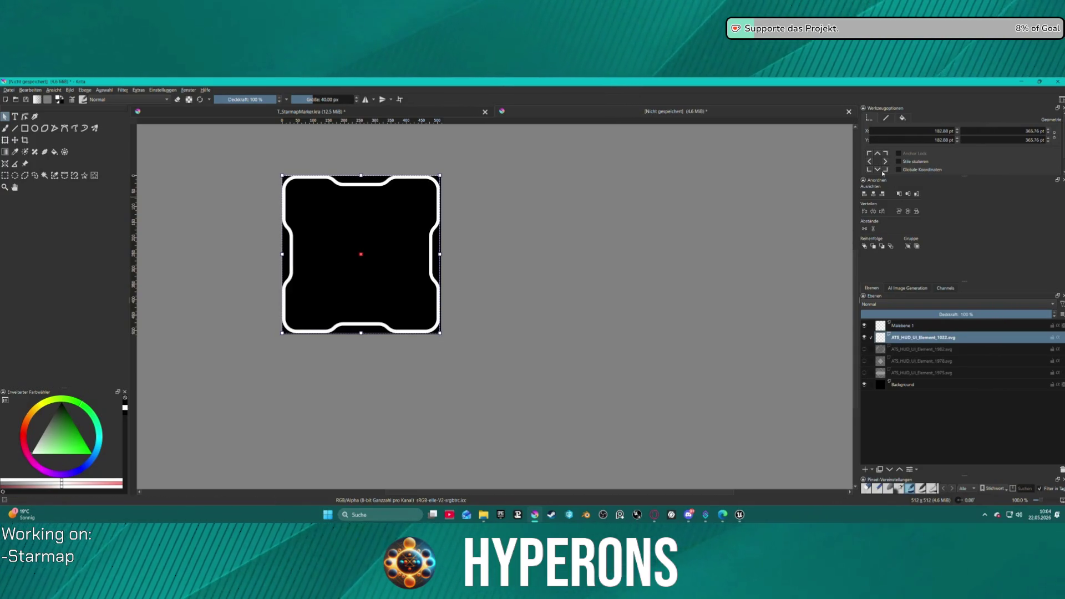
pyautogui.click(876, 194)
# Centre the frame vertically and give it a solid outline and solid light grey fill.
pyautogui.click(908, 194)
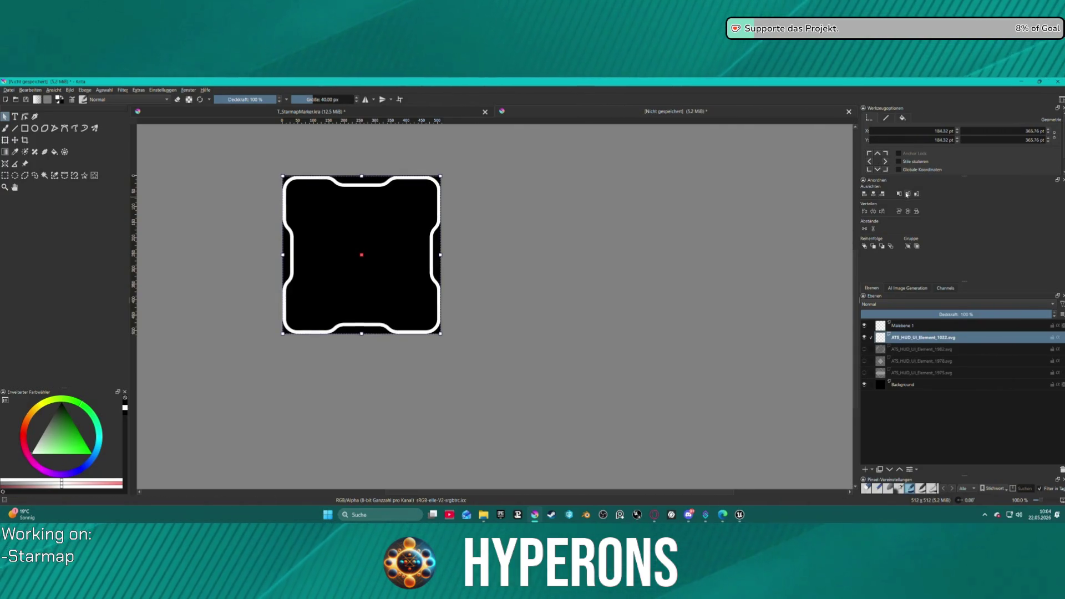
pyautogui.click(903, 118)
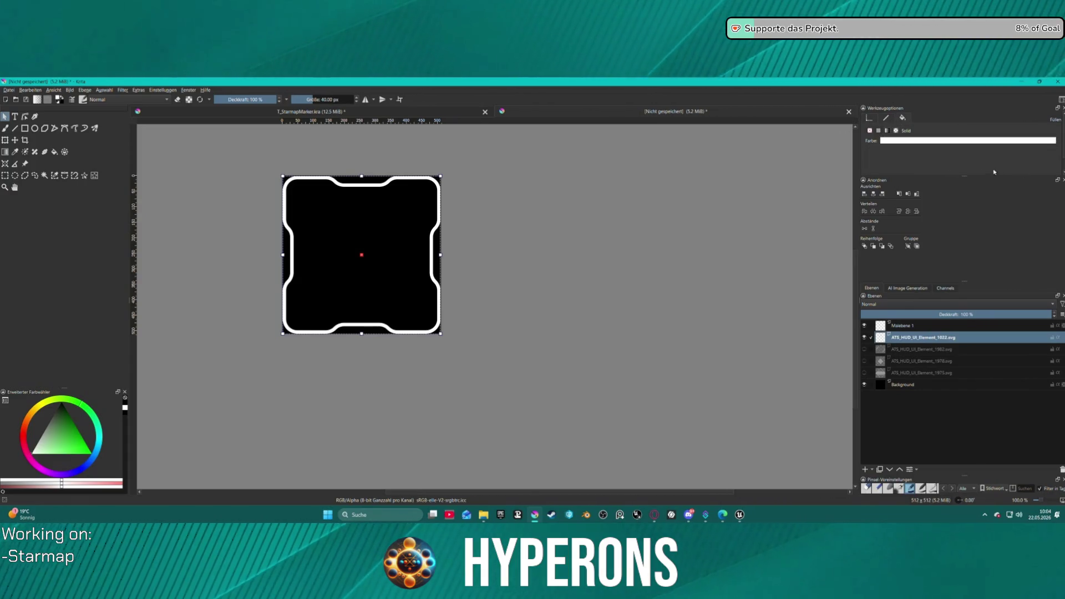
pyautogui.click(886, 118)
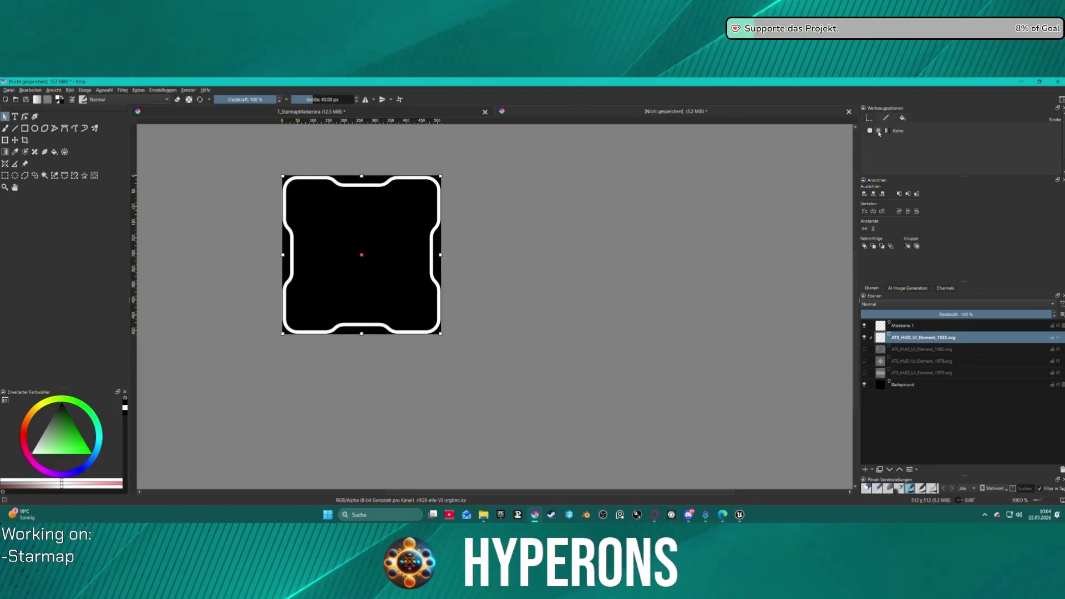
pyautogui.click(878, 131)
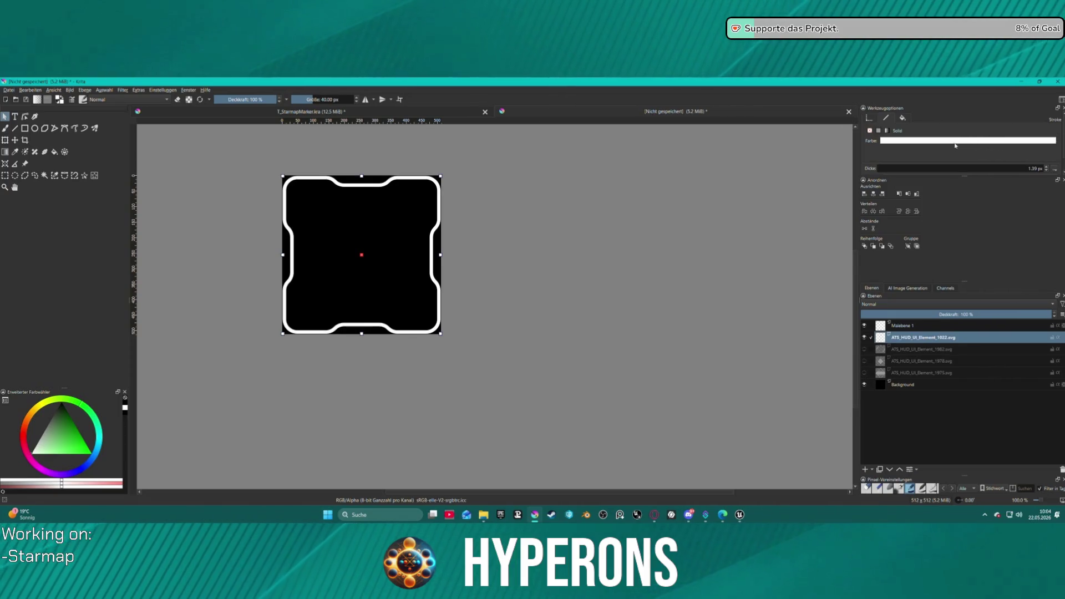
pyautogui.click(904, 117)
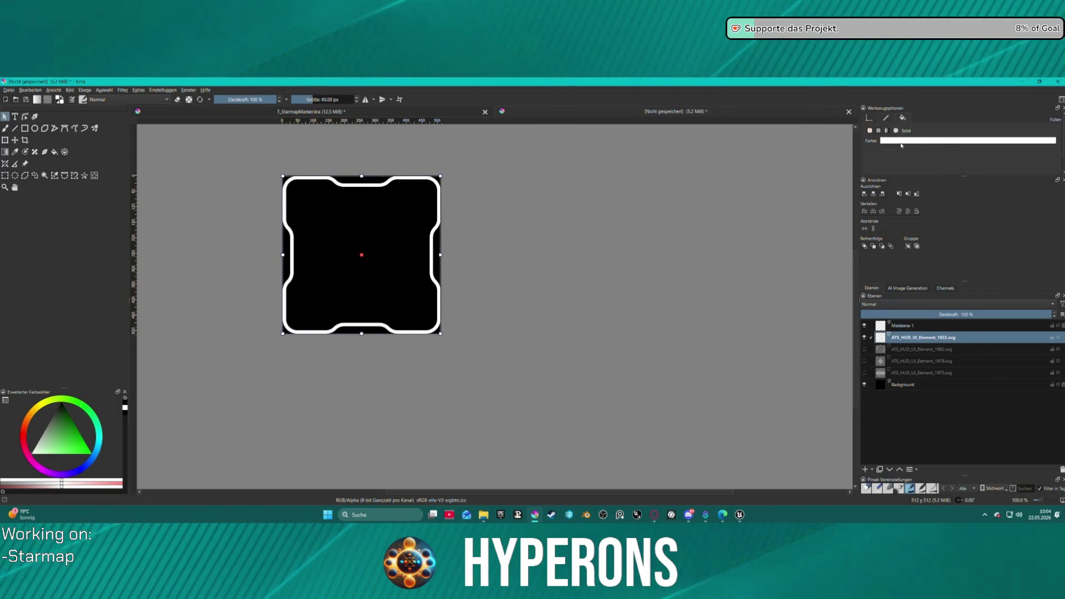
pyautogui.click(972, 139)
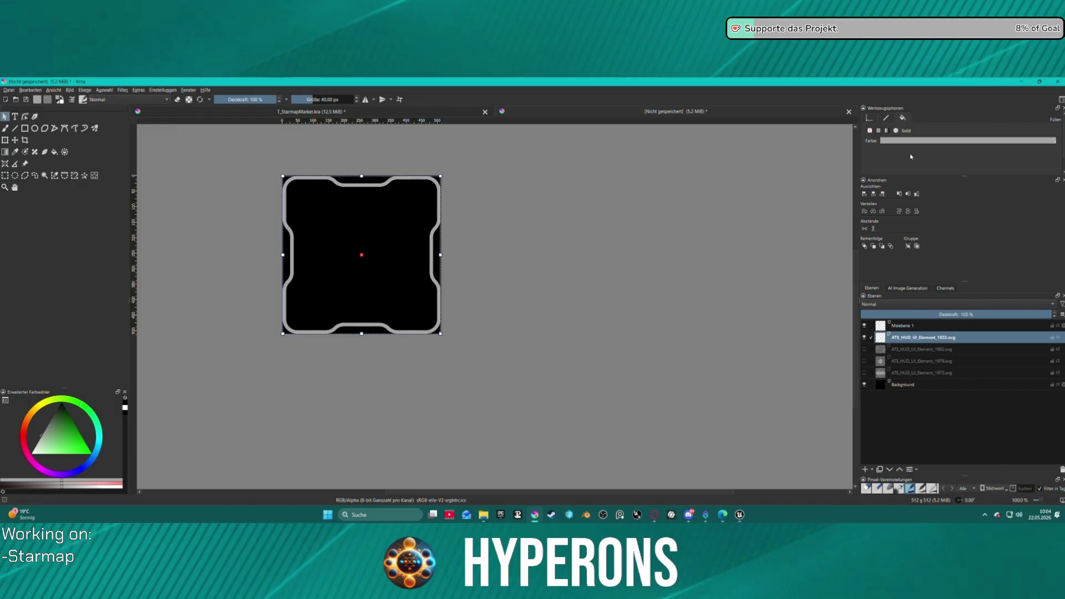
pyautogui.click(887, 131)
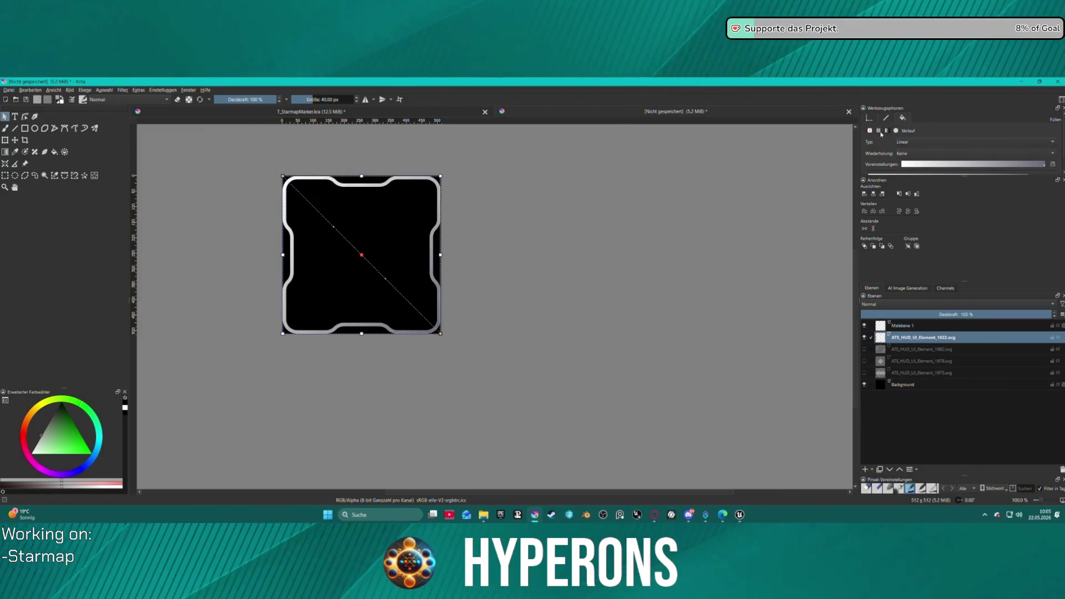
pyautogui.click(880, 132)
# Set the frame's outline thickness to 2 px and deselect the frame.
pyautogui.click(884, 118)
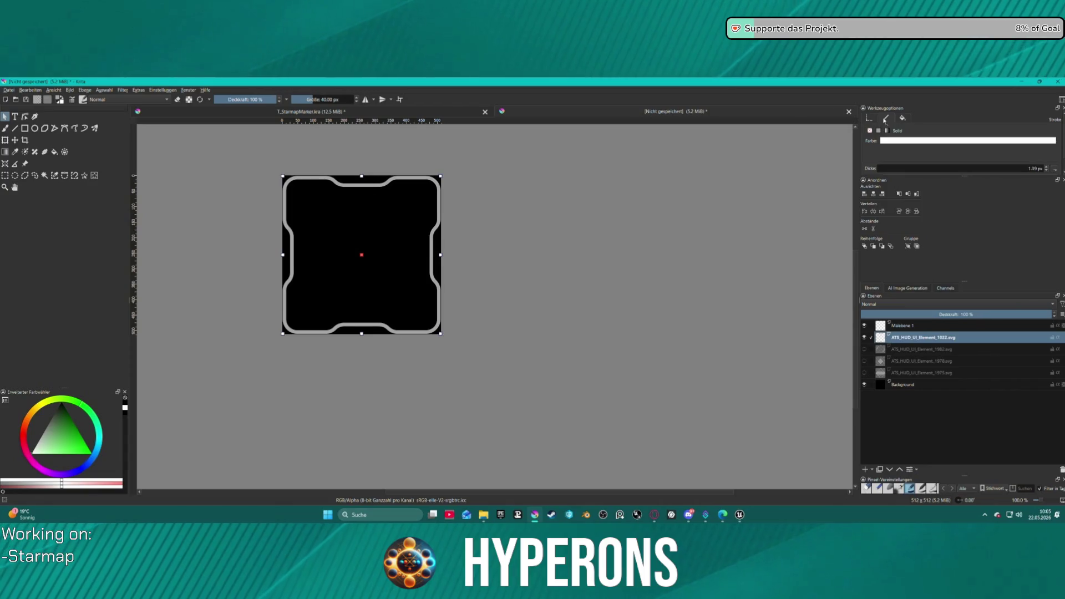
pyautogui.click(1005, 168)
pyautogui.write('2')
pyautogui.press('Return')
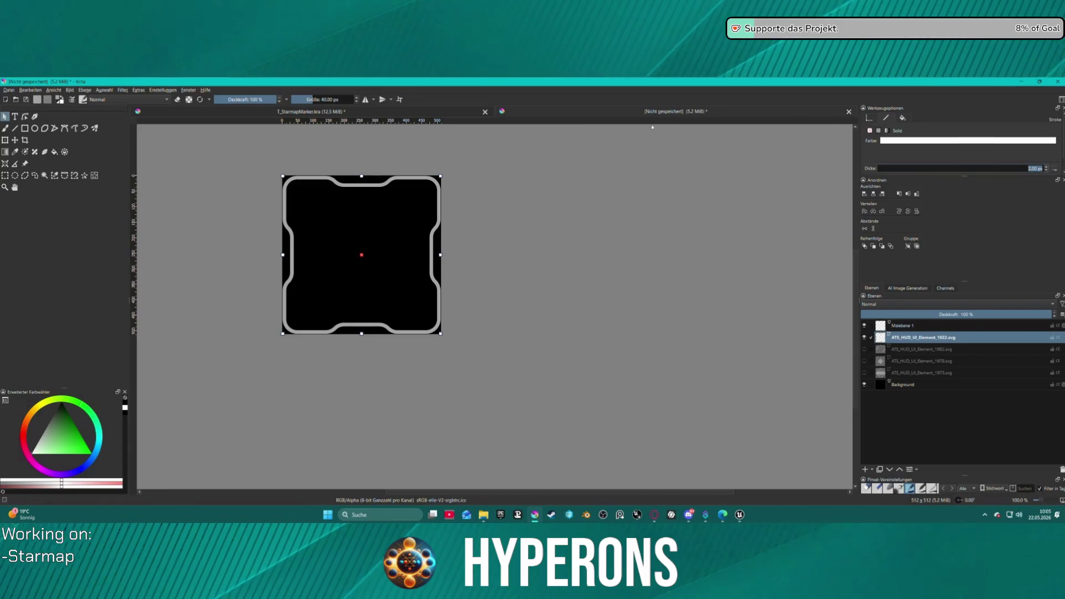
pyautogui.click(577, 198)
pyautogui.scroll(3, 337, 177)
pyautogui.scroll(-3, 337, 177)
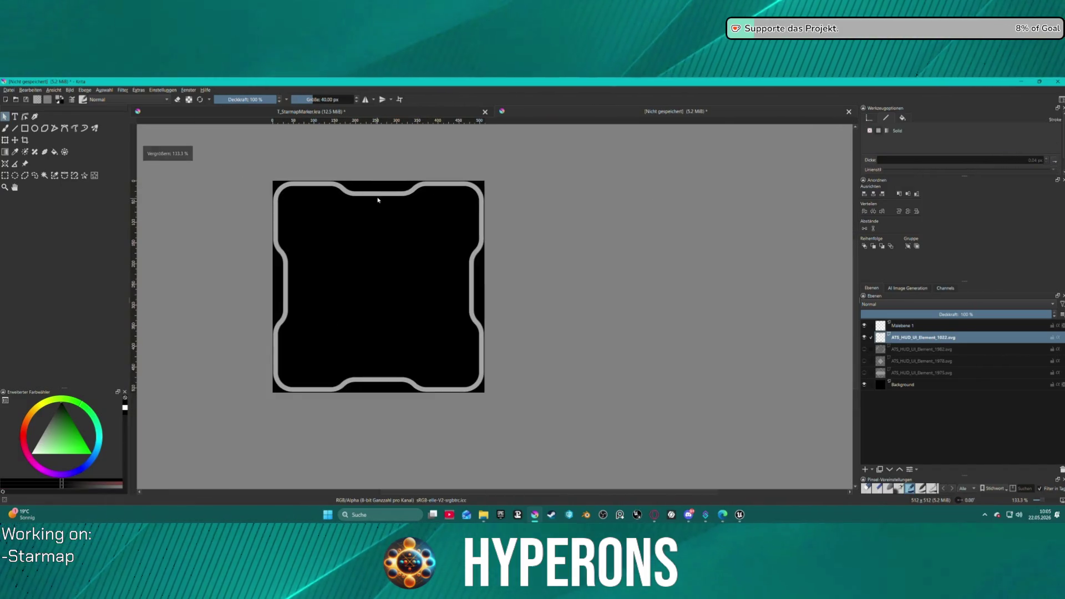
# Drag the frame's inner path nodes toward the top corners, forming a grey V wedge.
pyautogui.doubleClick(339, 198)
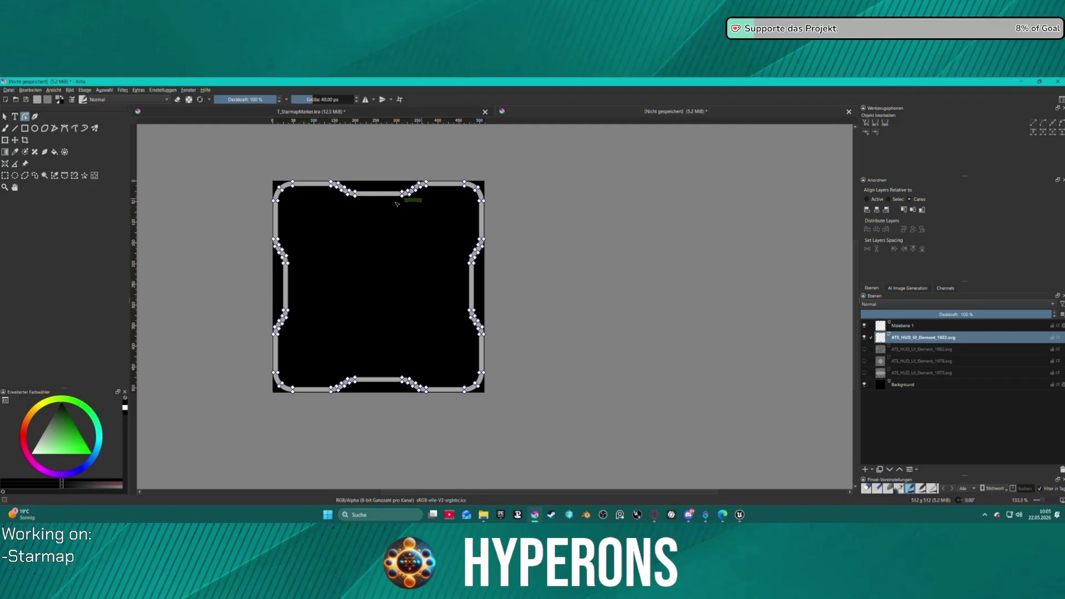
pyautogui.click(355, 195)
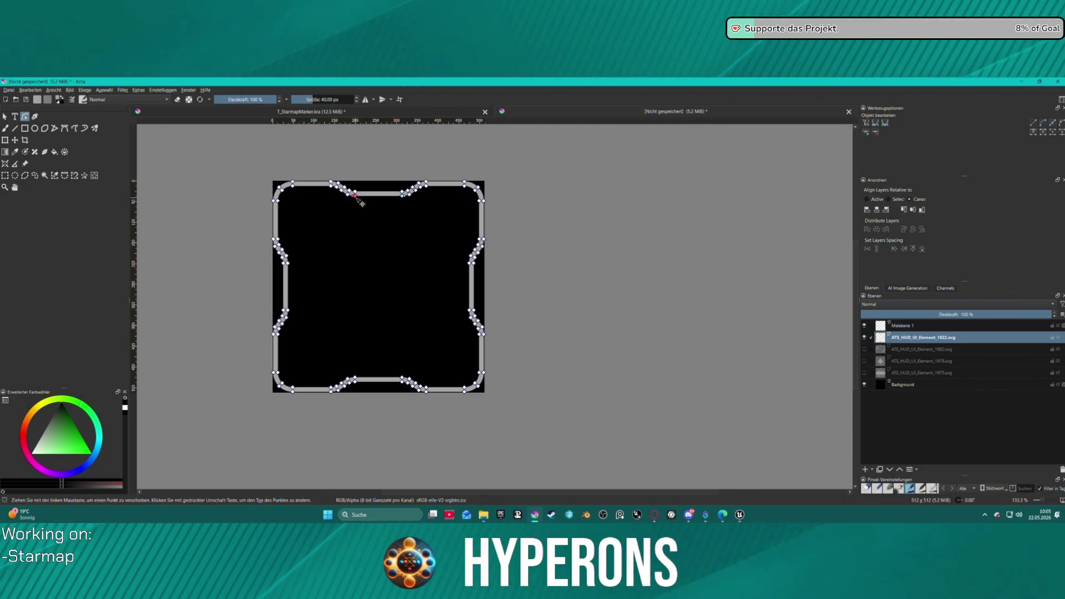
pyautogui.click(394, 203)
pyautogui.moveTo(410, 194)
pyautogui.mouseDown()
pyautogui.moveTo(469, 193)
pyautogui.moveTo(383, 276)
pyautogui.moveTo(386, 326)
pyautogui.mouseUp()
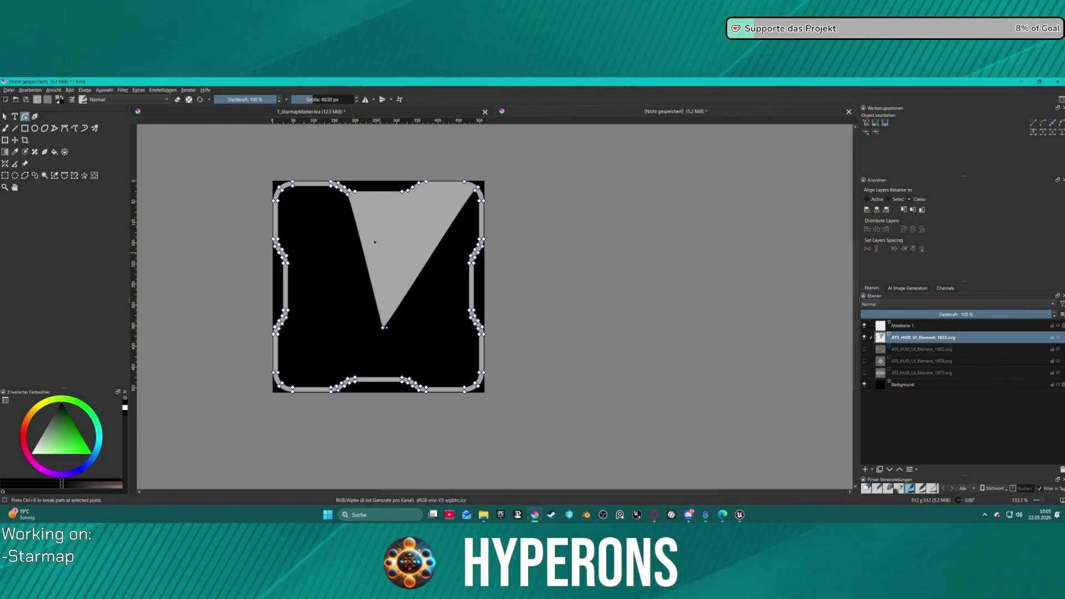
pyautogui.moveTo(348, 194); pyautogui.dragTo(342, 190)
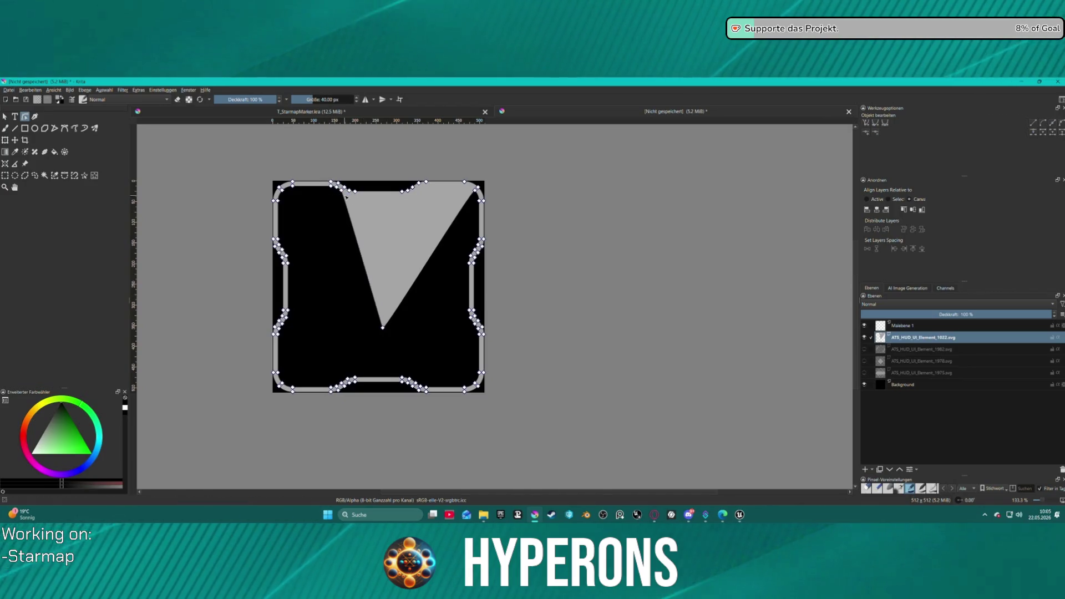
pyautogui.moveTo(342, 189)
pyautogui.mouseDown()
pyautogui.moveTo(293, 184)
pyautogui.moveTo(278, 211)
pyautogui.moveTo(282, 190)
pyautogui.mouseUp()
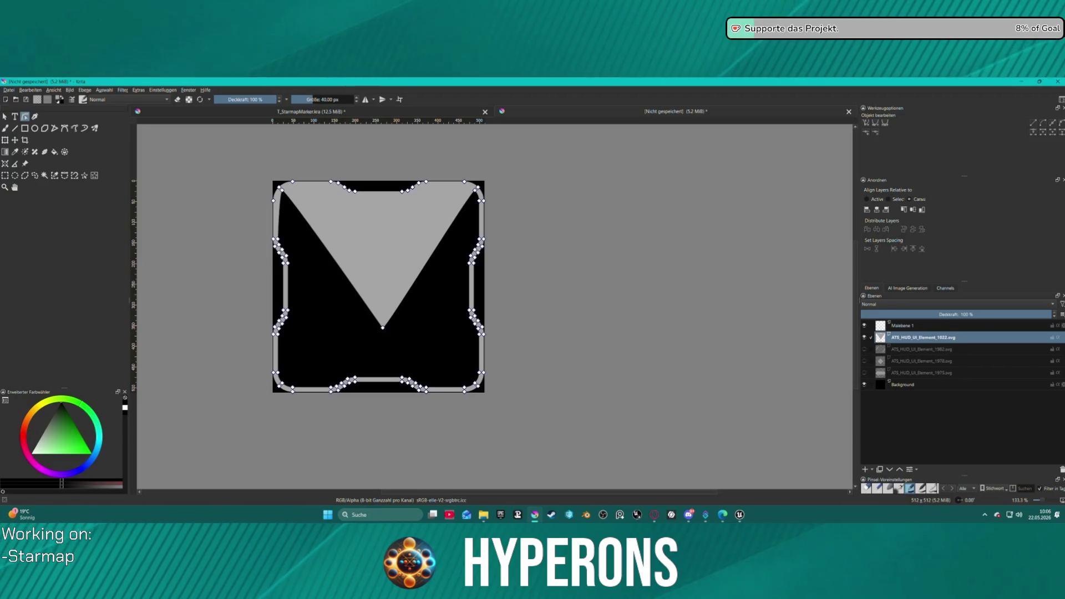
pyautogui.press('-')
pyautogui.press('-')
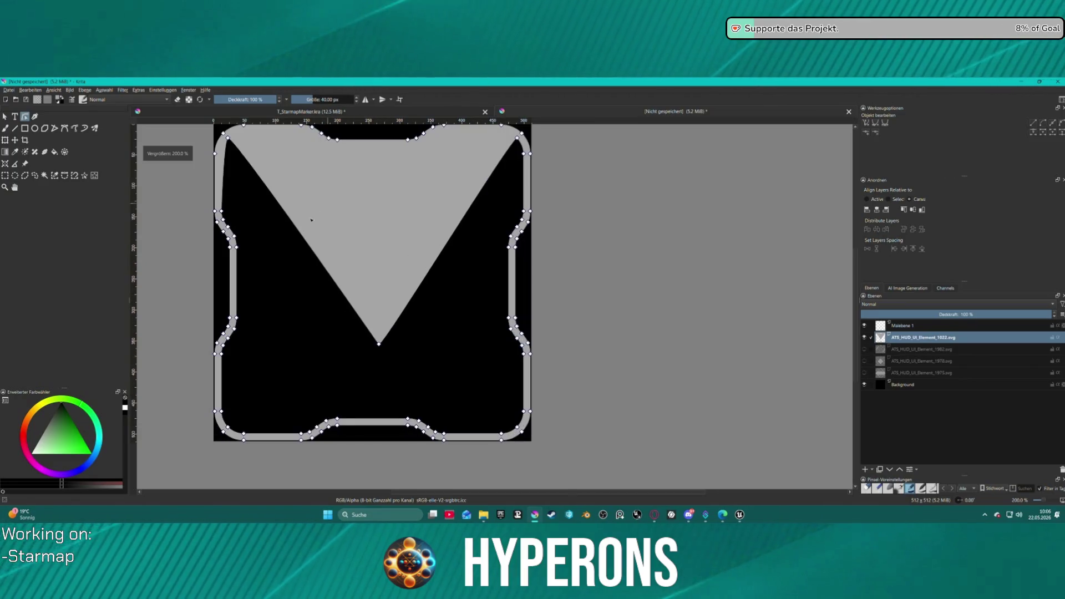
# Delete the V's left-edge node, its bottom node and the lower-left edge nodes.
pyautogui.scroll(3, 282, 171)
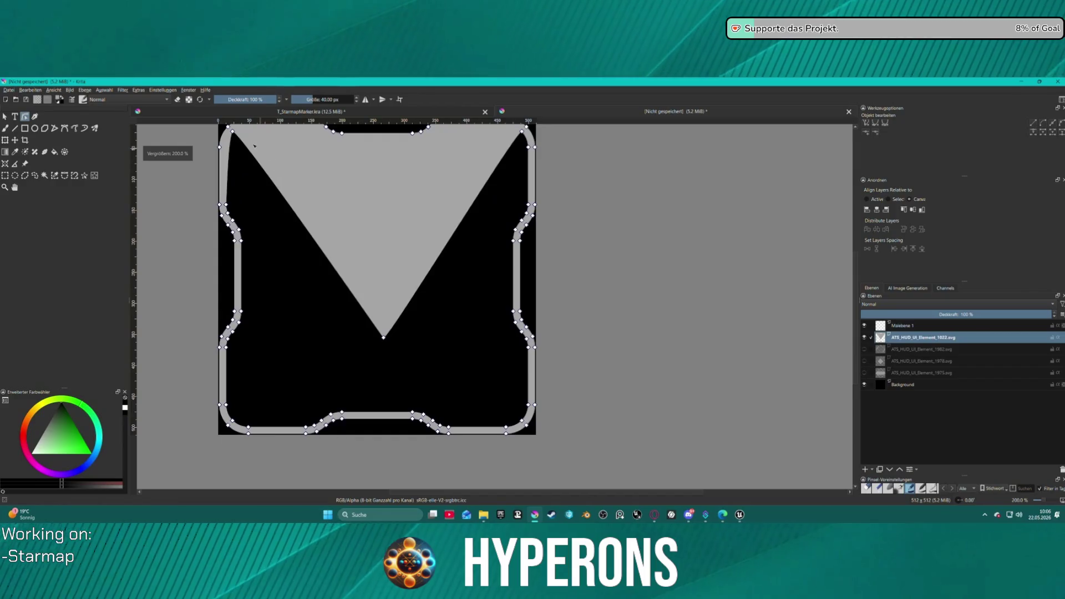
pyautogui.moveTo(227, 132); pyautogui.dragTo(303, 254)
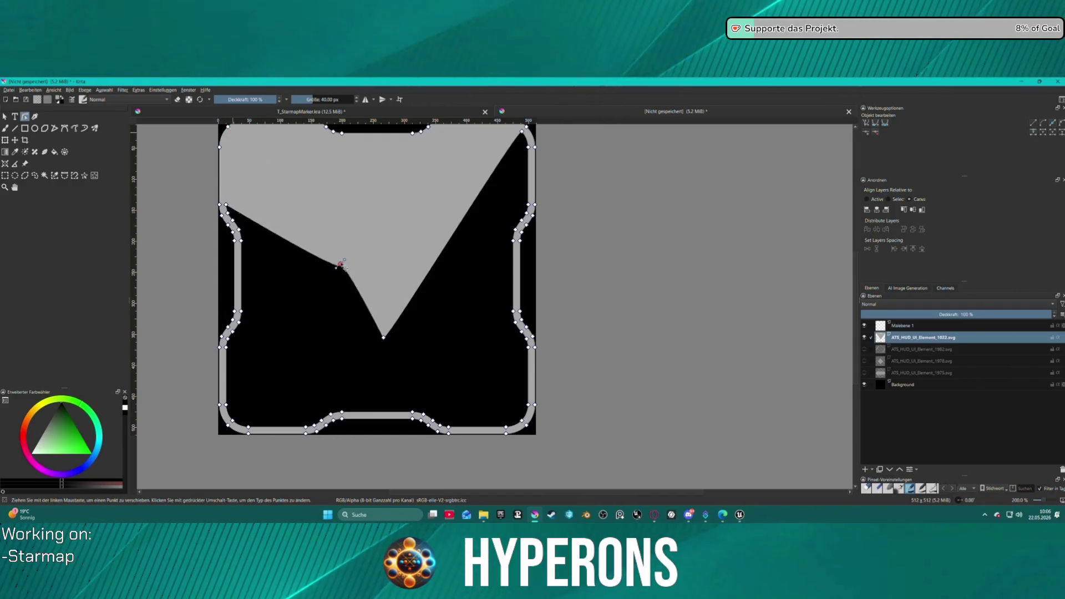
pyautogui.press('Delete')
pyautogui.moveTo(326, 298); pyautogui.dragTo(402, 346)
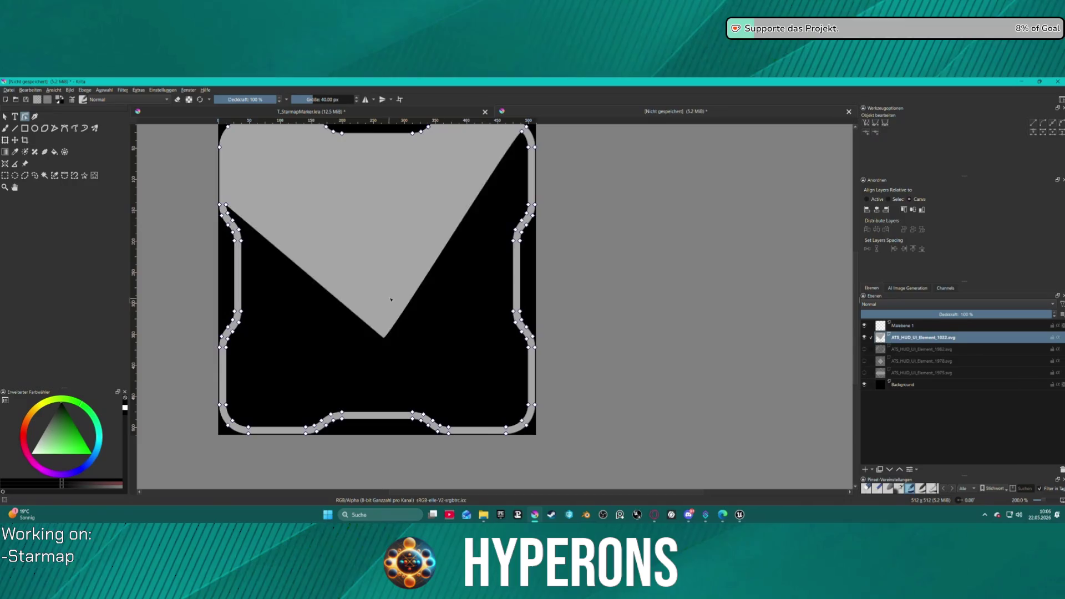
pyautogui.press('Delete')
pyautogui.moveTo(224, 201)
pyautogui.mouseDown()
pyautogui.moveTo(261, 250)
pyautogui.moveTo(257, 218)
pyautogui.moveTo(235, 221)
pyautogui.mouseUp()
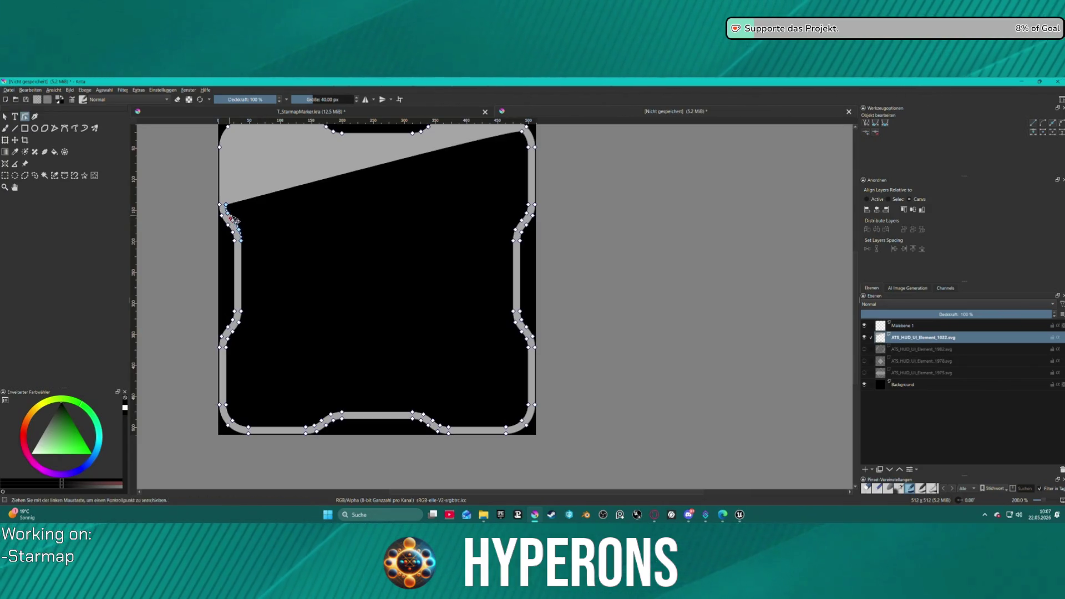
pyautogui.moveTo(253, 303); pyautogui.dragTo(240, 335)
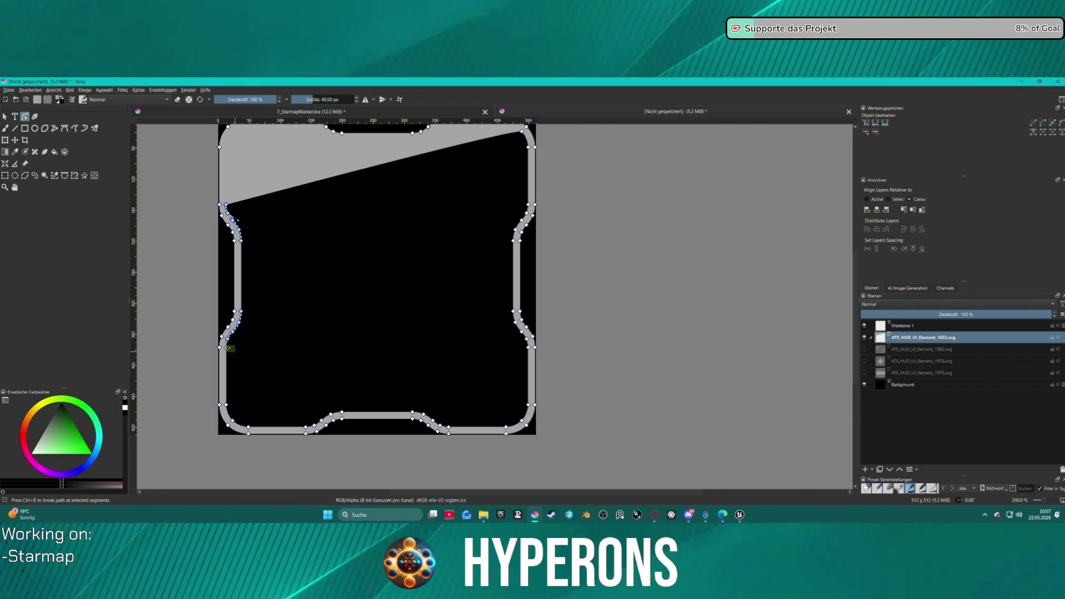
pyautogui.press('Delete')
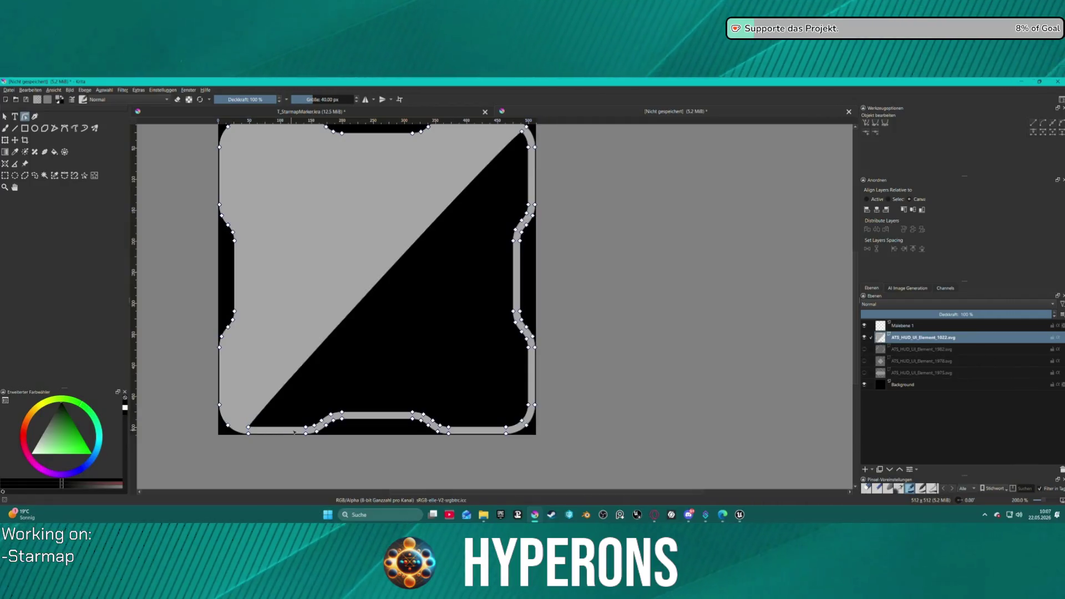
# Delete the remaining lower-left and bottom inner-edge nodes.
pyautogui.moveTo(239, 415); pyautogui.dragTo(272, 433)
pyautogui.press('Delete')
pyautogui.moveTo(293, 398); pyautogui.dragTo(328, 438)
pyautogui.press('Delete')
pyautogui.moveTo(318, 395)
pyautogui.mouseDown()
pyautogui.moveTo(331, 421)
pyautogui.moveTo(526, 431)
pyautogui.mouseUp()
pyautogui.press('Delete')
pyautogui.press('Delete')
pyautogui.press('Delete')
pyautogui.press('Delete')
pyautogui.press('Delete')
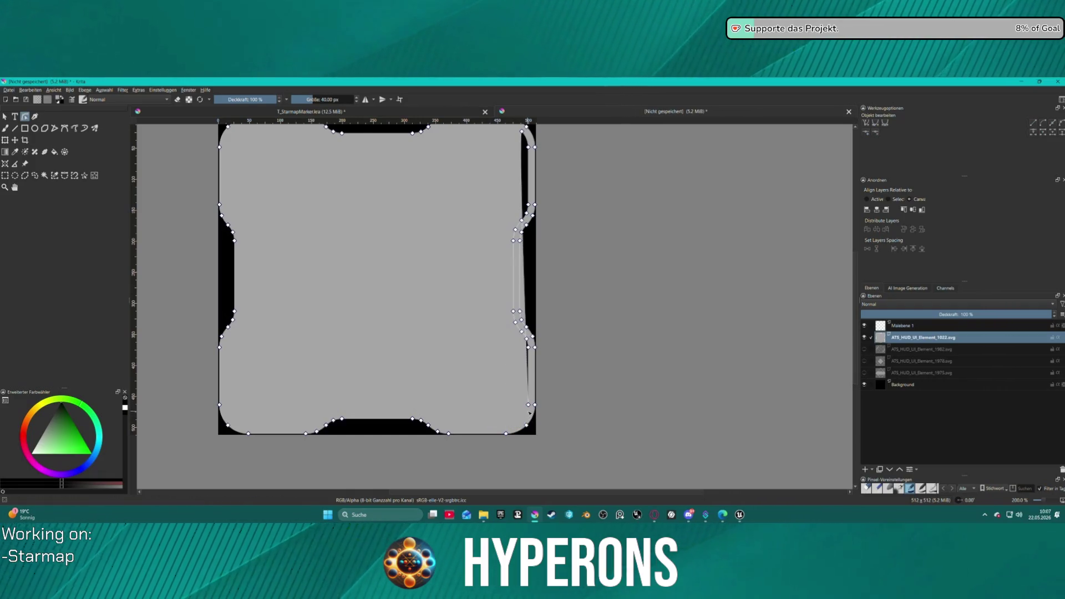
# Delete the leftover inner nodes along the frame's right edge.
pyautogui.moveTo(527, 363)
pyautogui.mouseDown()
pyautogui.moveTo(505, 318)
pyautogui.moveTo(506, 338)
pyautogui.mouseUp()
pyautogui.press('Delete')
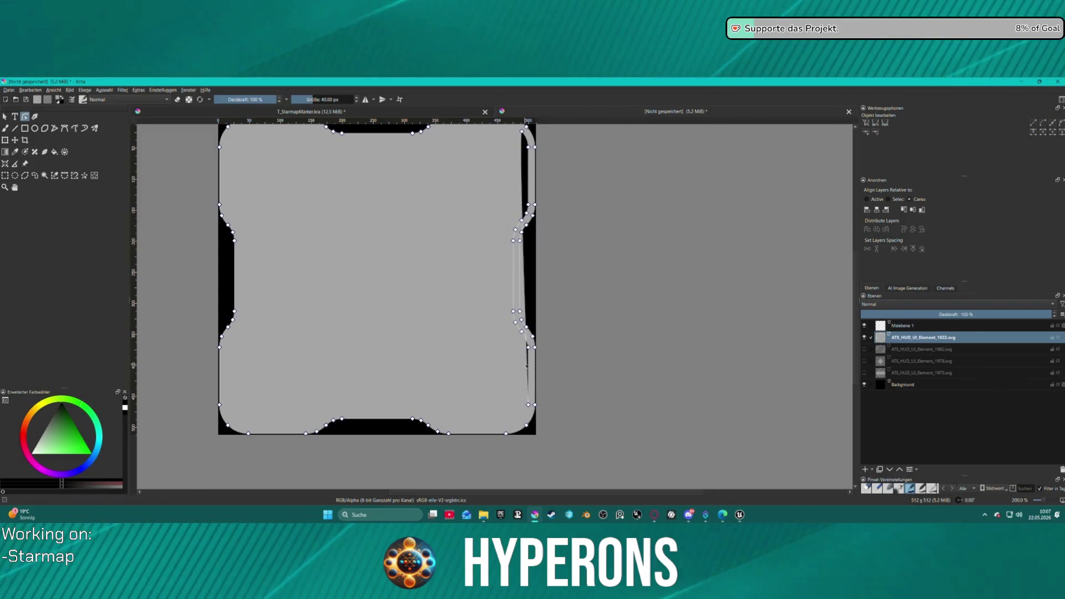
pyautogui.moveTo(528, 379); pyautogui.dragTo(515, 411)
pyautogui.press('Delete')
pyautogui.click(526, 346)
pyautogui.moveTo(528, 354); pyautogui.dragTo(509, 332)
pyautogui.press('Delete')
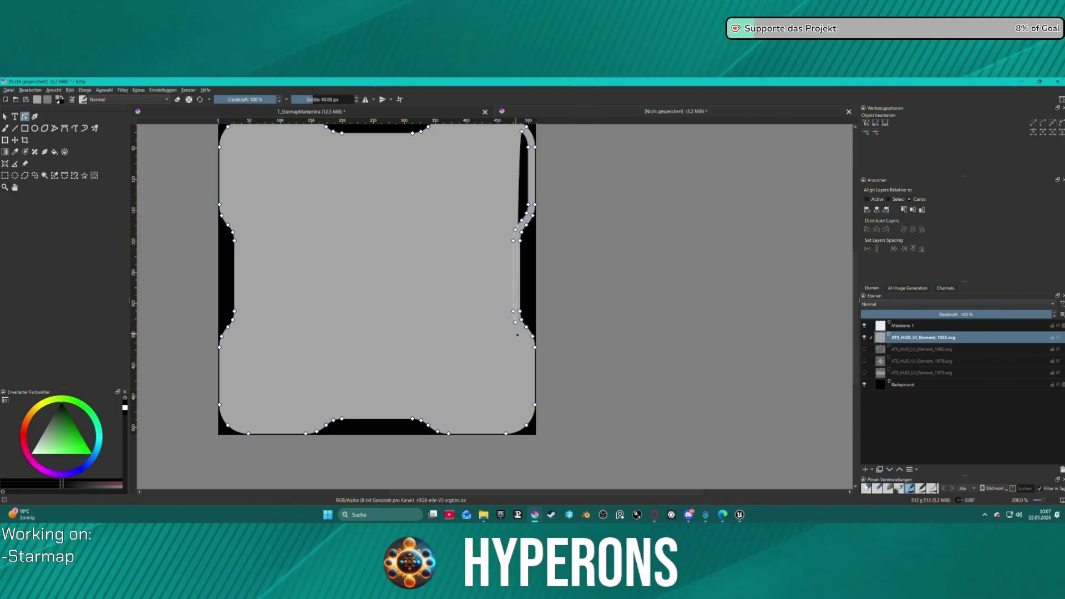
# Straighten the right edge and reshape the upper-right curve to close the black sliver.
pyautogui.moveTo(513, 311); pyautogui.dragTo(519, 311)
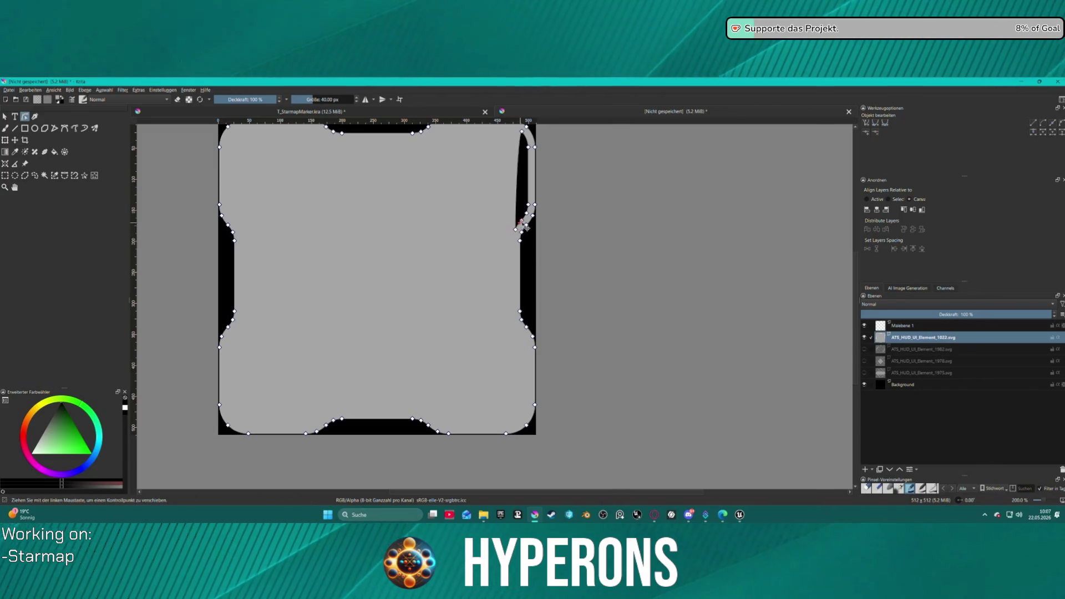
pyautogui.moveTo(516, 229)
pyautogui.mouseDown()
pyautogui.moveTo(529, 197)
pyautogui.moveTo(529, 149)
pyautogui.mouseUp()
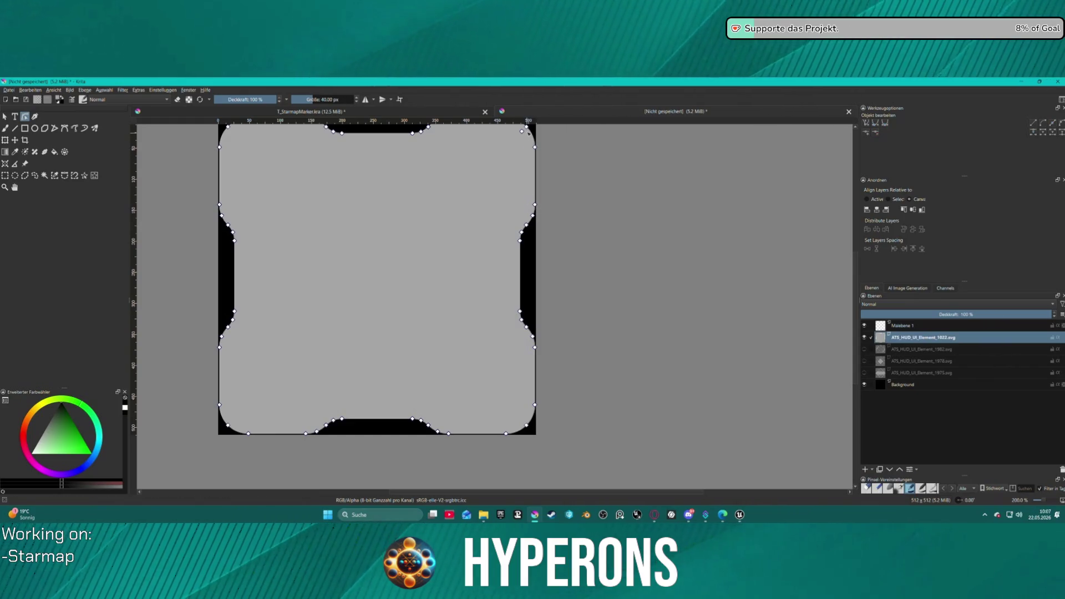
pyautogui.scroll(-5, 484, 166)
pyautogui.scroll(4, 435, 207)
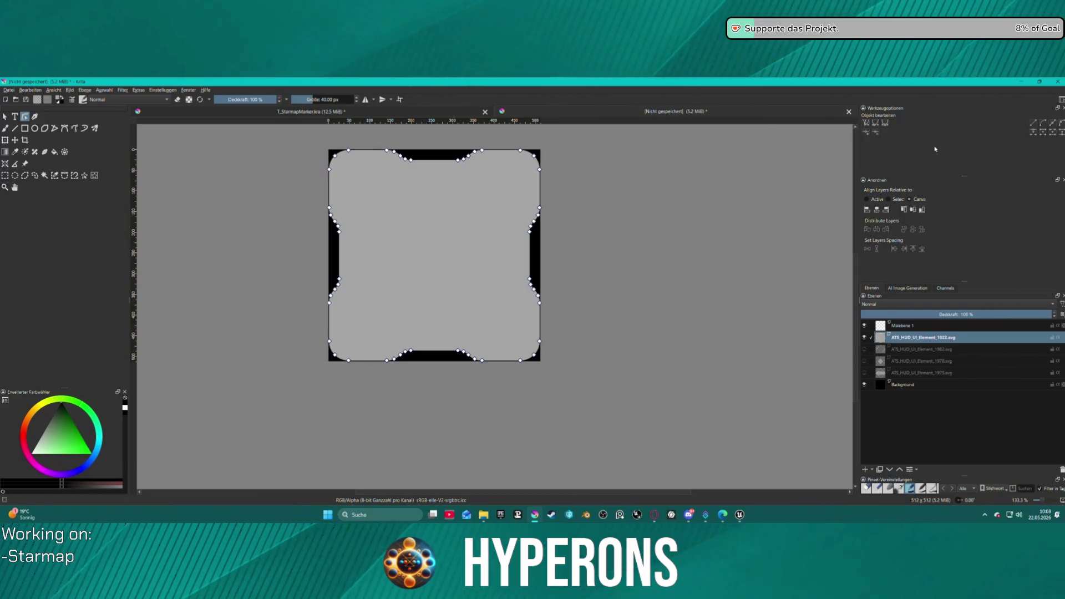
pyautogui.press('Escape')
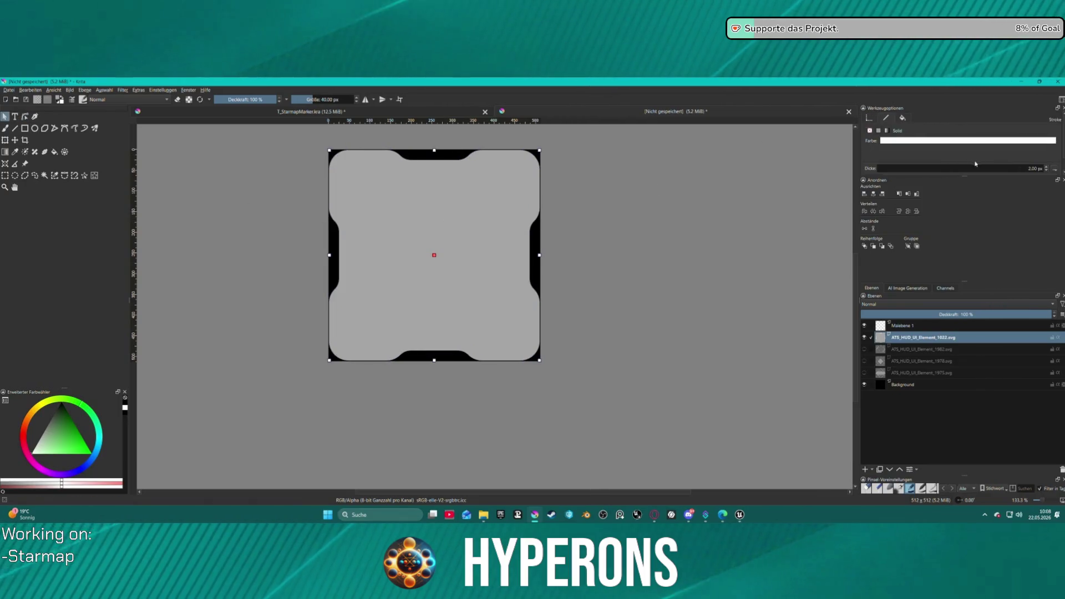
# Remove the panel's fill and make its outline black.
pyautogui.click(903, 118)
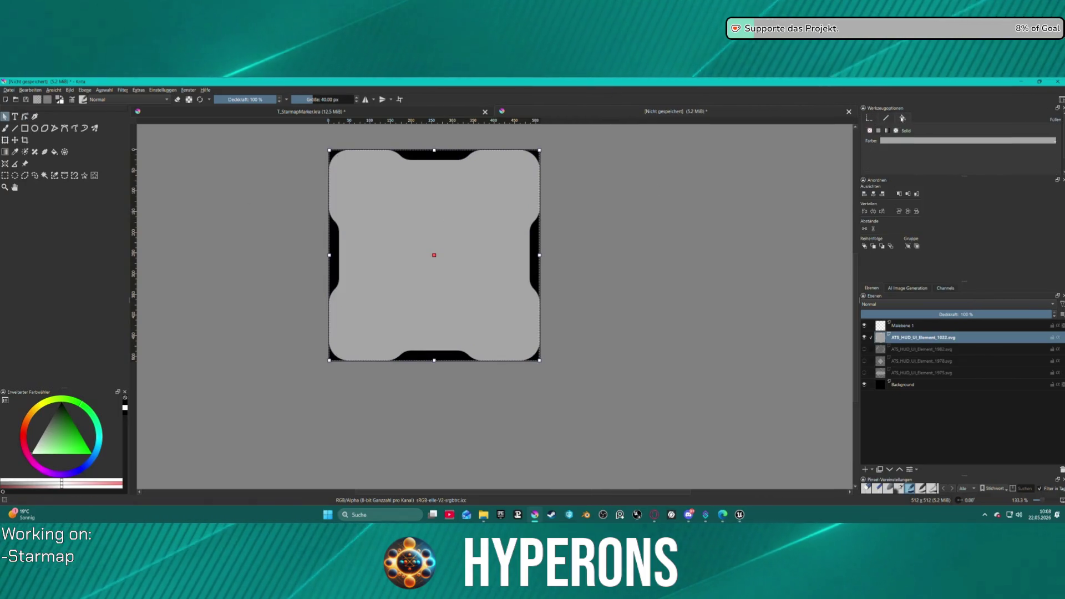
pyautogui.click(869, 130)
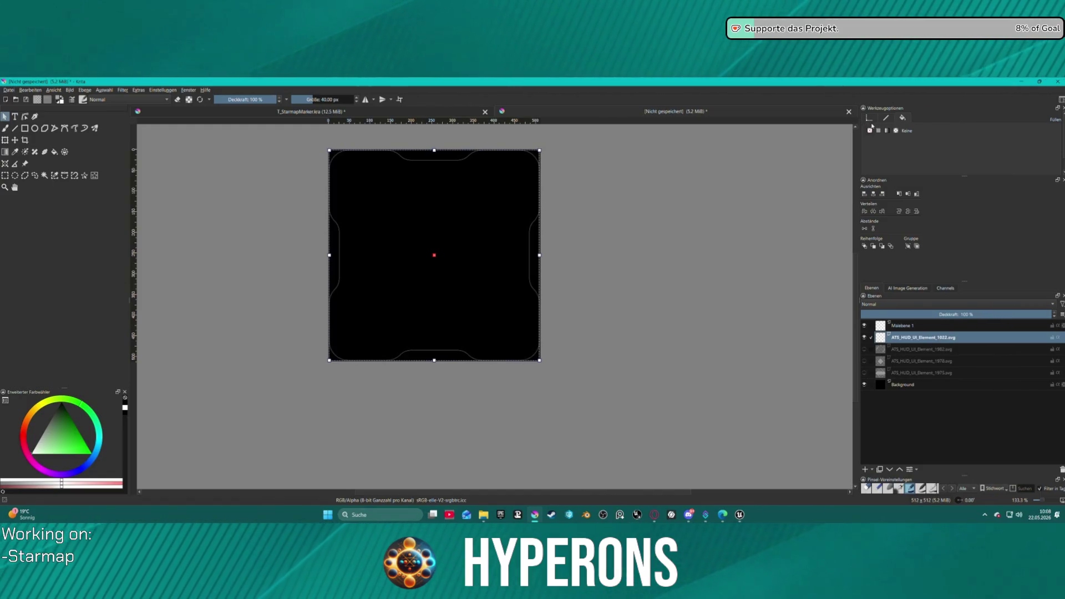
pyautogui.click(891, 121)
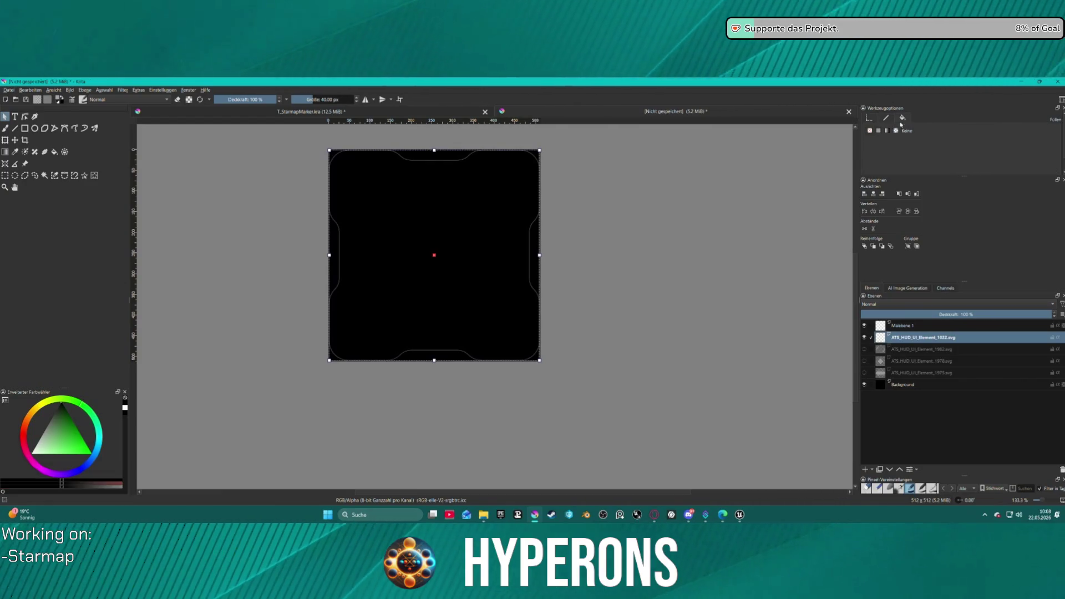
pyautogui.click(900, 144)
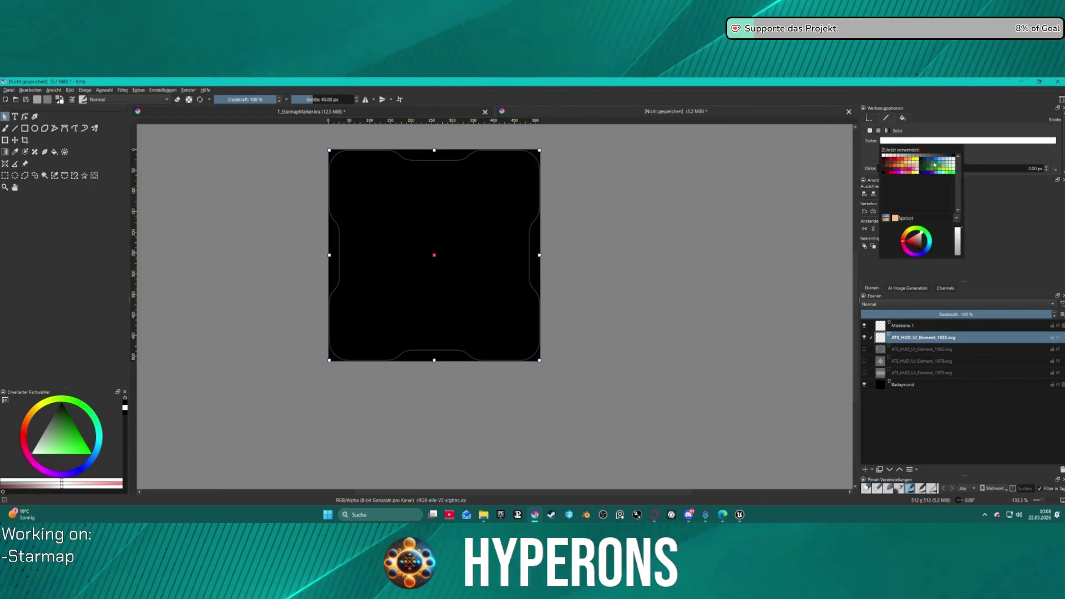
pyautogui.click(951, 156)
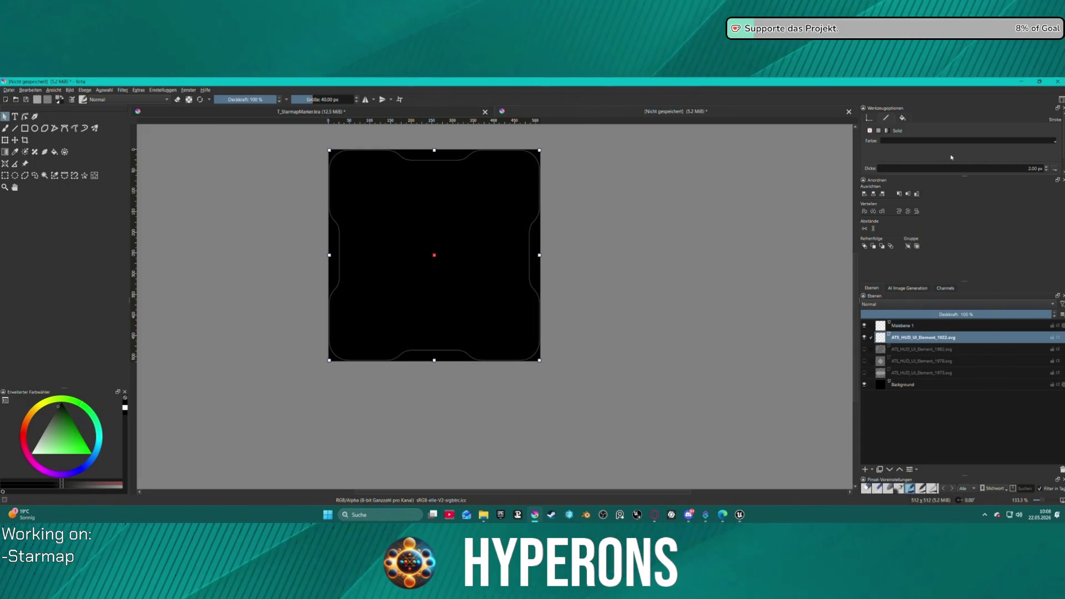
# Give the panel a solid fill, trying darker grey before settling on white.
pyautogui.click(903, 121)
pyautogui.click(878, 131)
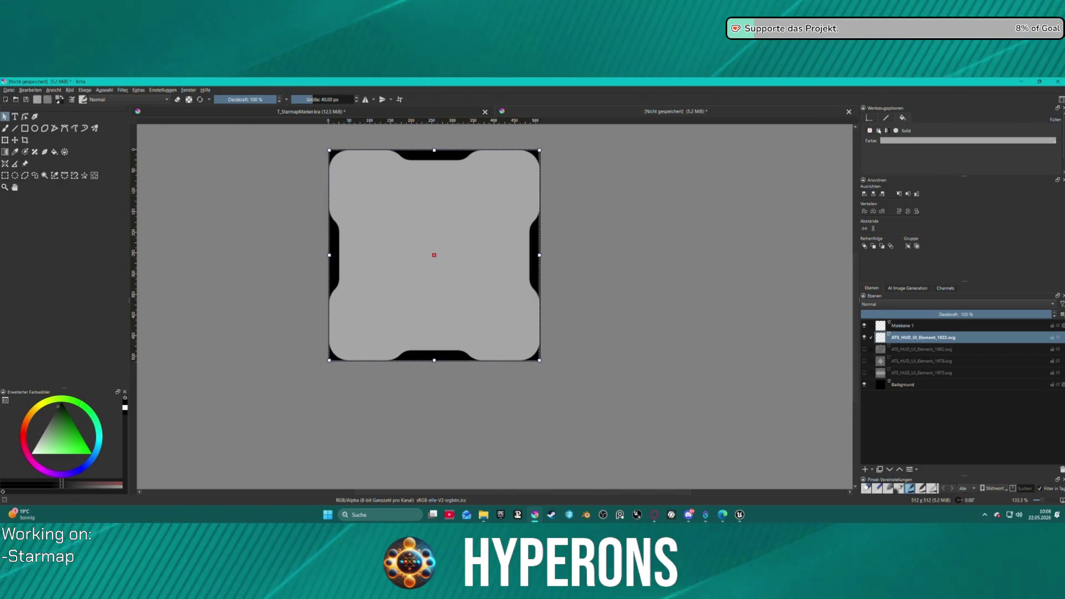
pyautogui.click(935, 142)
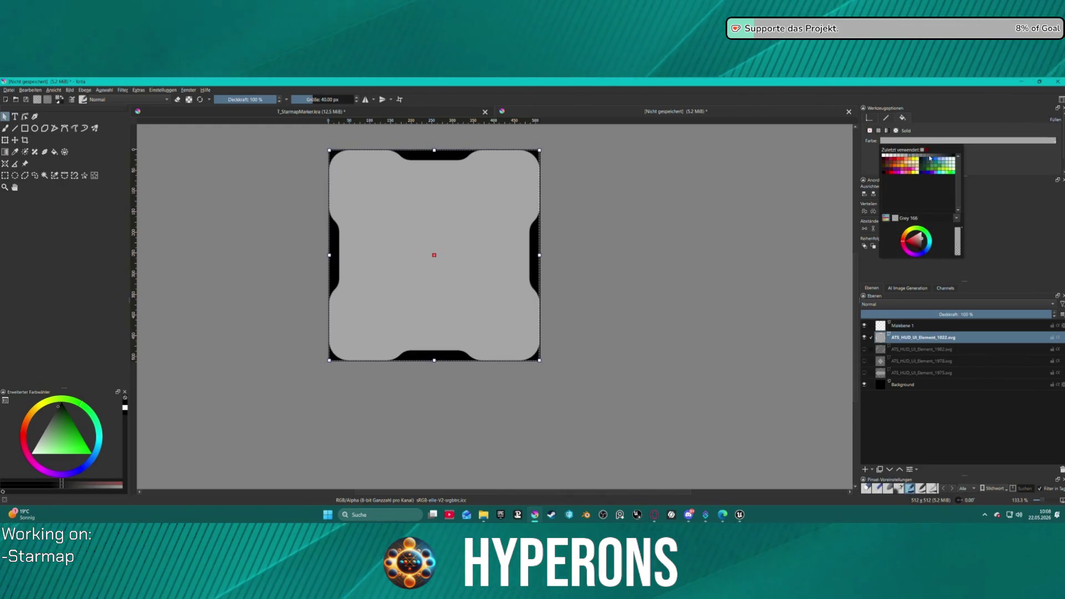
pyautogui.click(929, 158)
pyautogui.scroll(-5, 376, 231)
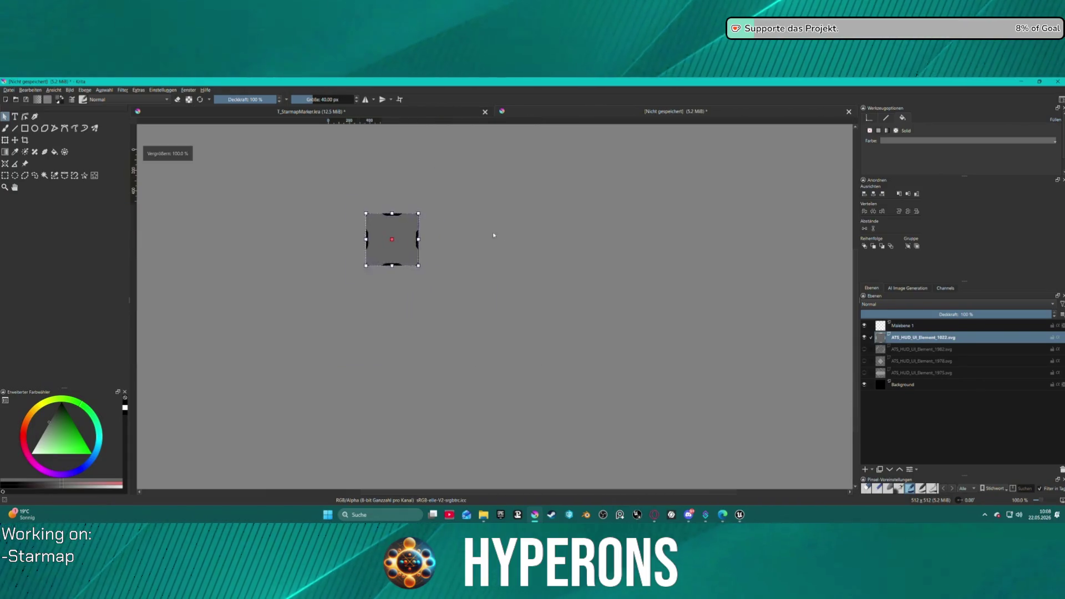
pyautogui.scroll(5, 504, 234)
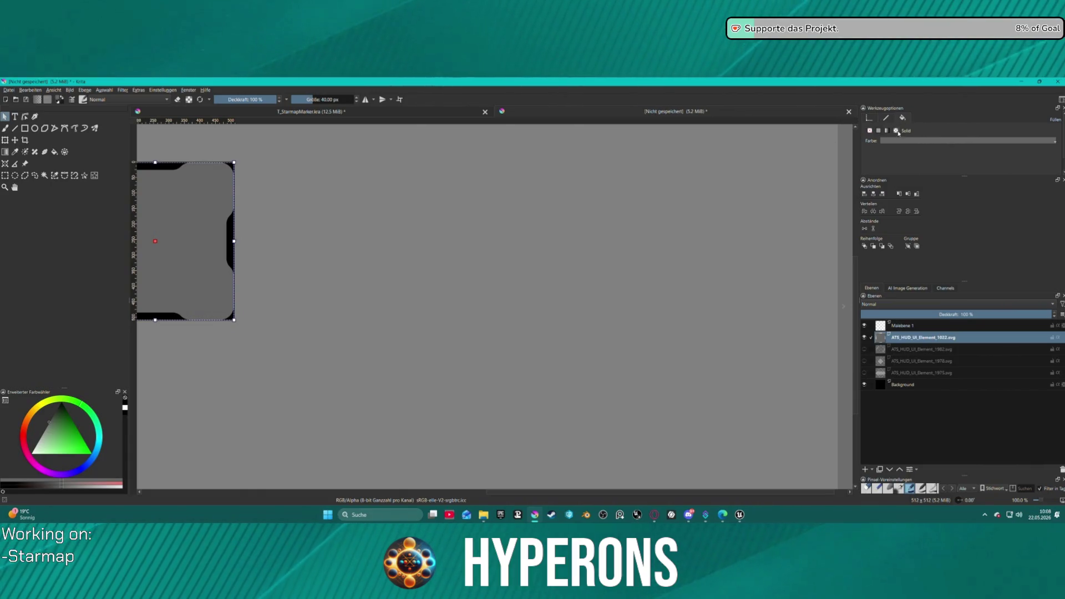
pyautogui.click(916, 141)
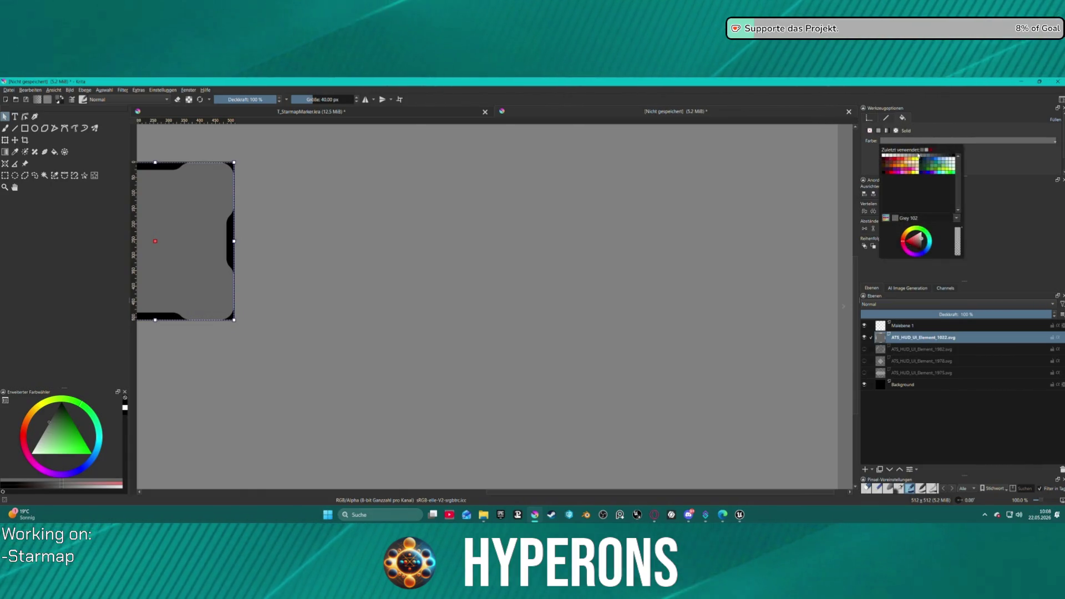
pyautogui.click(890, 158)
pyautogui.scroll(-1, 280, 234)
pyautogui.scroll(2, 280, 234)
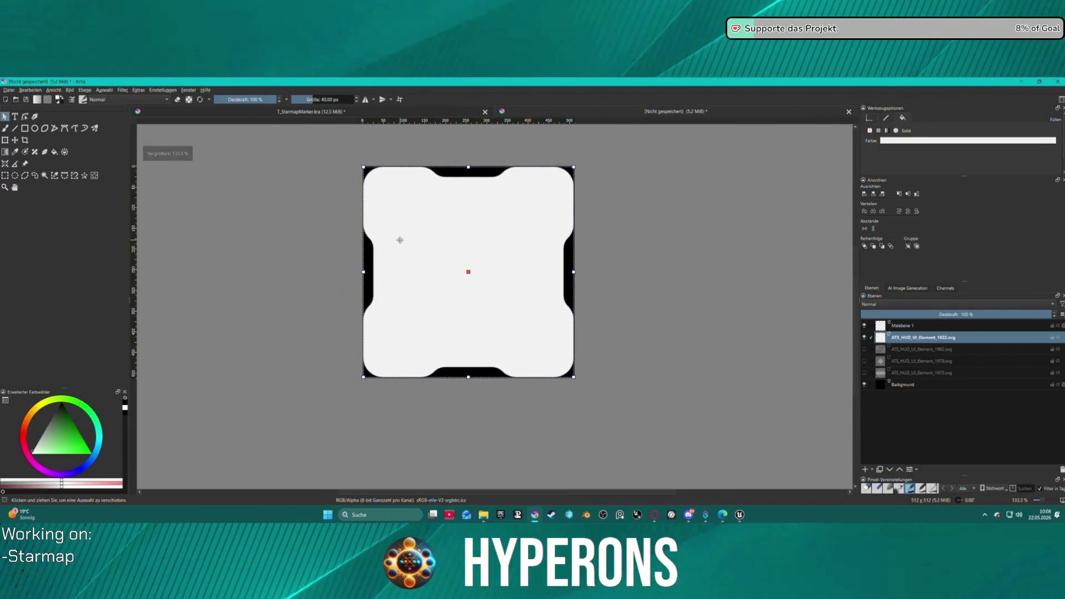
pyautogui.scroll(1, 452, 216)
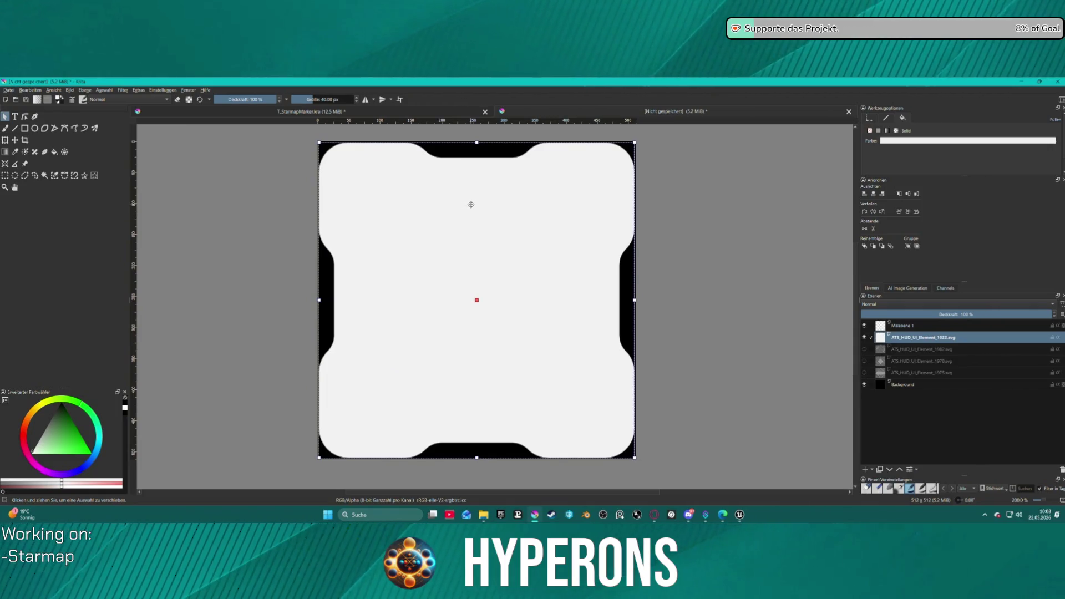
pyautogui.scroll(-1, 471, 204)
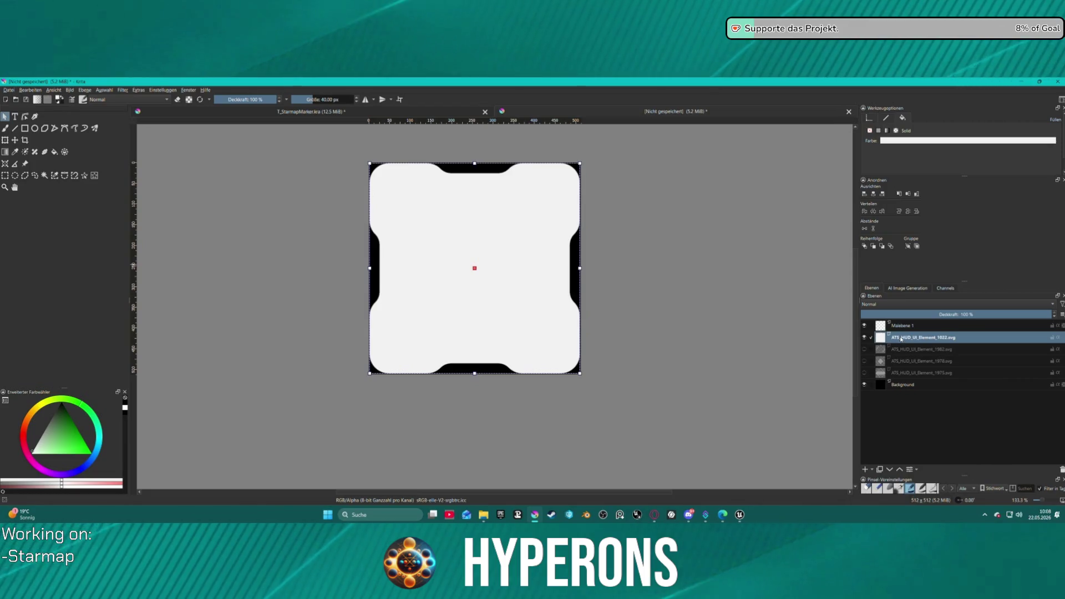
# Open the shape layer's Layer Style, enable Bevel and Emboss, then enable Strich.
pyautogui.rightClick(901, 338)
pyautogui.click(924, 190)
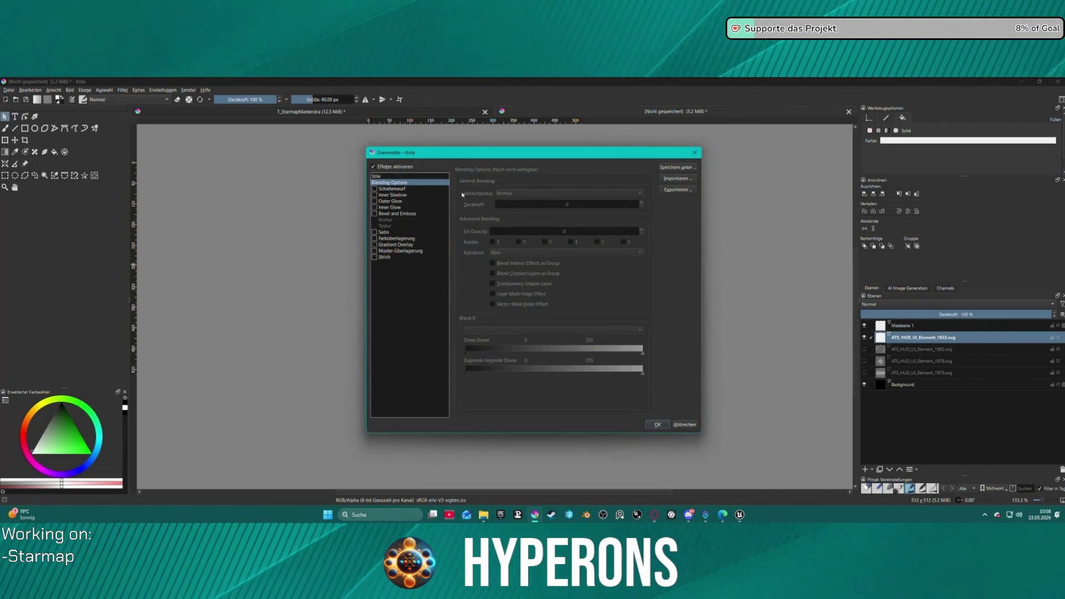
pyautogui.moveTo(621, 148); pyautogui.dragTo(284, 137)
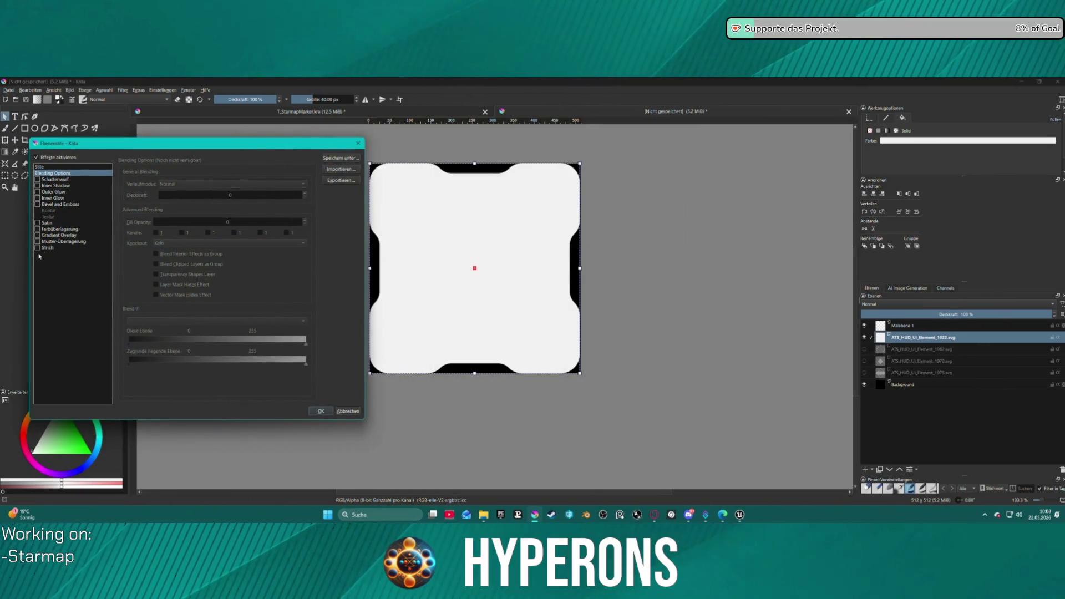
pyautogui.click(37, 205)
pyautogui.moveTo(287, 147); pyautogui.dragTo(250, 142)
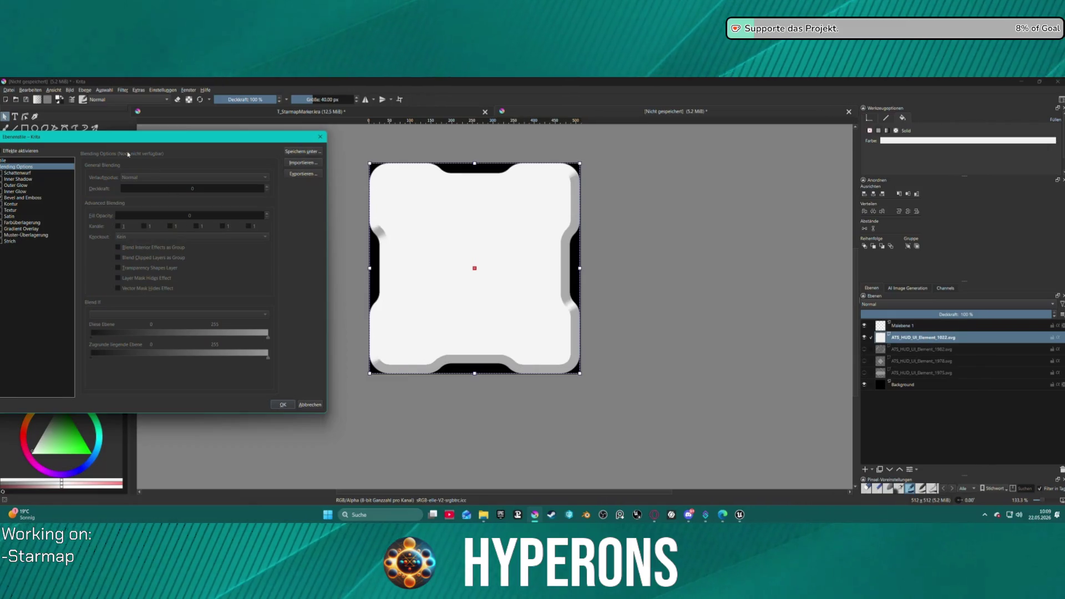
pyautogui.click(22, 197)
pyautogui.moveTo(167, 136)
pyautogui.mouseDown()
pyautogui.moveTo(812, 151)
pyautogui.moveTo(795, 162)
pyautogui.mouseUp()
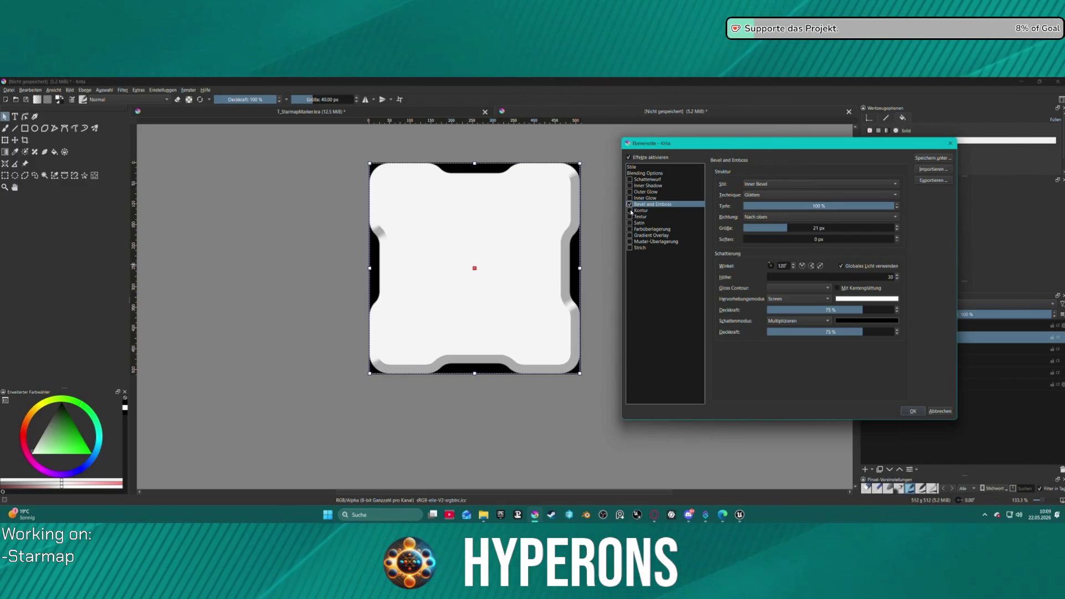
pyautogui.click(634, 249)
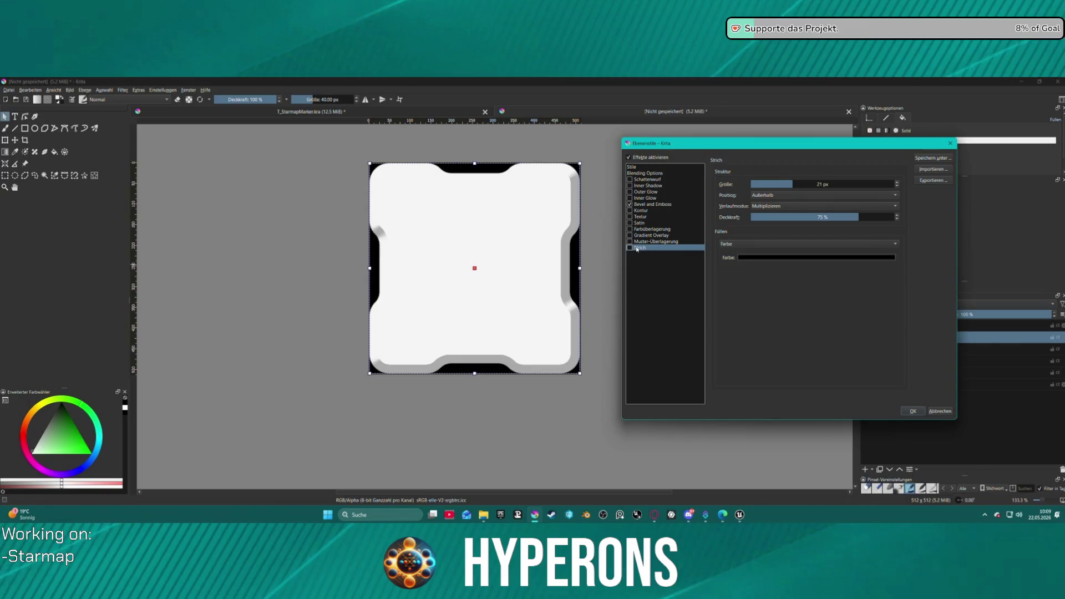
# Set the Strich stroke's blend mode to Normal.
pyautogui.click(785, 195)
pyautogui.click(787, 212)
pyautogui.click(767, 184)
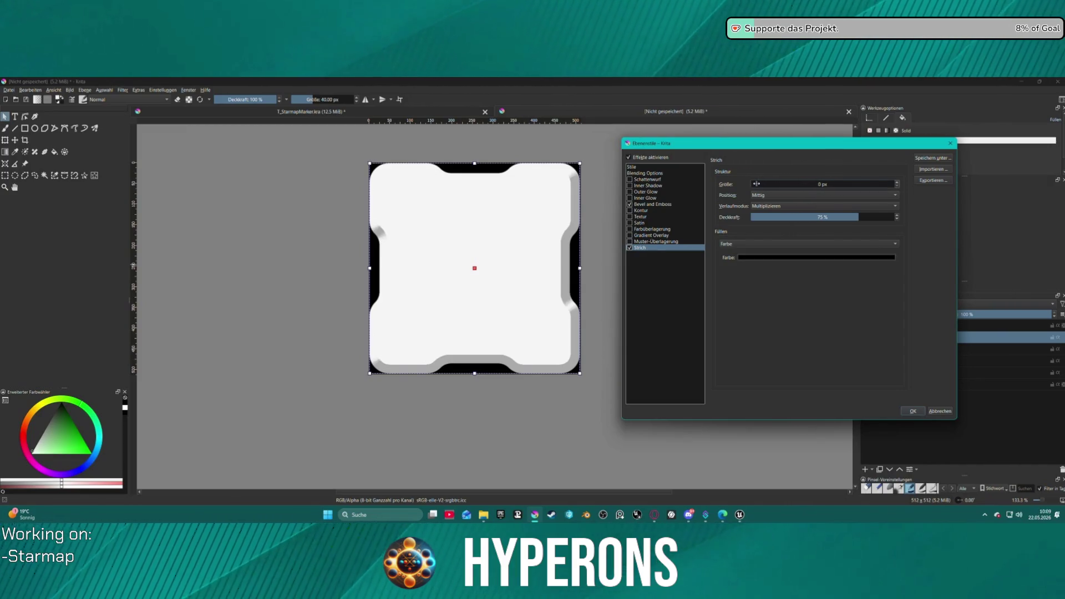
pyautogui.click(778, 206)
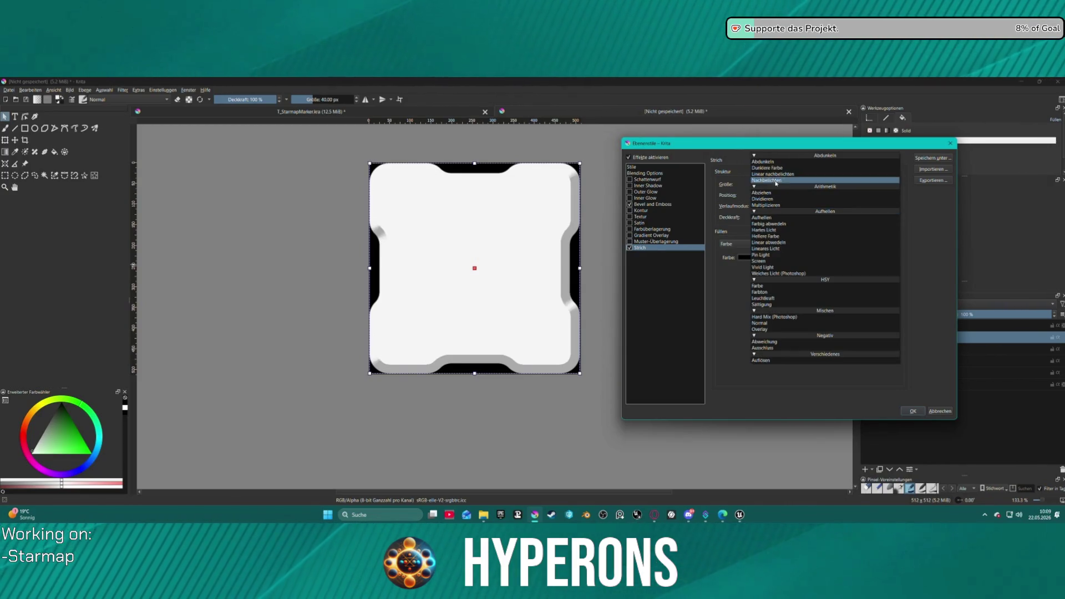
pyautogui.click(792, 322)
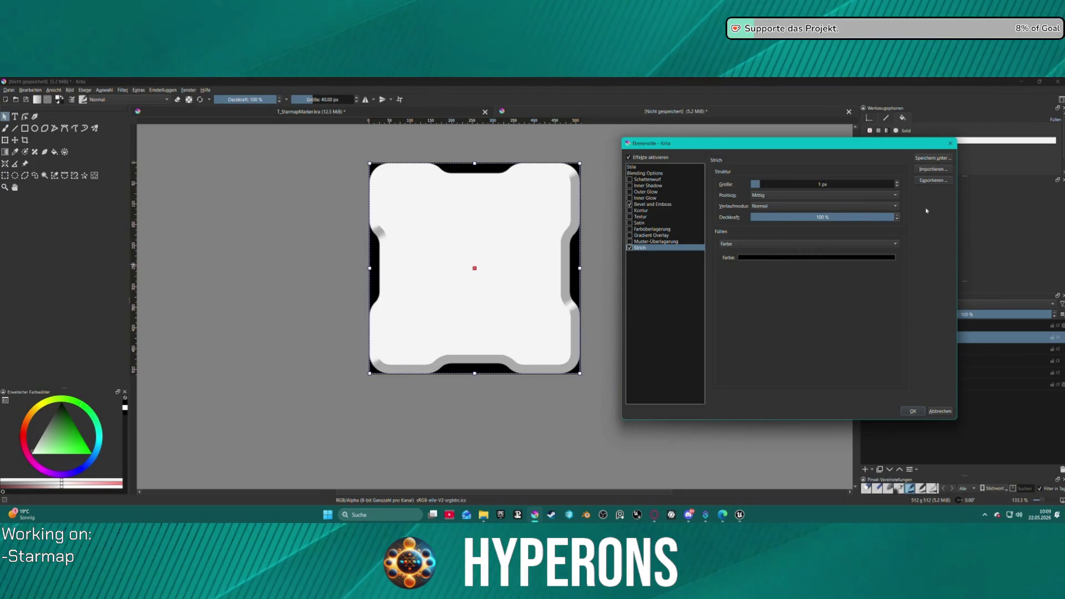
# Place the Strich stroke inside the shape edge and shrink it to 5 px.
pyautogui.moveTo(842, 152)
pyautogui.mouseDown()
pyautogui.moveTo(529, 178)
pyautogui.moveTo(189, 186)
pyautogui.moveTo(235, 154)
pyautogui.moveTo(817, 163)
pyautogui.mouseUp()
pyautogui.click(741, 195)
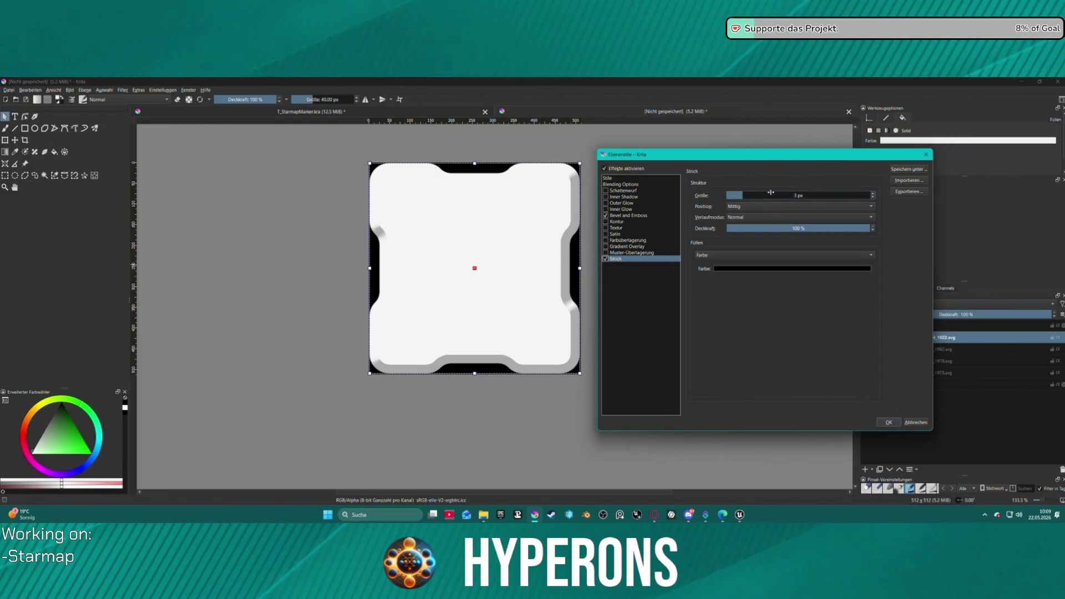
pyautogui.click(797, 195)
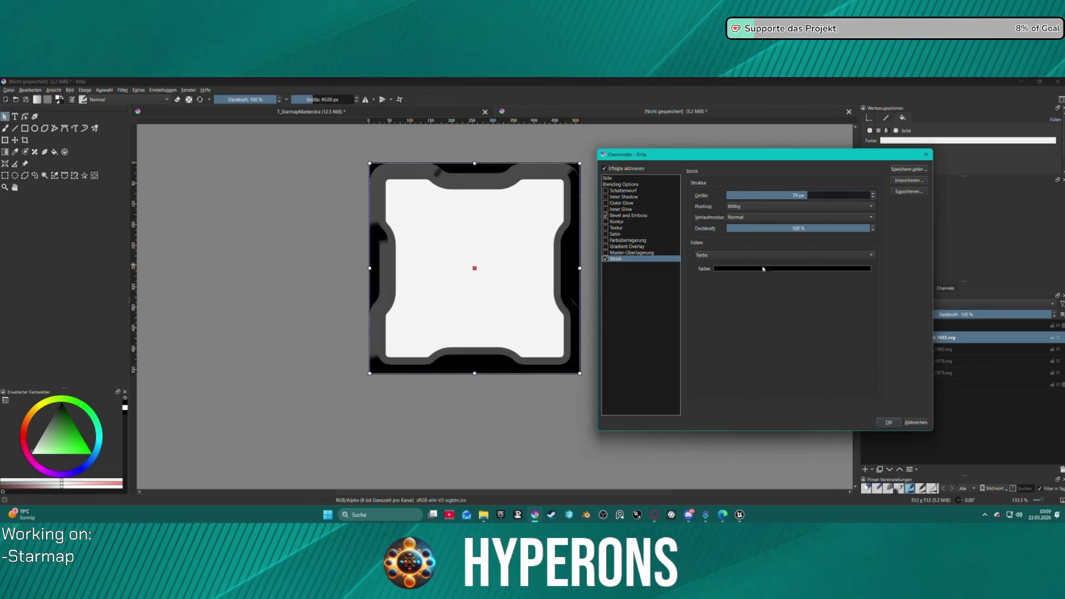
pyautogui.moveTo(786, 194); pyautogui.dragTo(736, 193)
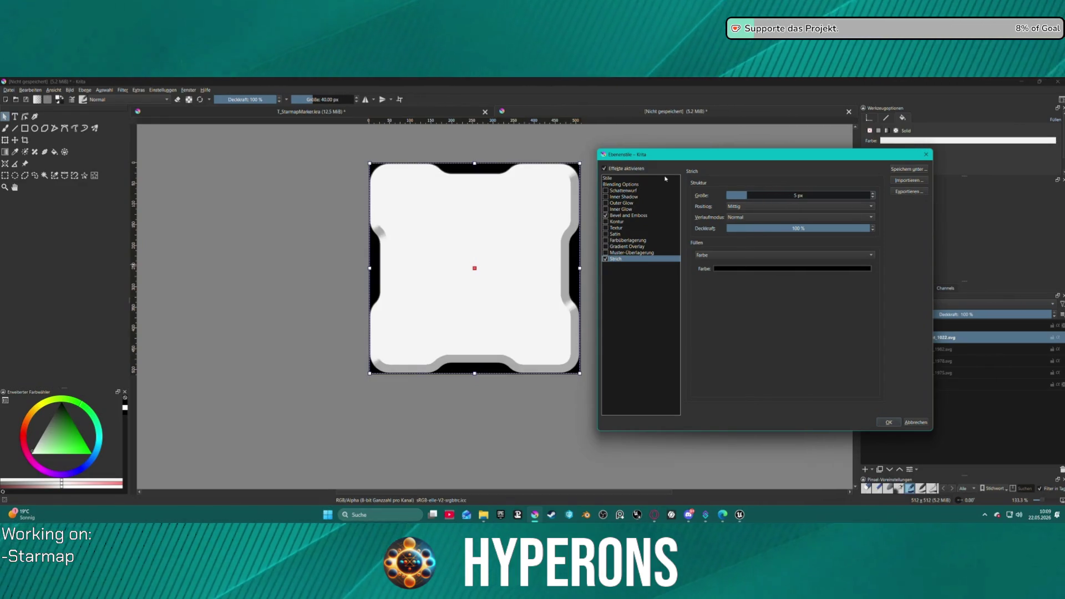
pyautogui.moveTo(744, 198); pyautogui.dragTo(767, 194)
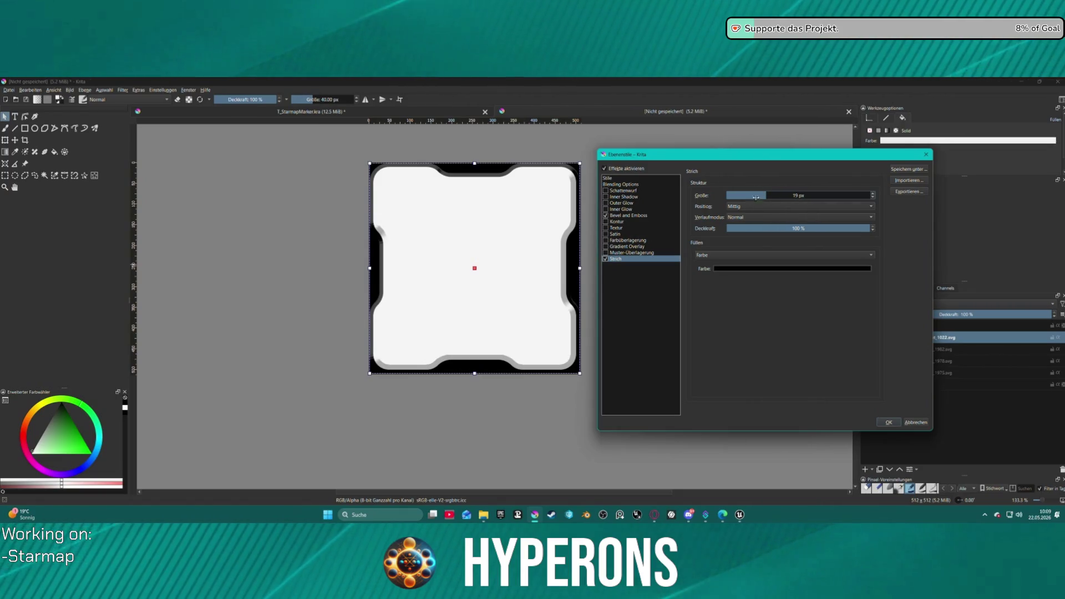
pyautogui.click(735, 206)
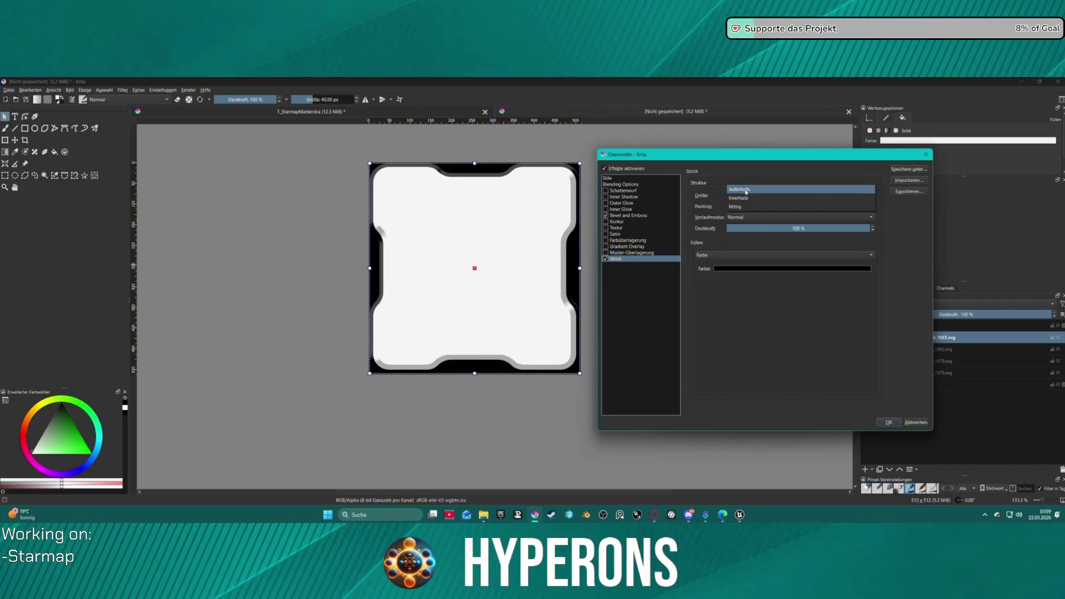
pyautogui.click(743, 198)
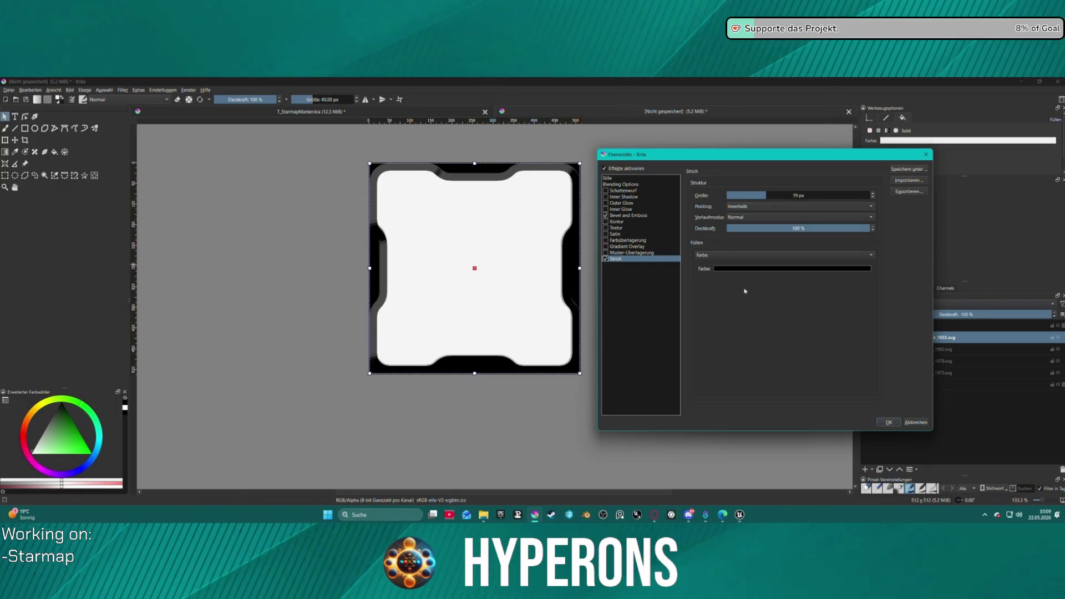
pyautogui.moveTo(757, 197); pyautogui.dragTo(742, 194)
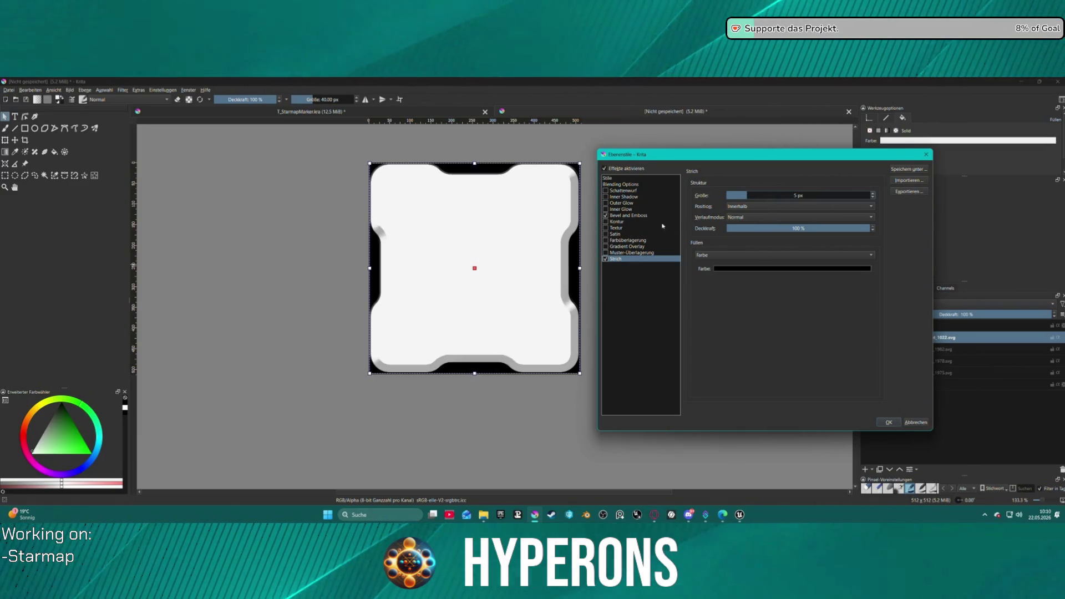
pyautogui.click(636, 215)
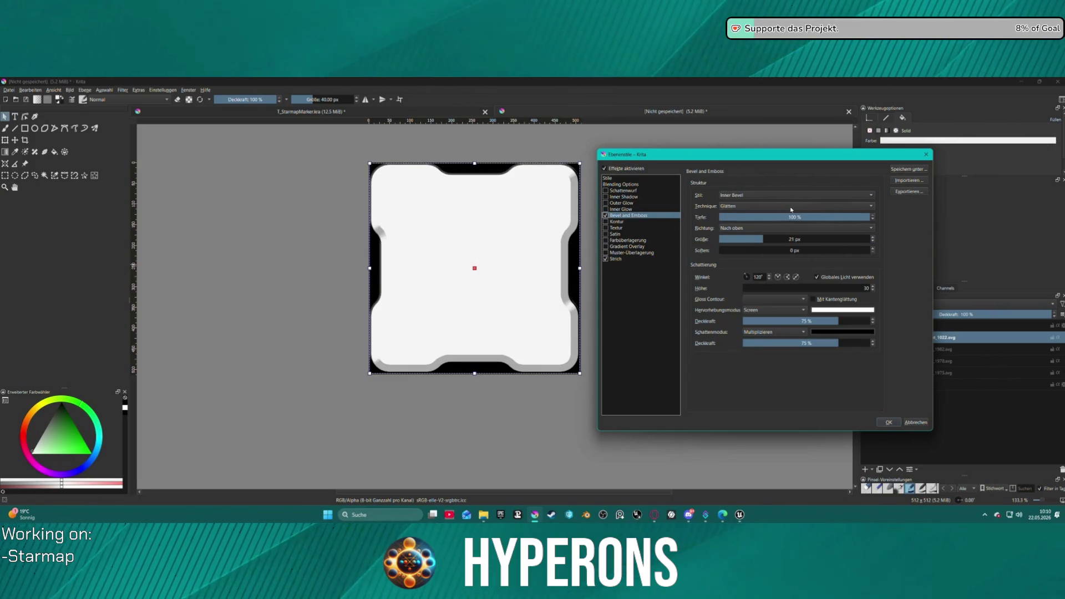
# Try Stroke Emboss, Pillow Emboss, Relief and Outer Bevel, finally choosing the Inner Bevel style.
pyautogui.click(764, 196)
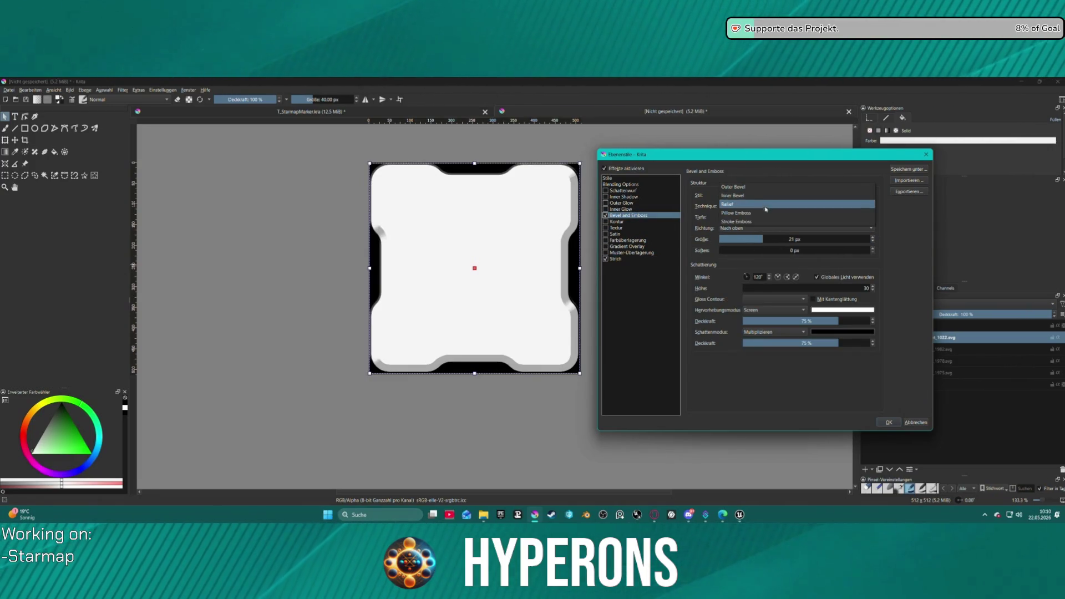
pyautogui.click(767, 221)
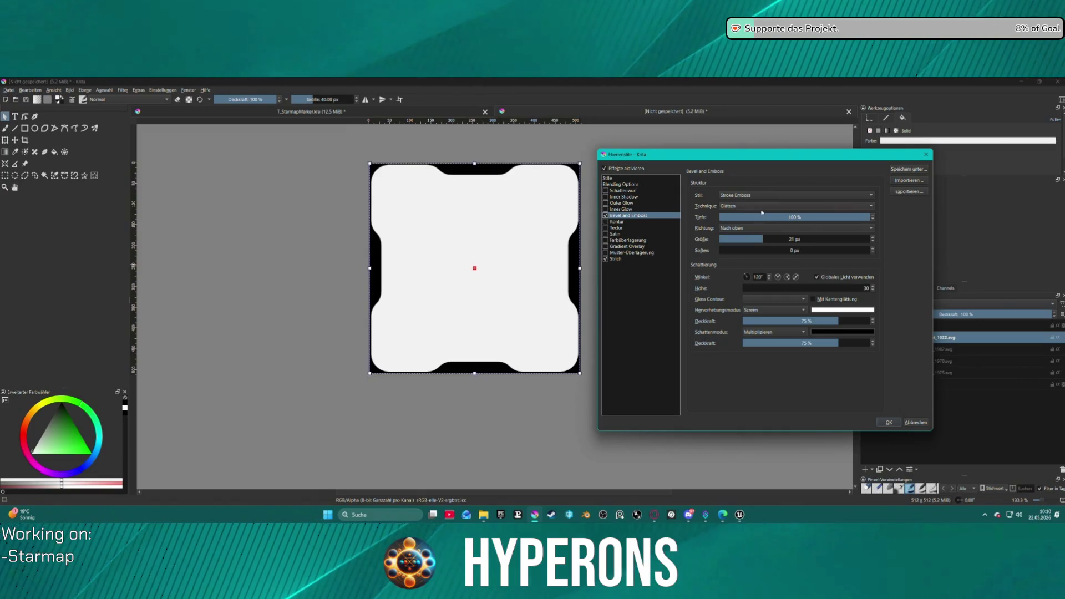
pyautogui.click(753, 196)
pyautogui.click(754, 187)
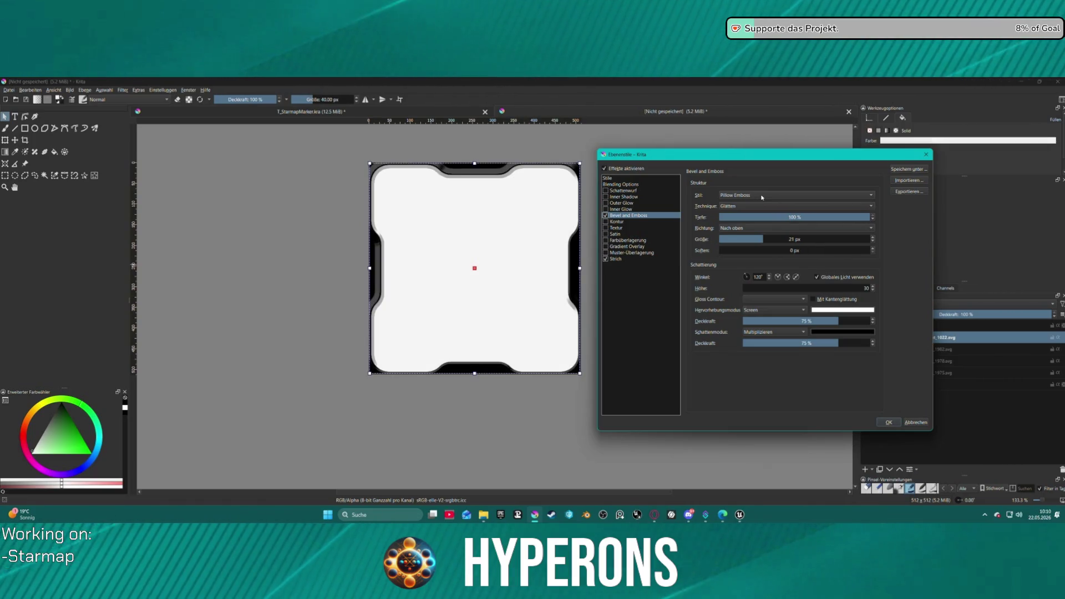
pyautogui.click(761, 196)
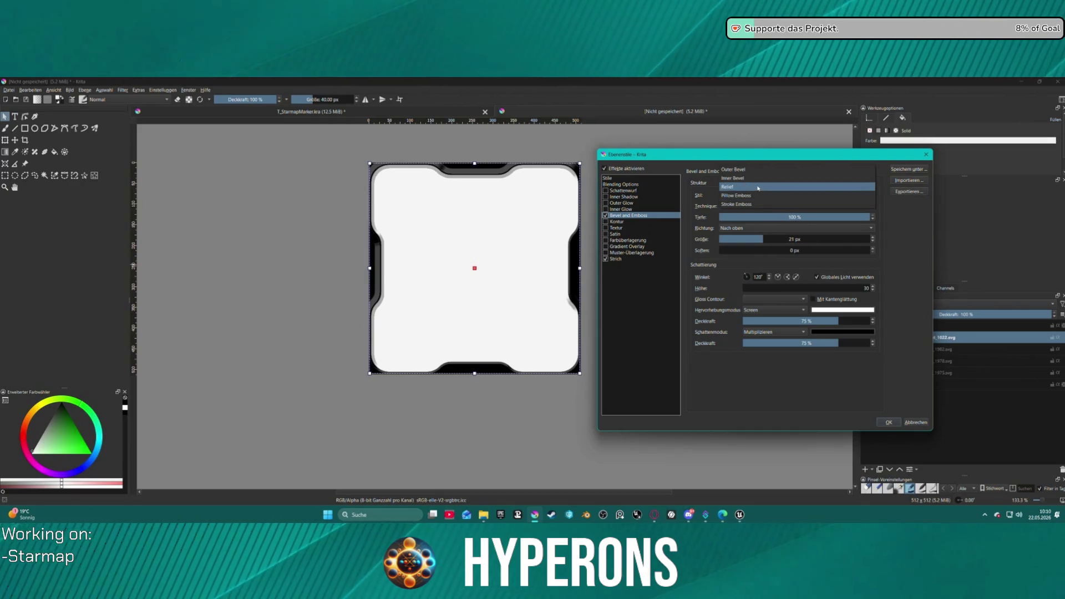
pyautogui.click(757, 187)
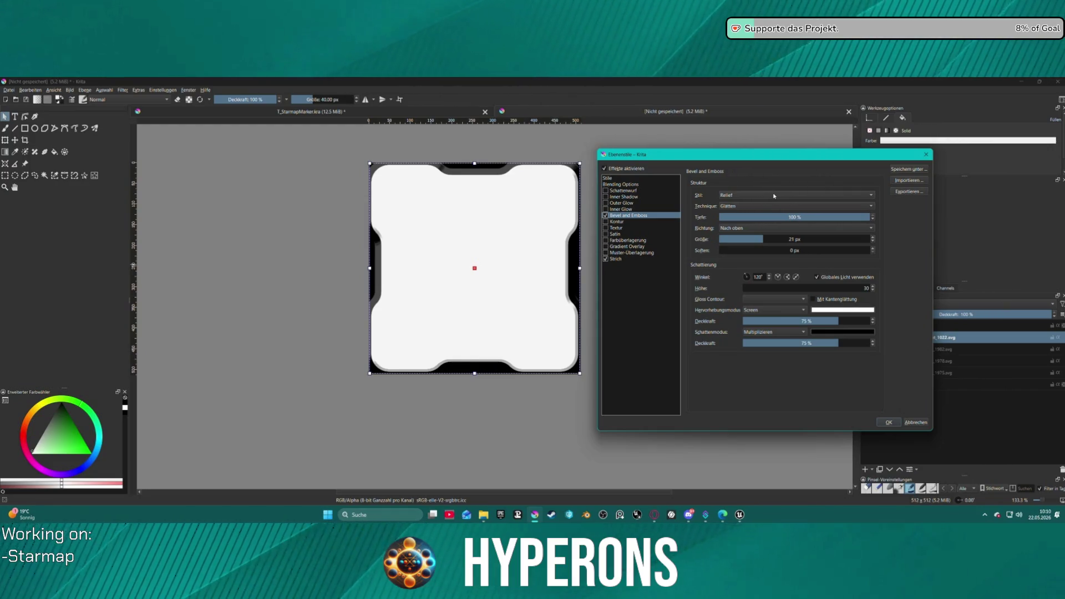
pyautogui.moveTo(724, 161)
pyautogui.mouseDown()
pyautogui.moveTo(83, 166)
pyautogui.moveTo(134, 157)
pyautogui.mouseUp()
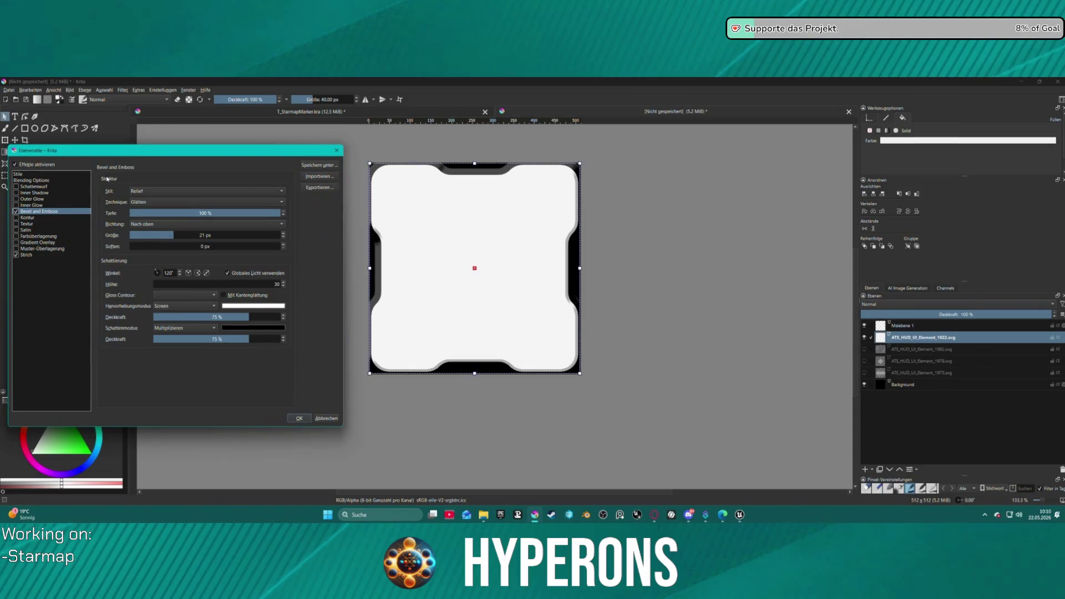
pyautogui.click(167, 191)
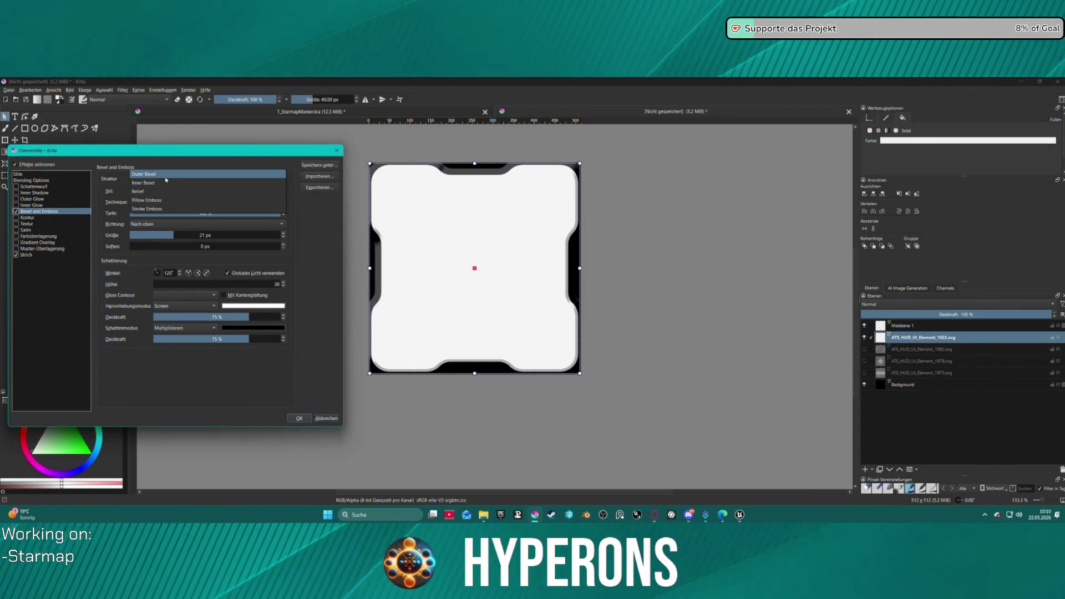
pyautogui.click(163, 174)
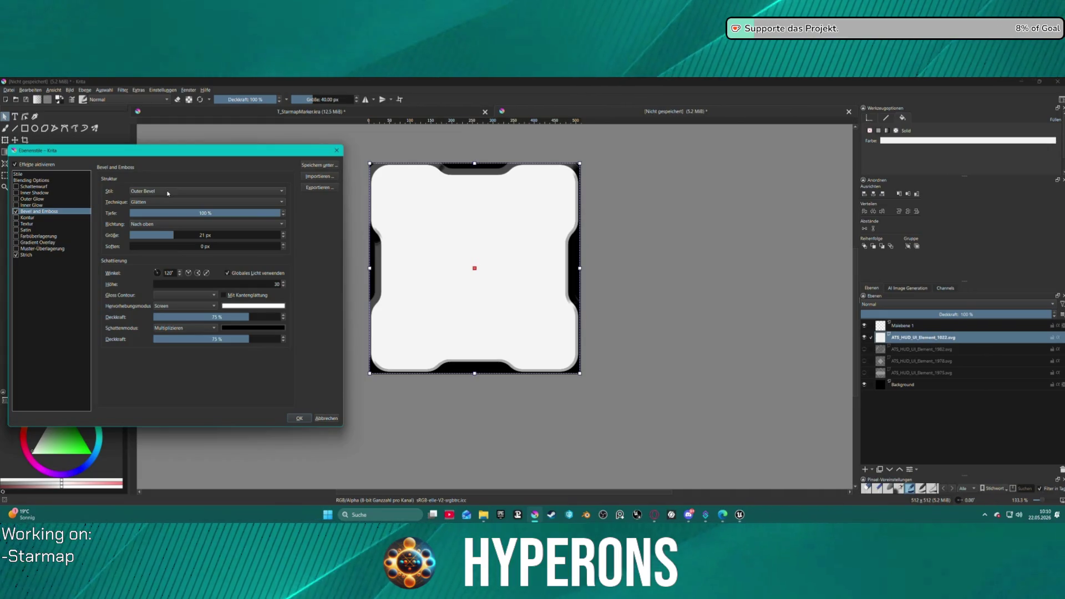
pyautogui.click(168, 192)
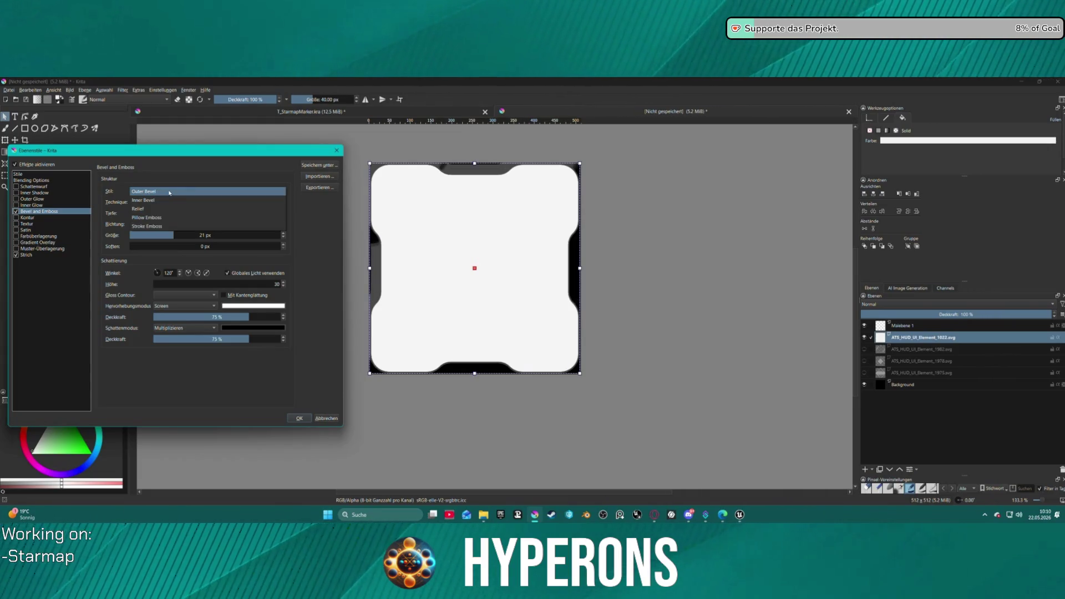
pyautogui.click(167, 200)
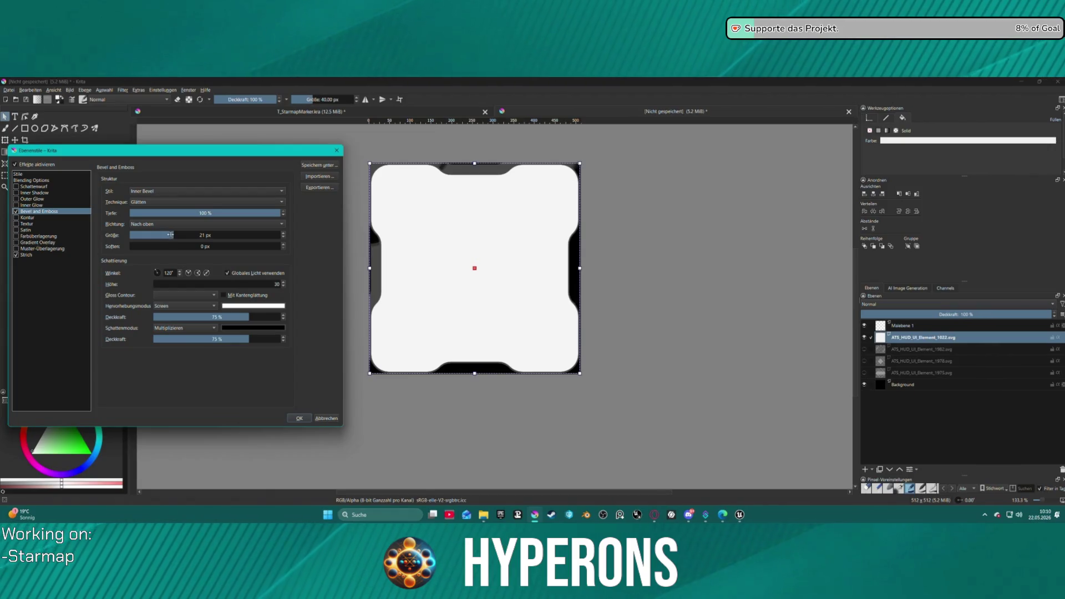
# Set the Inner Bevel to 15 px size, anti-aliased, with 4 px soften.
pyautogui.moveTo(175, 233); pyautogui.dragTo(154, 235)
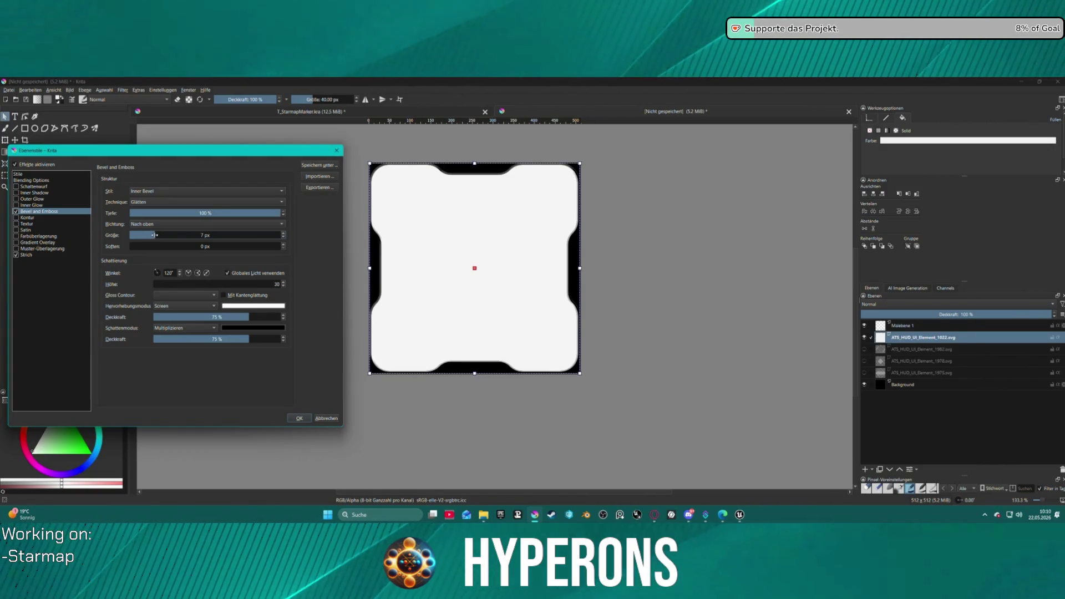
pyautogui.click(176, 235)
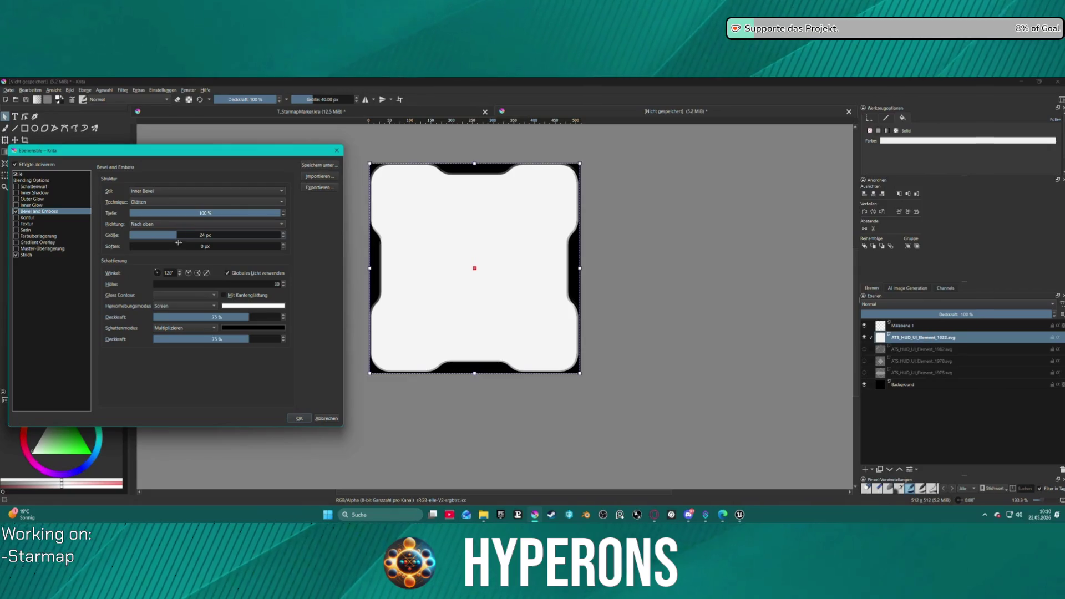
pyautogui.write('10')
pyautogui.press('Return')
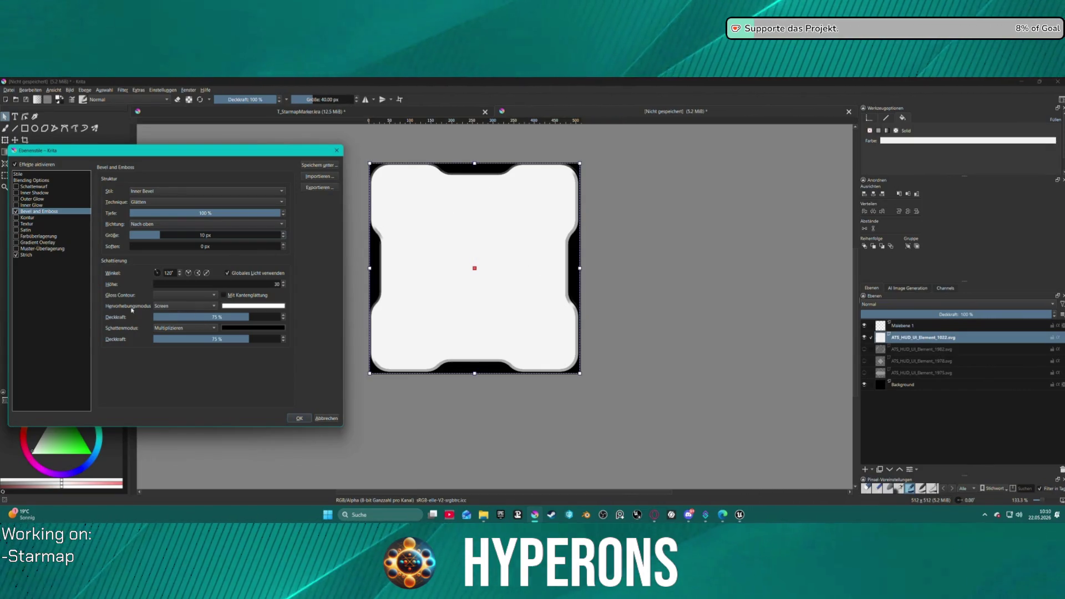
pyautogui.click(226, 299)
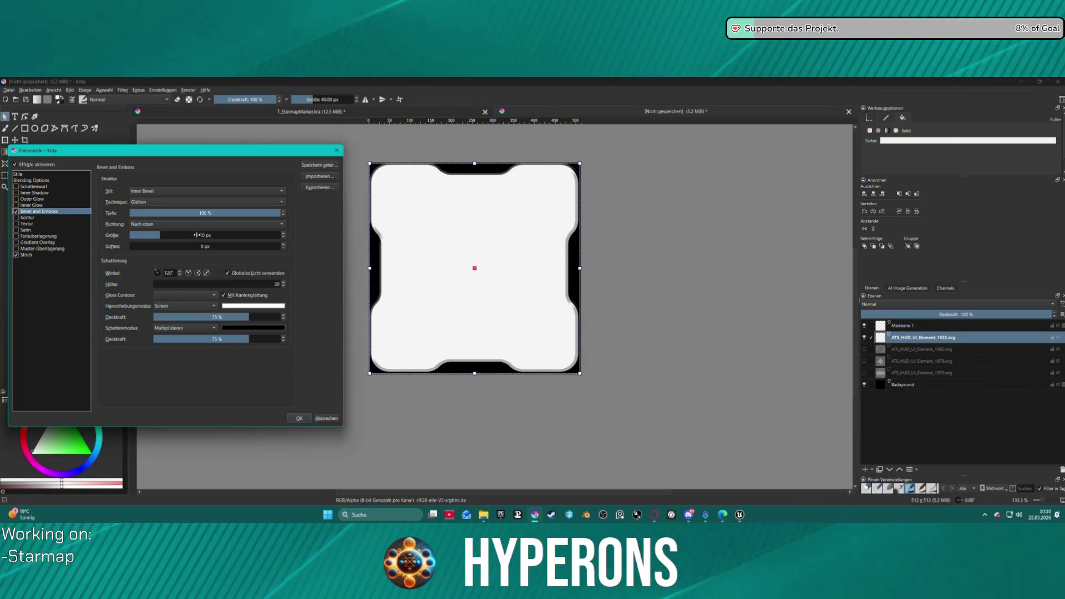
pyautogui.moveTo(160, 236); pyautogui.dragTo(166, 238)
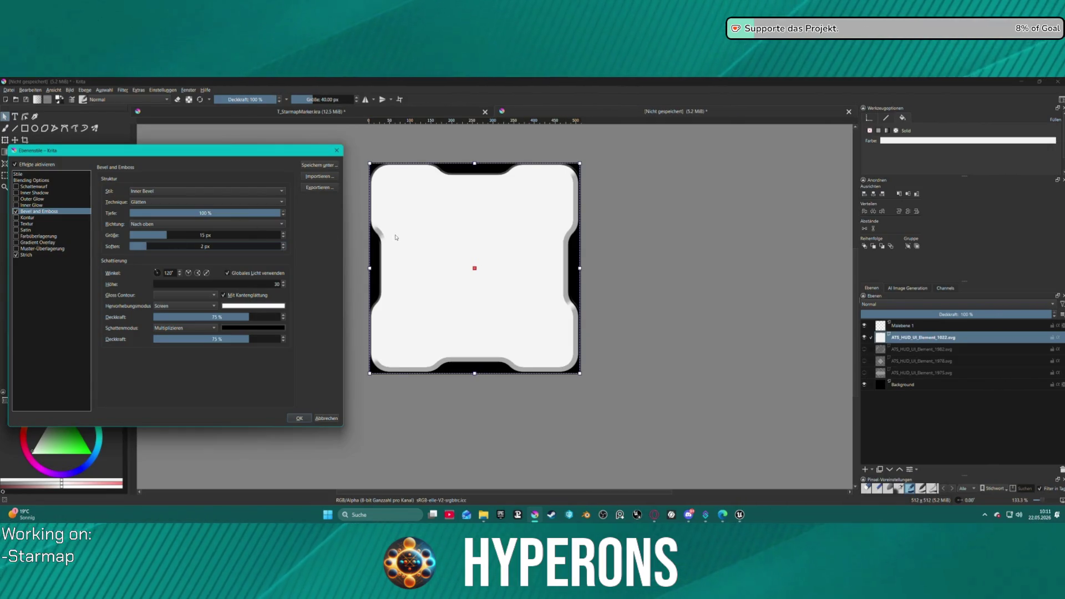
pyautogui.moveTo(183, 247); pyautogui.dragTo(189, 247)
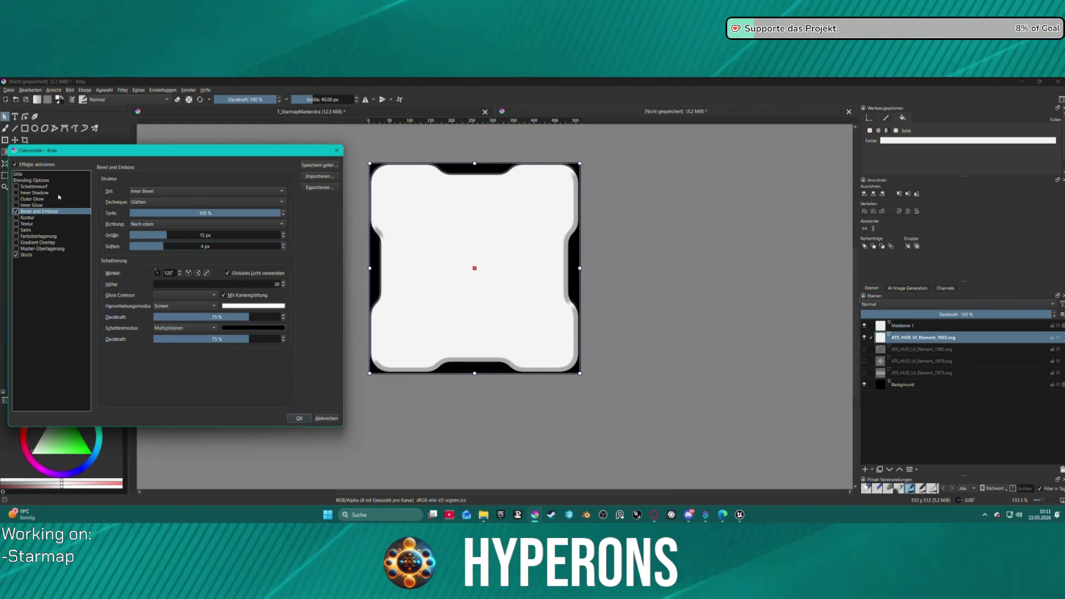
# Enable the Kontur effect and apply the layer styles.
pyautogui.click(17, 219)
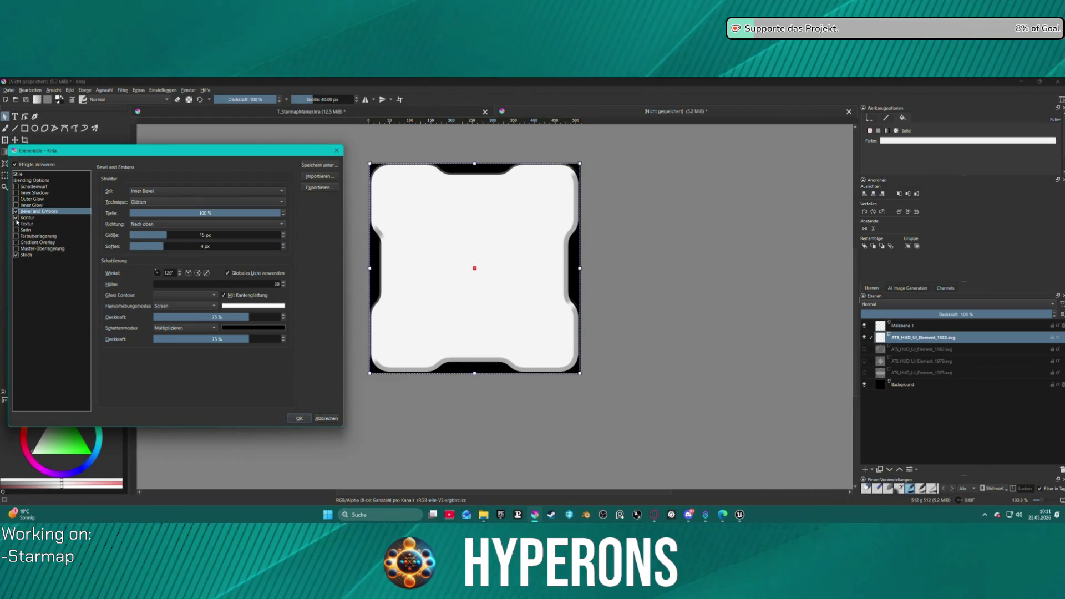
pyautogui.click(27, 218)
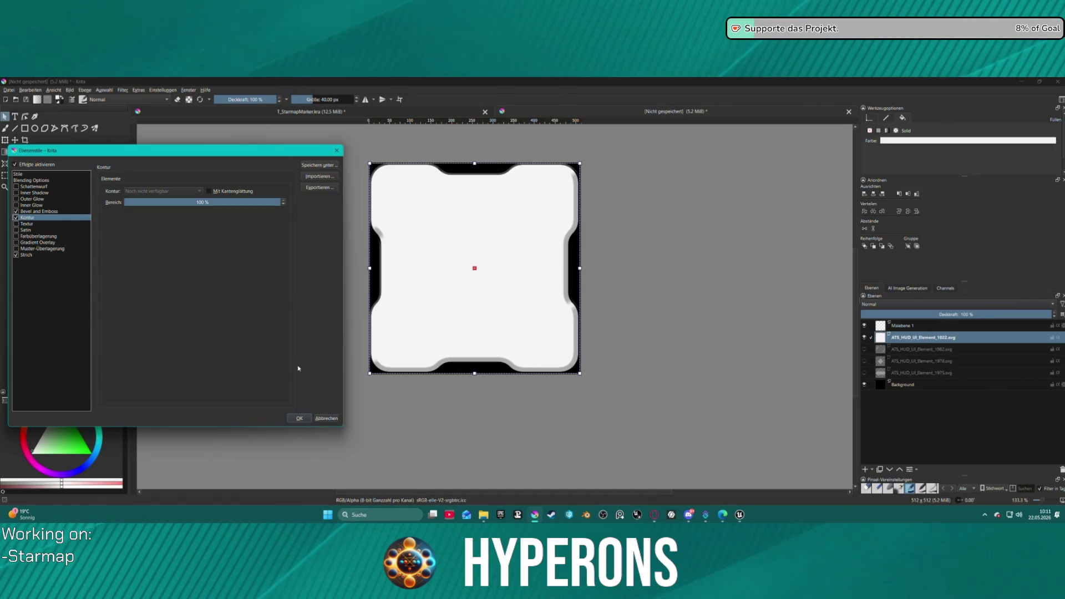
pyautogui.click(309, 421)
# Zoom the canvas in and out to inspect the soft bevel around the white panel.
pyautogui.scroll(-5, 615, 261)
pyautogui.scroll(2, 638, 267)
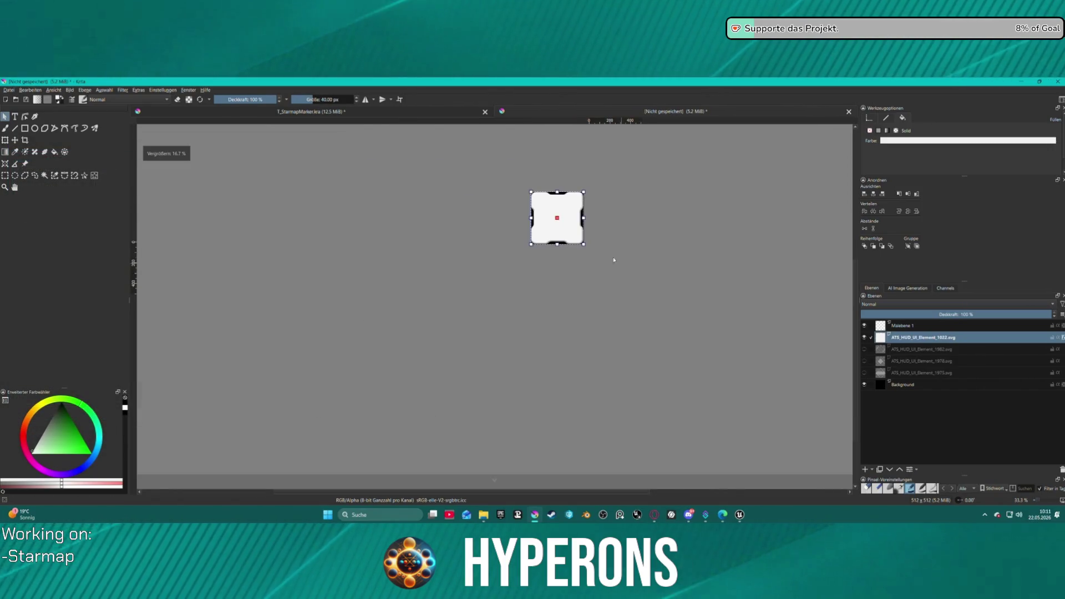
pyautogui.scroll(-1, 620, 200)
pyautogui.scroll(2, 639, 235)
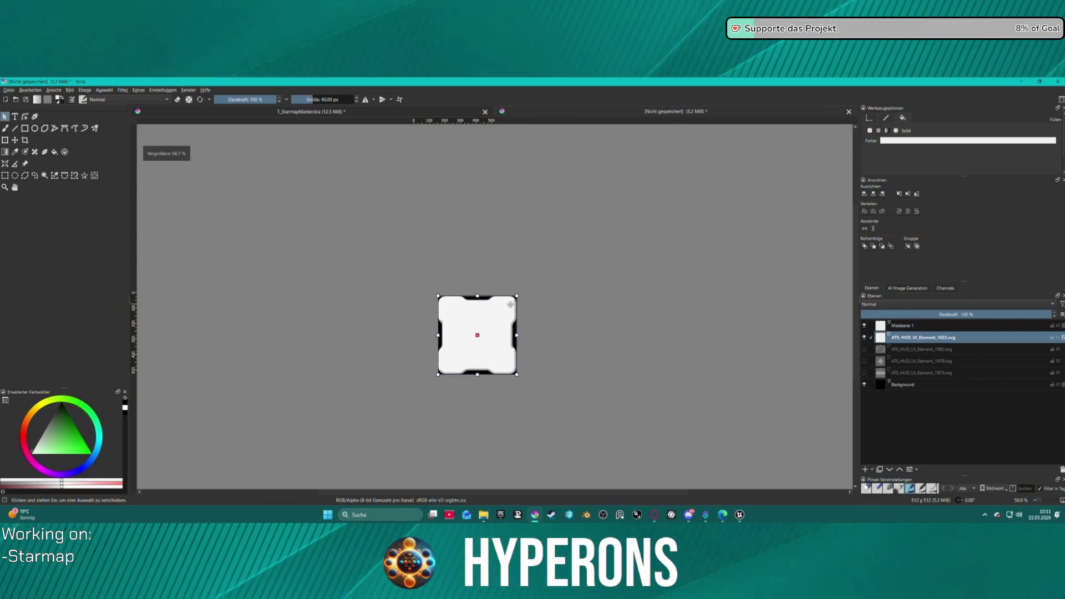
pyautogui.scroll(1, 538, 320)
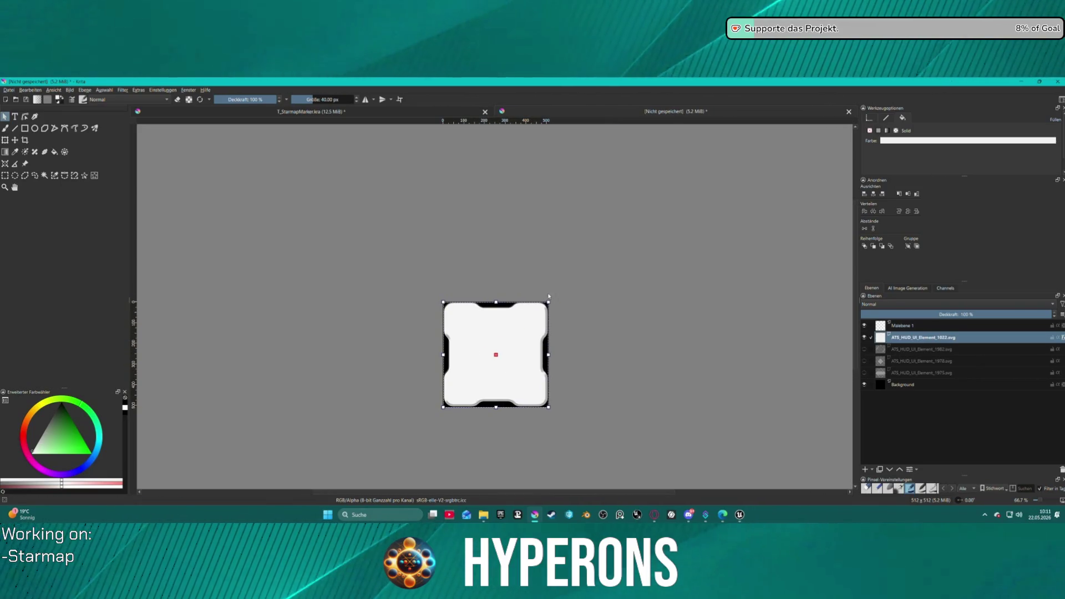
pyautogui.scroll(-1, 496, 311)
pyautogui.scroll(1, 489, 319)
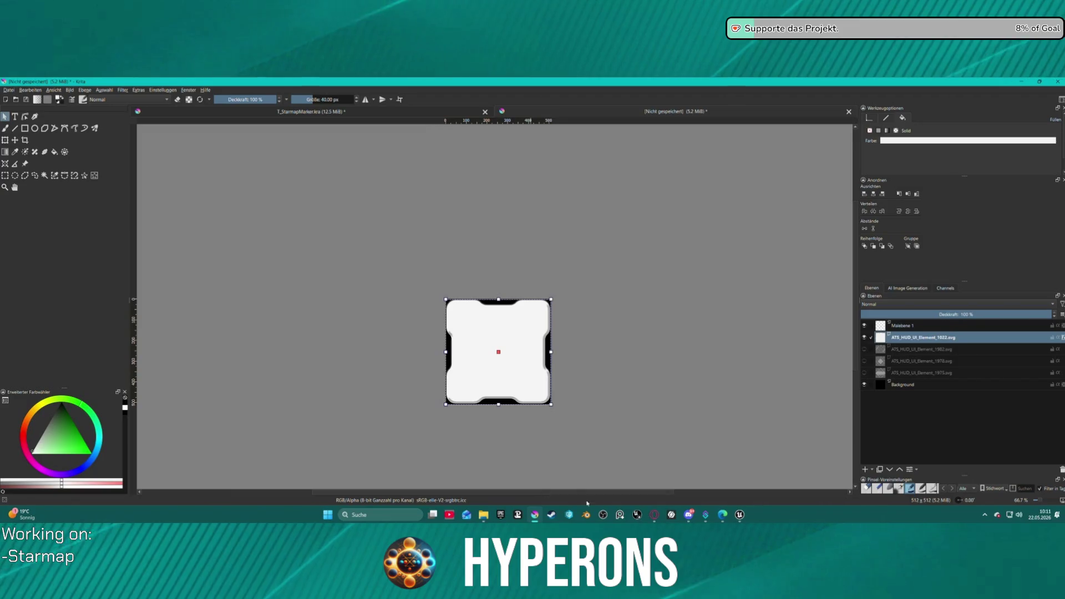
# Glance at the browser previews, return to Krita and zoom the canvas again.
pyautogui.click(655, 515)
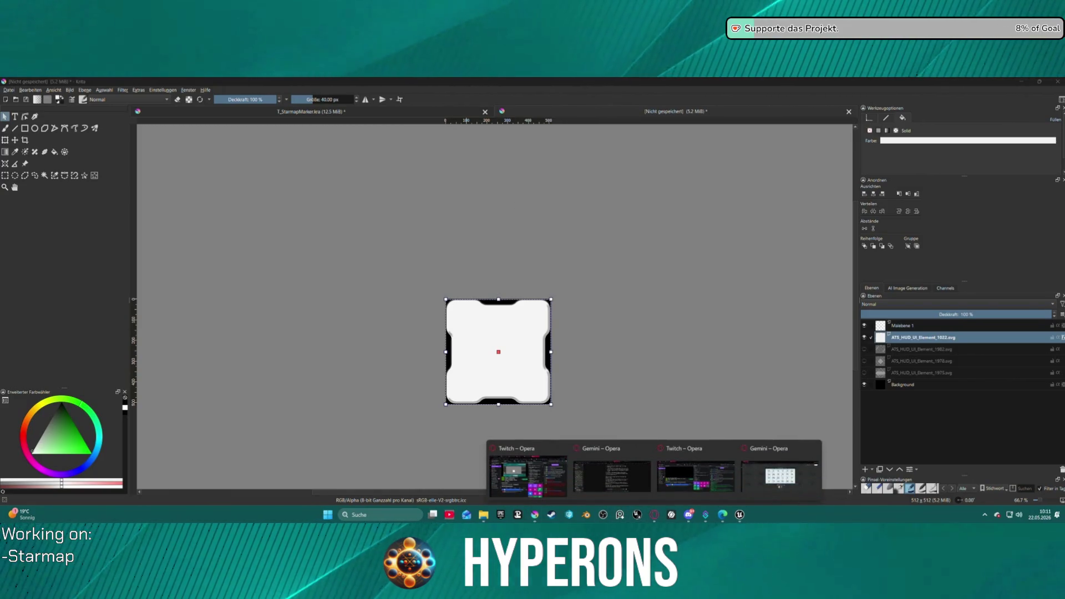
pyautogui.click(655, 515)
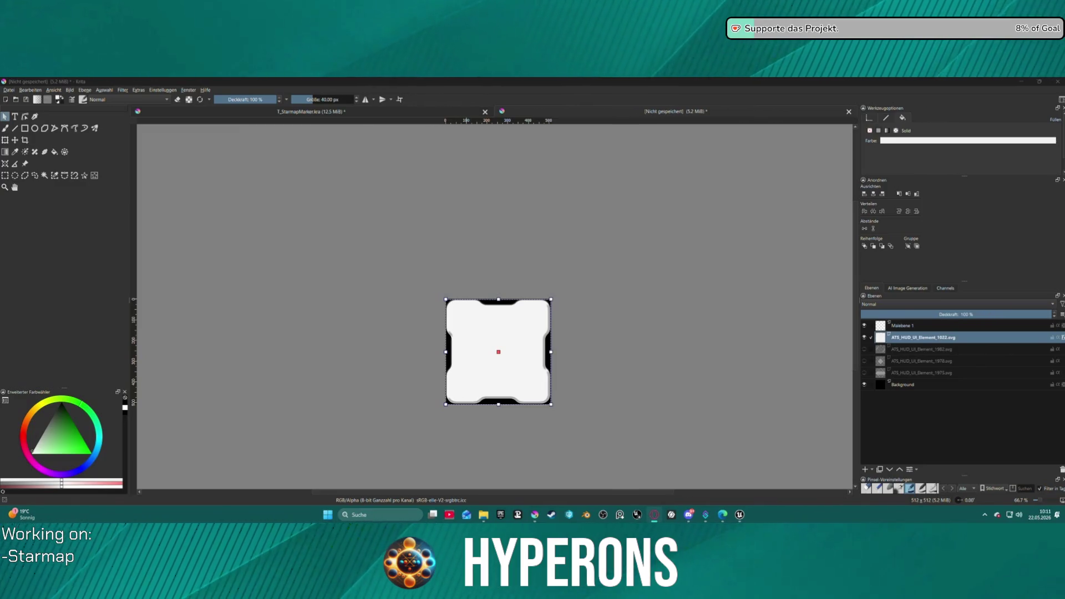
pyautogui.hotkey('alt', 'Tab')
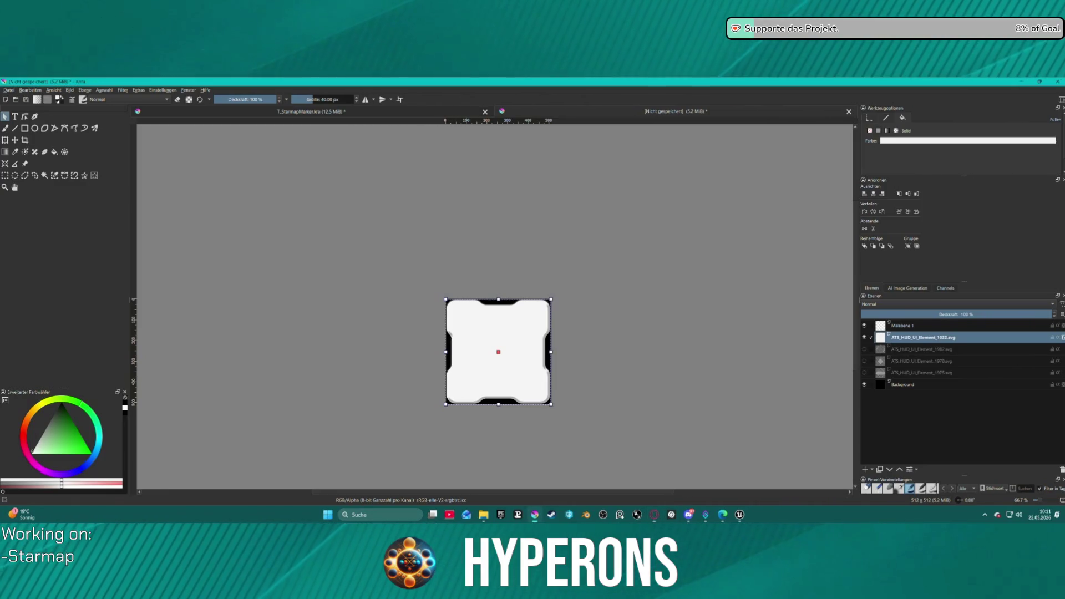
pyautogui.hotkey('alt', 'Tab')
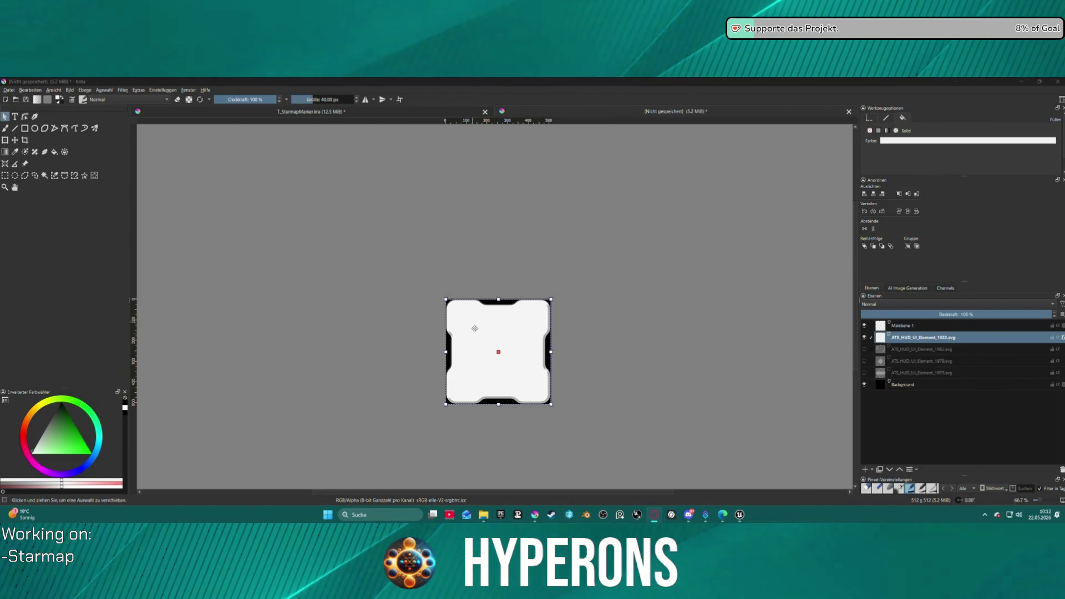
pyautogui.scroll(5, 525, 392)
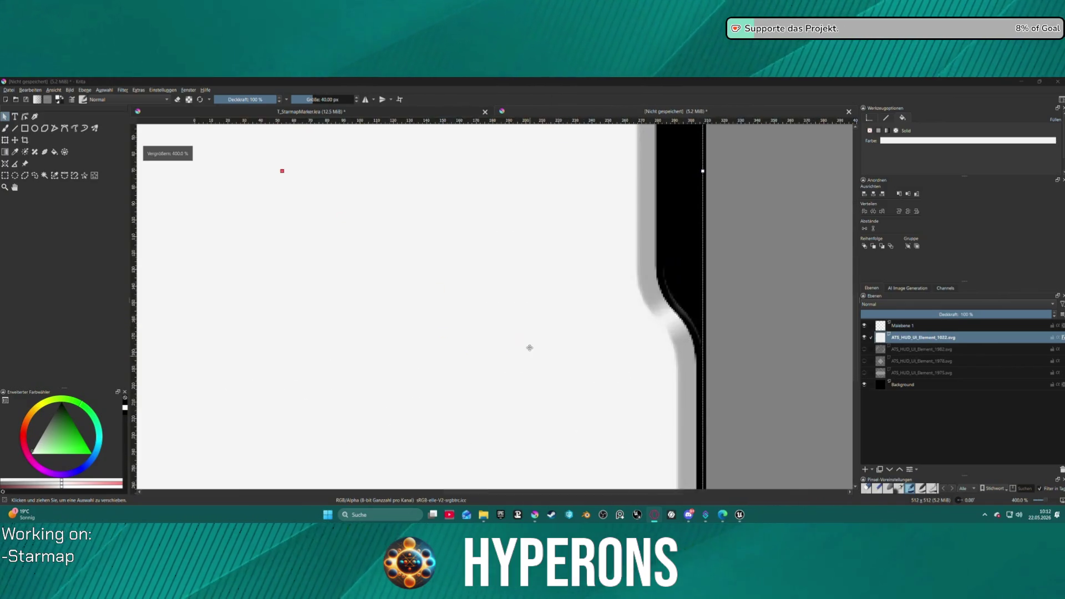
pyautogui.scroll(-3, 601, 247)
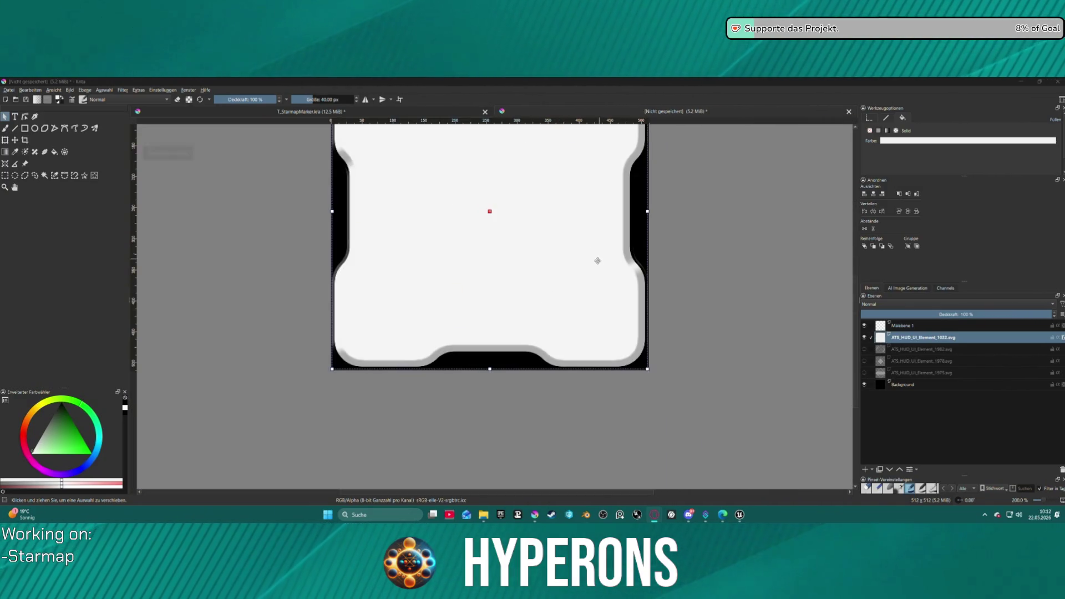
pyautogui.scroll(-1, 570, 253)
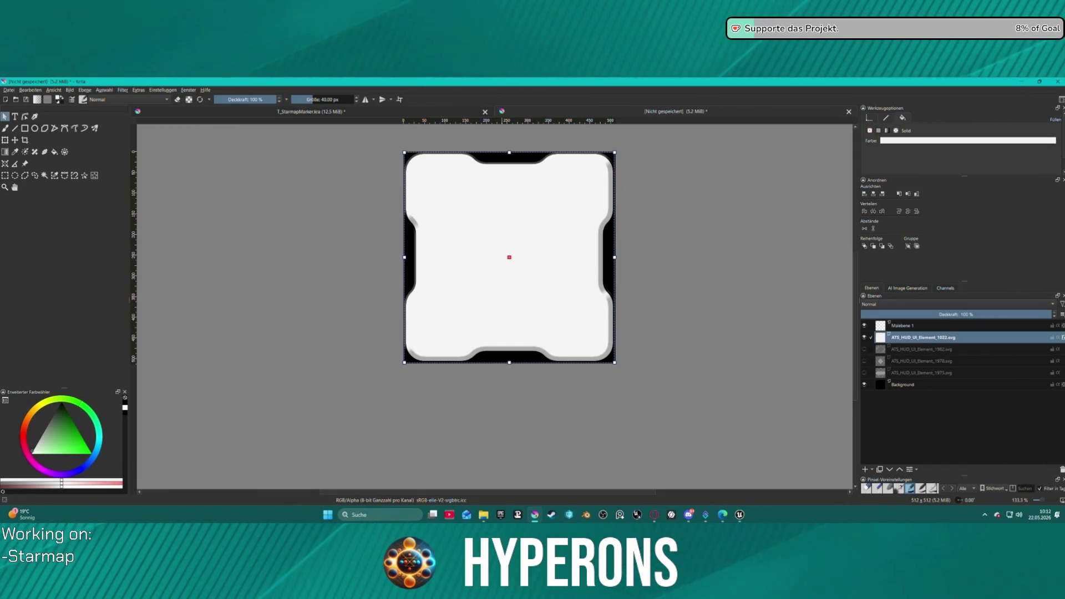
# Open WBP_Starmap_Main in Unreal Editor and drag the PLANETNAME panel to the upper left.
pyautogui.click(740, 514)
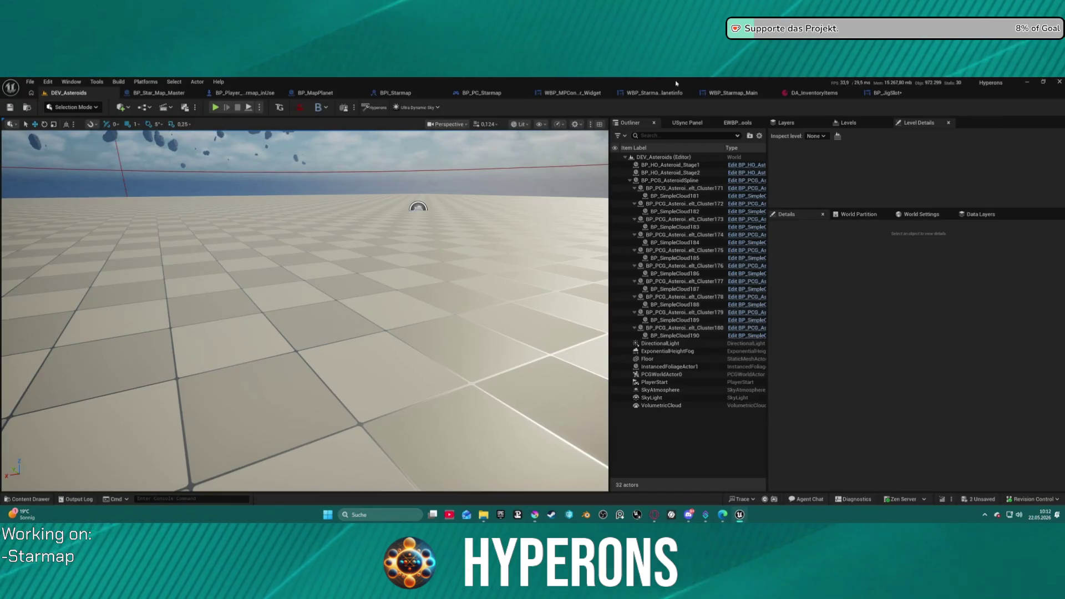
pyautogui.click(643, 93)
pyautogui.click(576, 94)
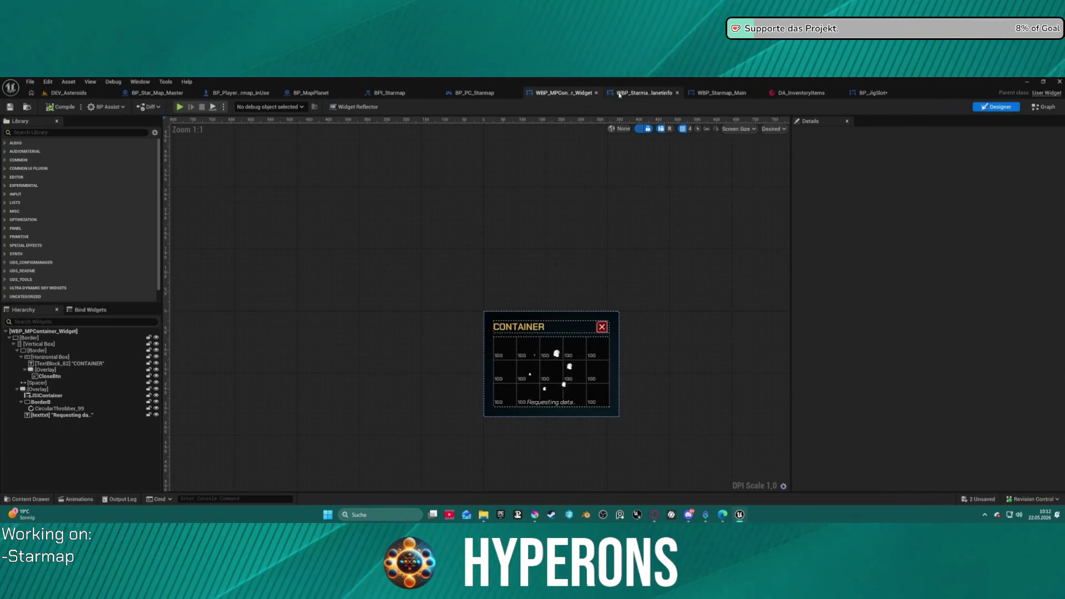
pyautogui.click(643, 92)
pyautogui.click(721, 93)
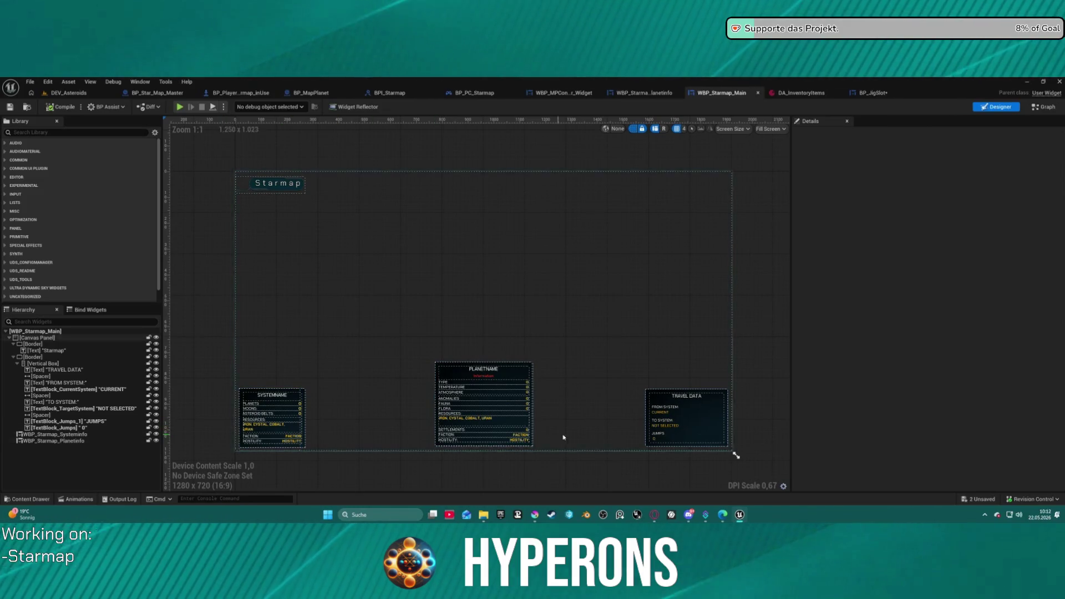
pyautogui.scroll(3, 430, 419)
pyautogui.scroll(-1, 430, 419)
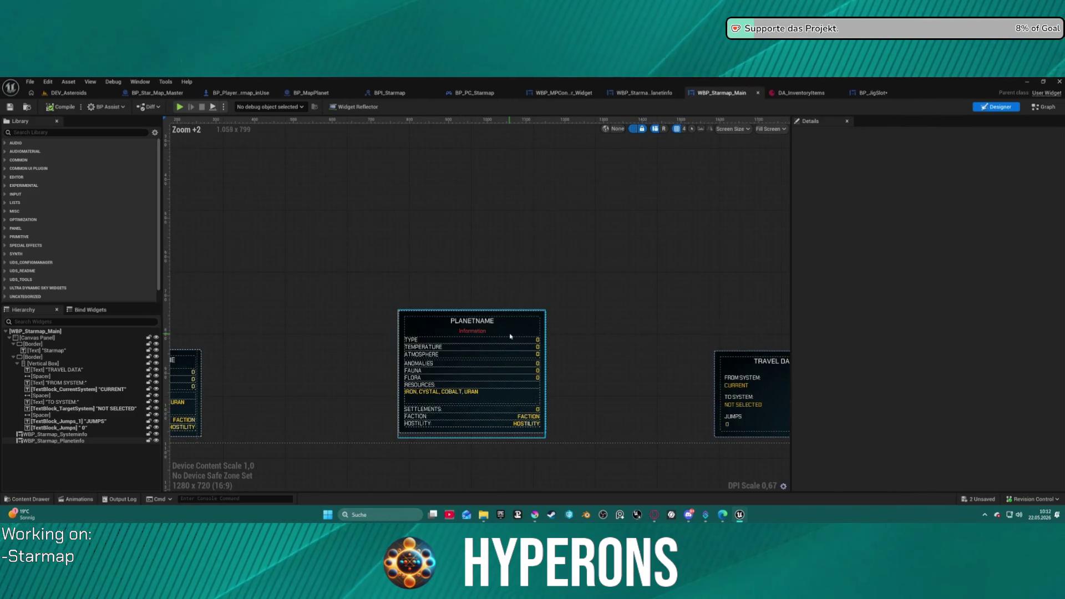
pyautogui.scroll(-2, 509, 336)
pyautogui.moveTo(510, 336)
pyautogui.mouseDown()
pyautogui.moveTo(546, 366)
pyautogui.moveTo(684, 181)
pyautogui.moveTo(711, 173)
pyautogui.moveTo(268, 199)
pyautogui.moveTo(317, 175)
pyautogui.moveTo(317, 264)
pyautogui.moveTo(319, 219)
pyautogui.mouseUp()
# Anchor the PLANETNAME panel left-centre with Position X 15 and alignment 0,0 / 0,5.
pyautogui.click(925, 207)
pyautogui.click(921, 248)
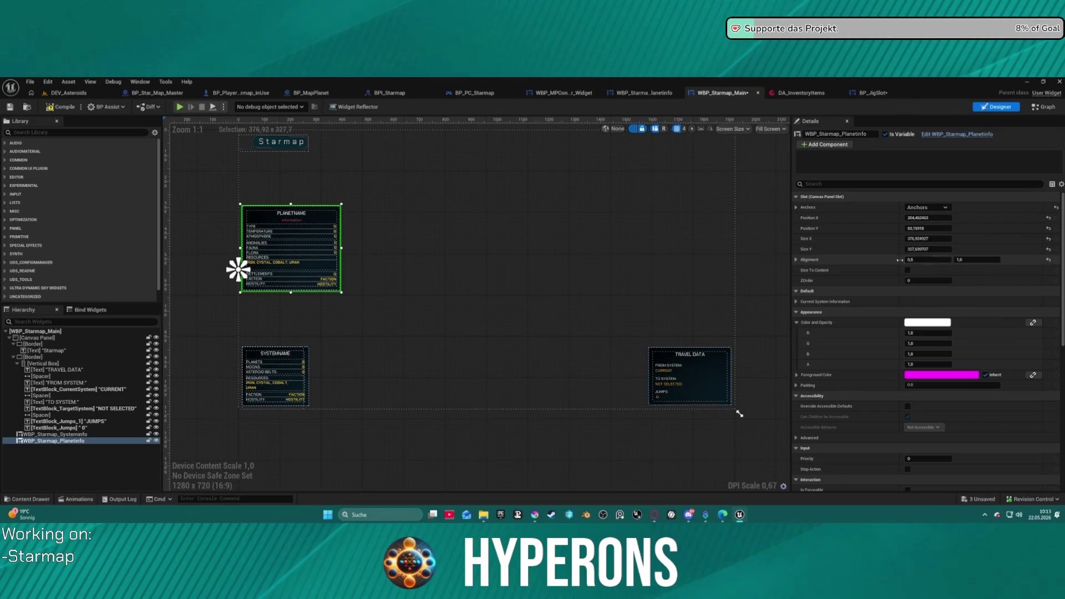
pyautogui.click(938, 229)
pyautogui.write('15')
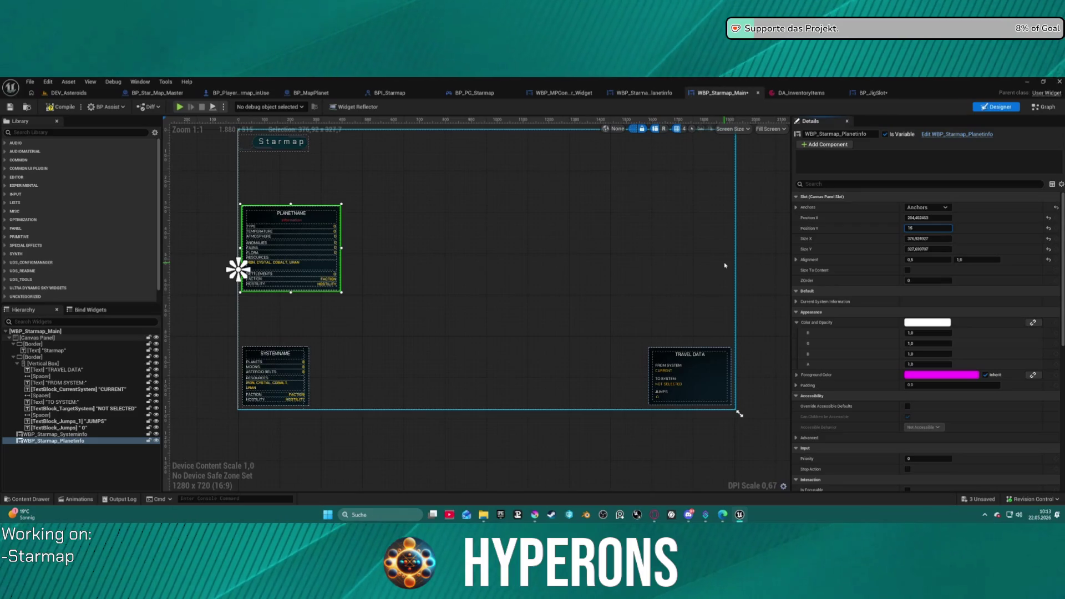
pyautogui.write('0')
pyautogui.press('Return')
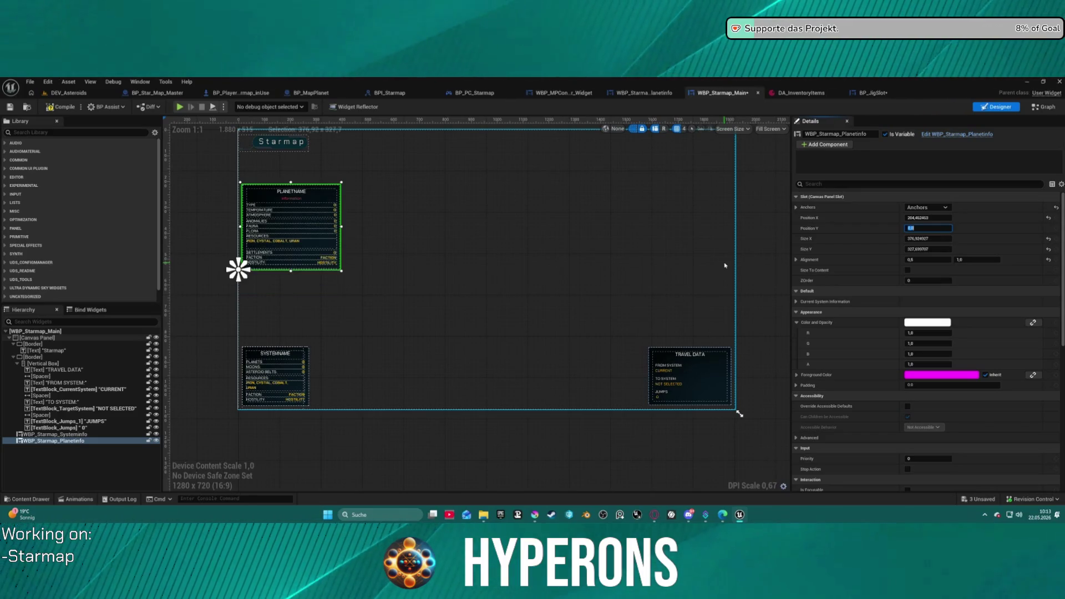
pyautogui.click(959, 260)
pyautogui.write('0,5')
pyautogui.press('Return')
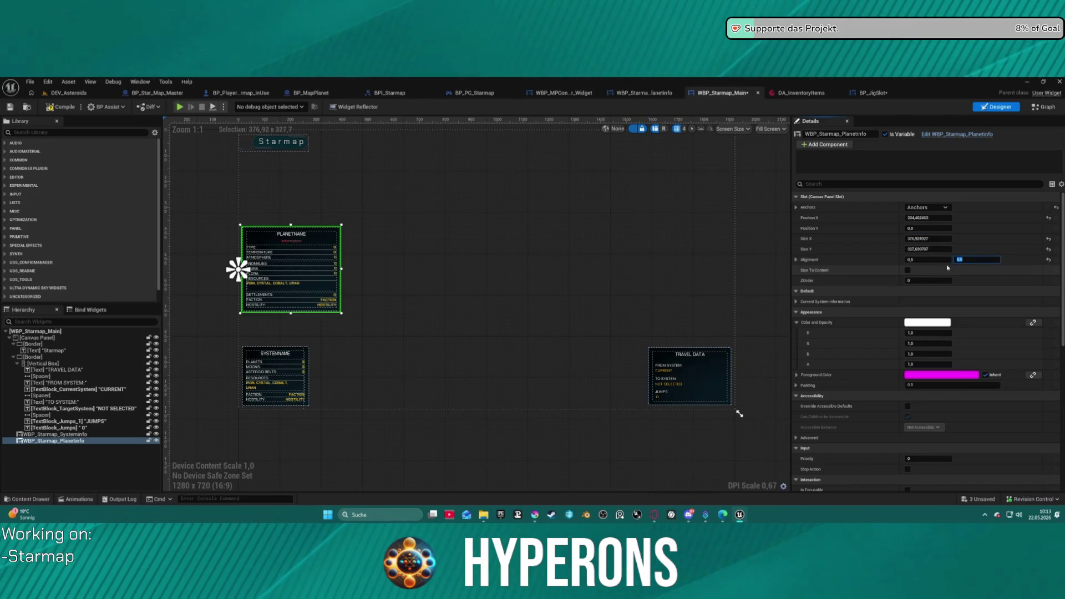
pyautogui.click(919, 219)
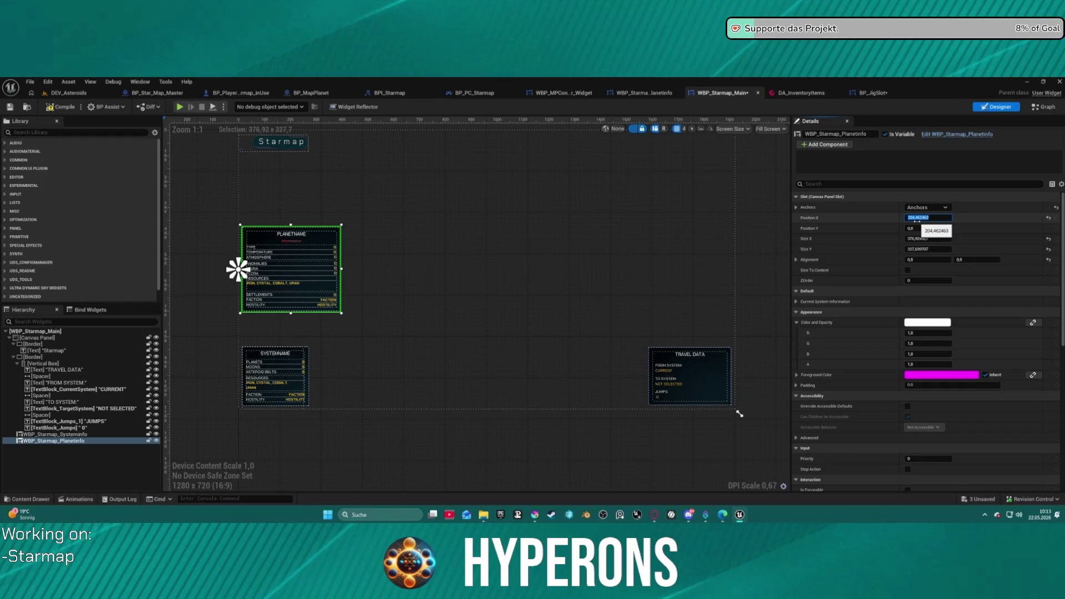
pyautogui.write('15')
pyautogui.press('Return')
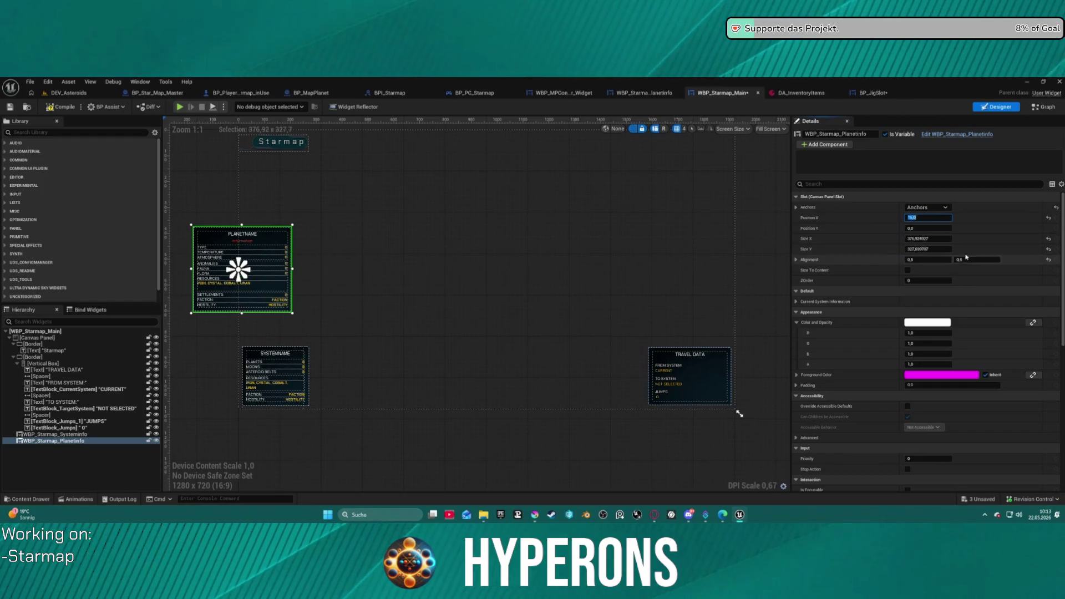
pyautogui.write('1')
pyautogui.press('Return')
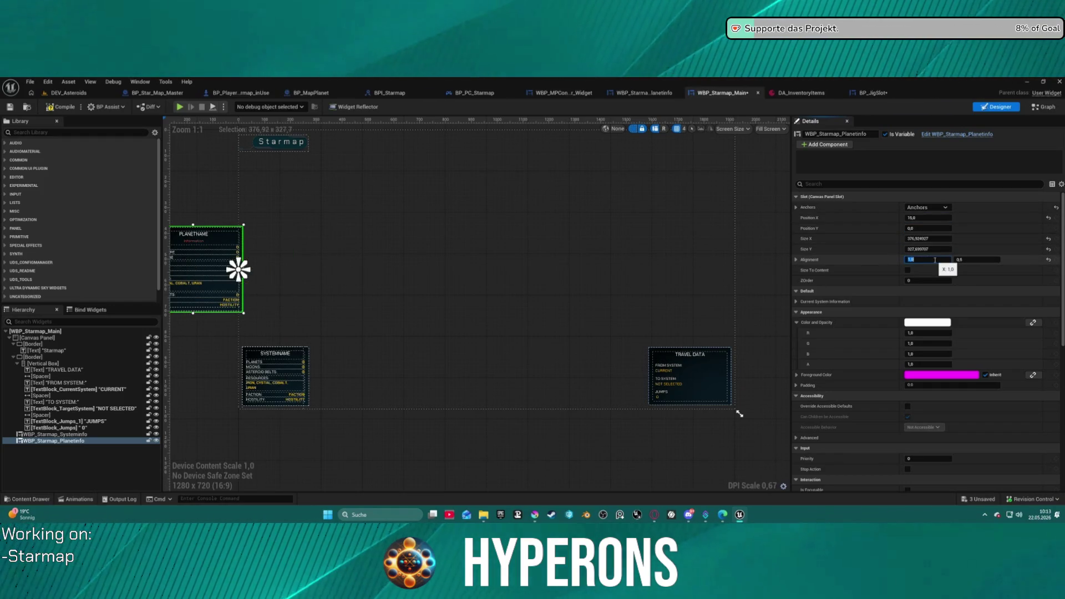
pyautogui.press('Return')
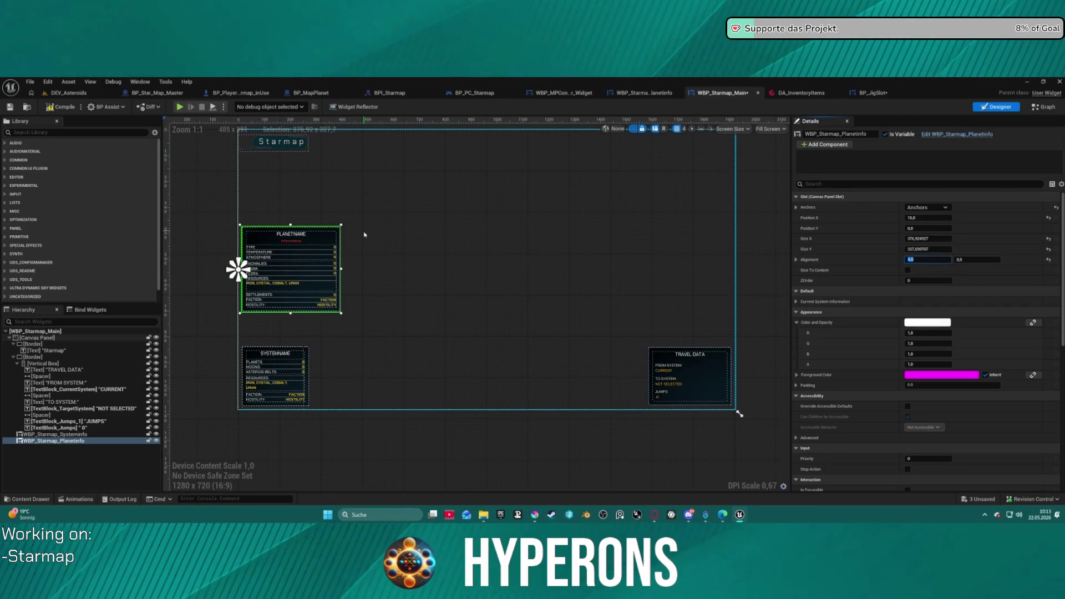
# Select the SYSTEMNAME panel, then the whole Canvas Panel, zooming to inspect the layout.
pyautogui.click(278, 377)
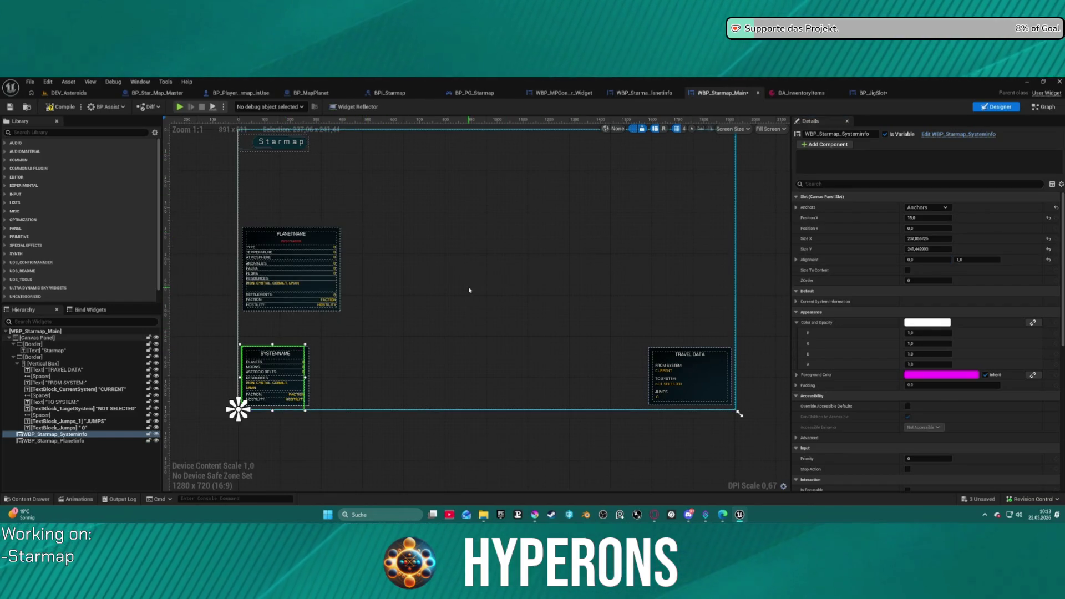
pyautogui.click(346, 210)
pyautogui.scroll(-5, 347, 209)
pyautogui.scroll(4, 405, 209)
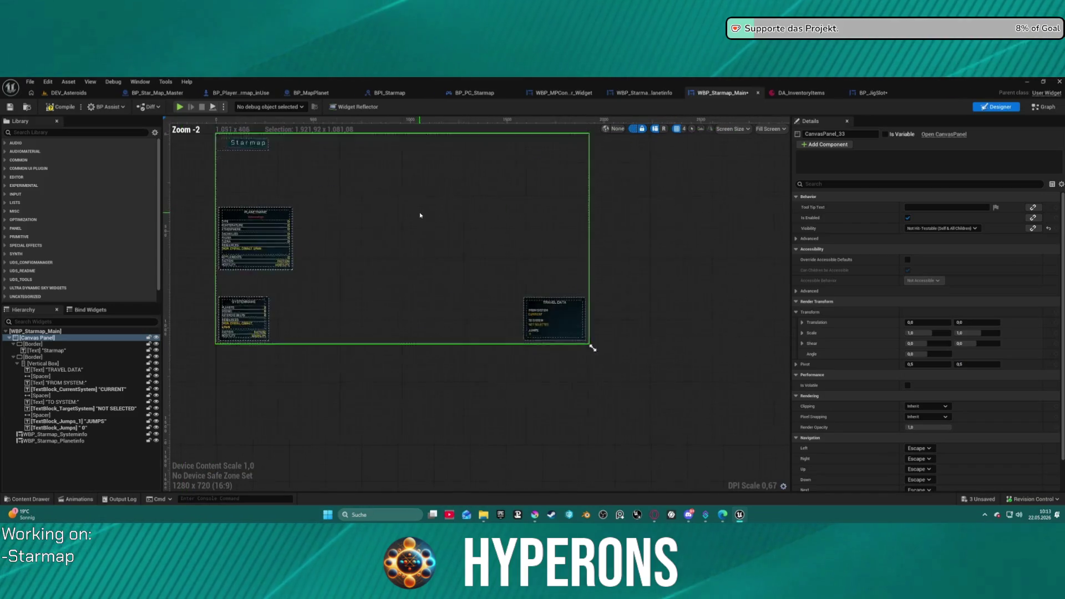
pyautogui.scroll(10, 357, 209)
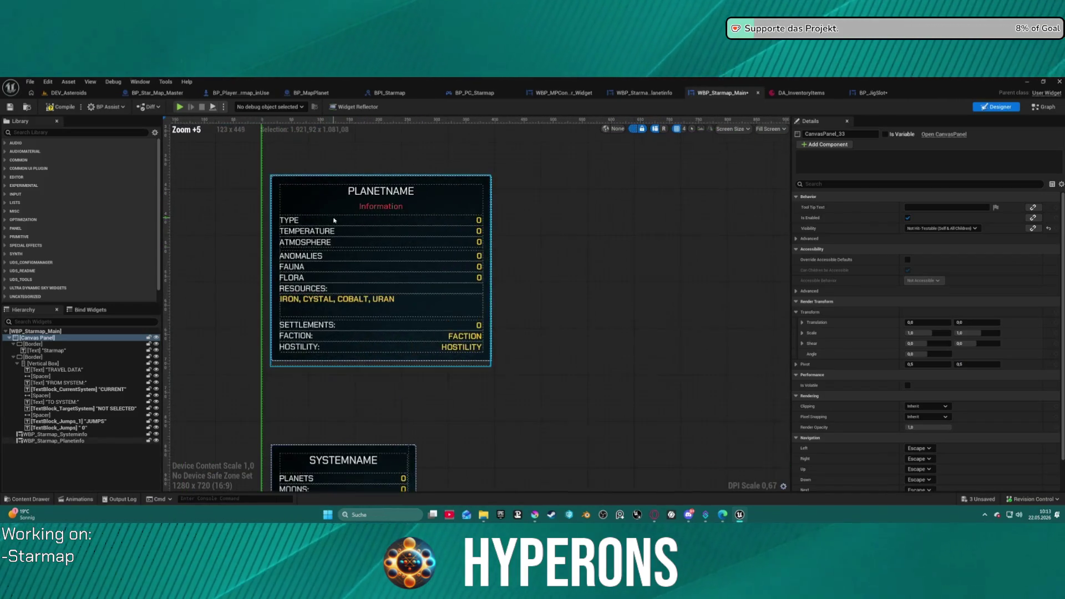
pyautogui.scroll(1, 357, 209)
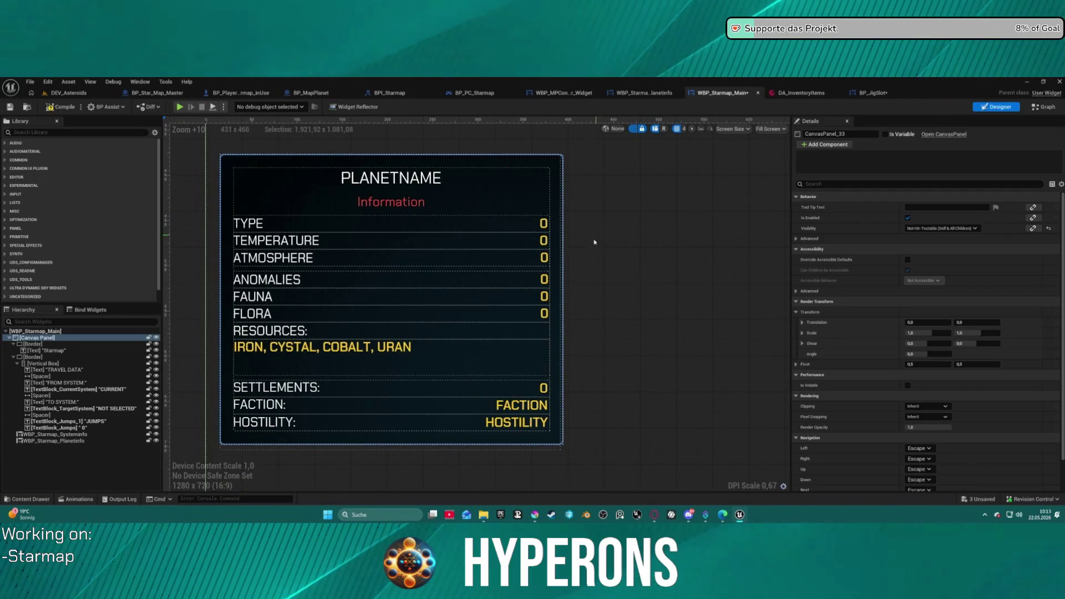
pyautogui.scroll(-12, 577, 358)
pyautogui.scroll(6, 601, 340)
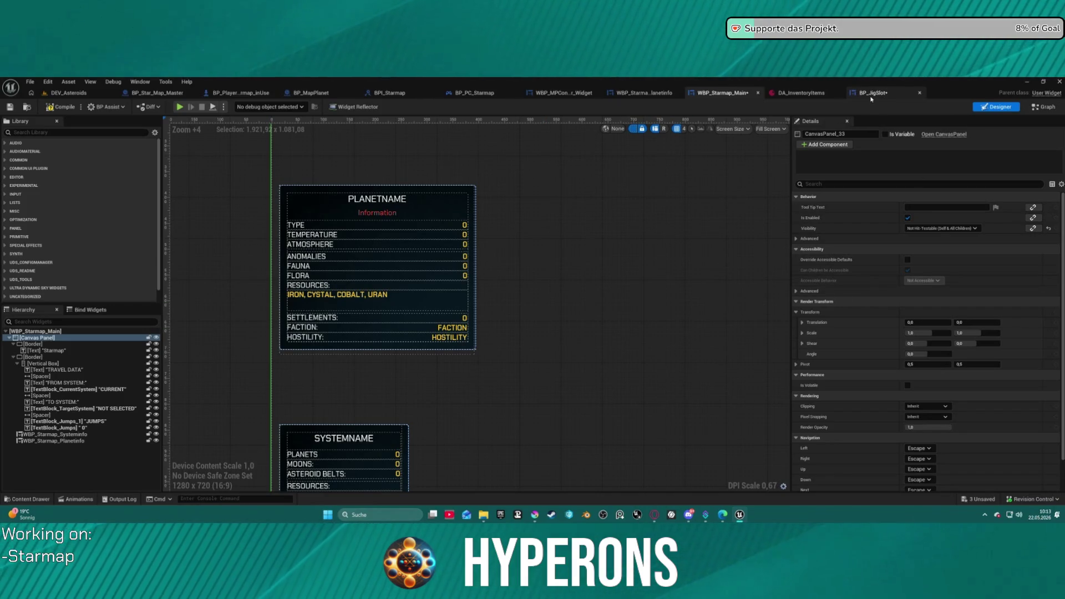
# Open the BP_JigSlot designer, then bring Krita forward and zoom its canvas out.
pyautogui.click(875, 93)
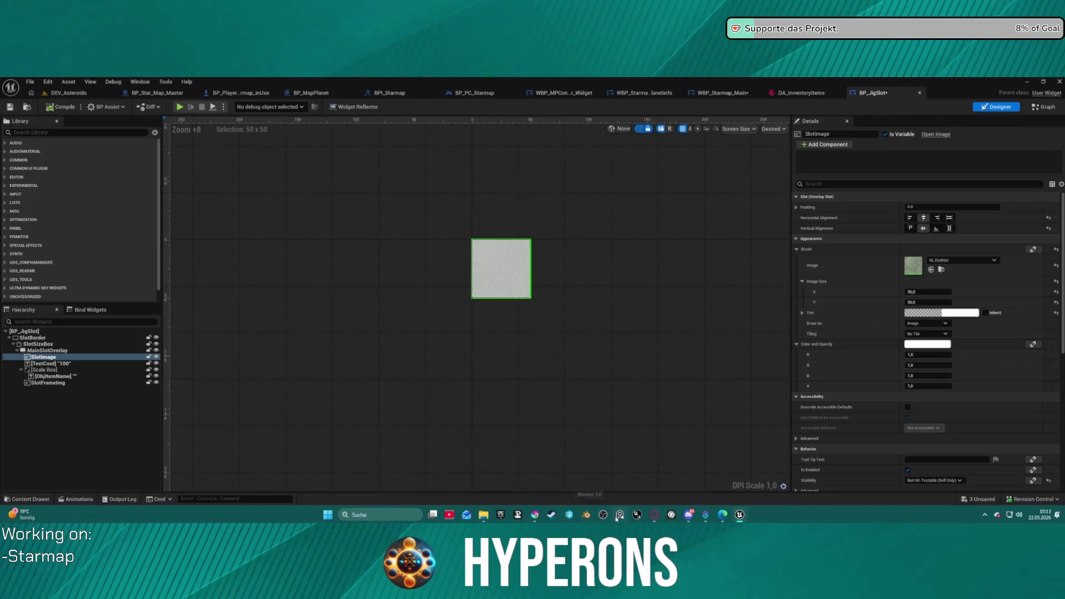
pyautogui.click(535, 515)
pyautogui.scroll(-5, 566, 337)
pyautogui.scroll(1, 751, 303)
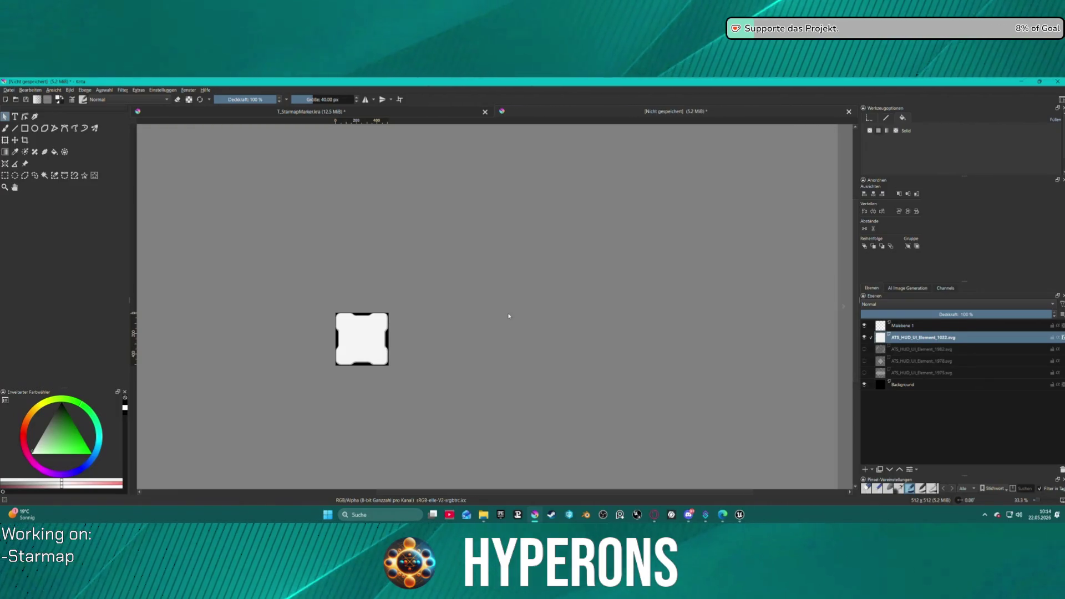
# Return from Krita to Unreal Editor's BP_JigSlot designer.
pyautogui.click(739, 515)
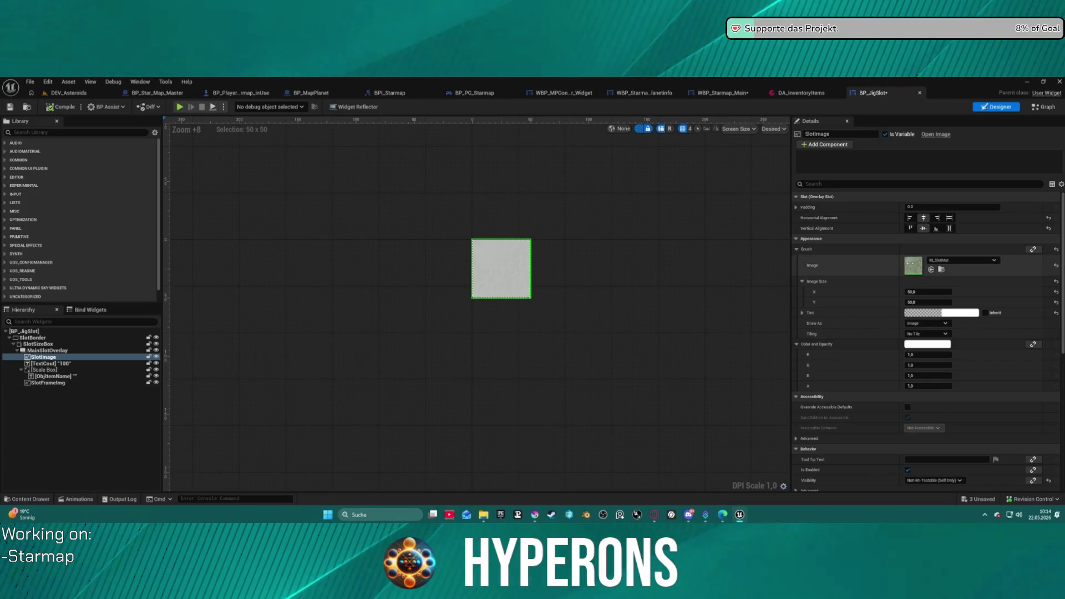
# Open the slot image's M_SlotMat material and select its Image texture node.
pyautogui.doubleClick(913, 265)
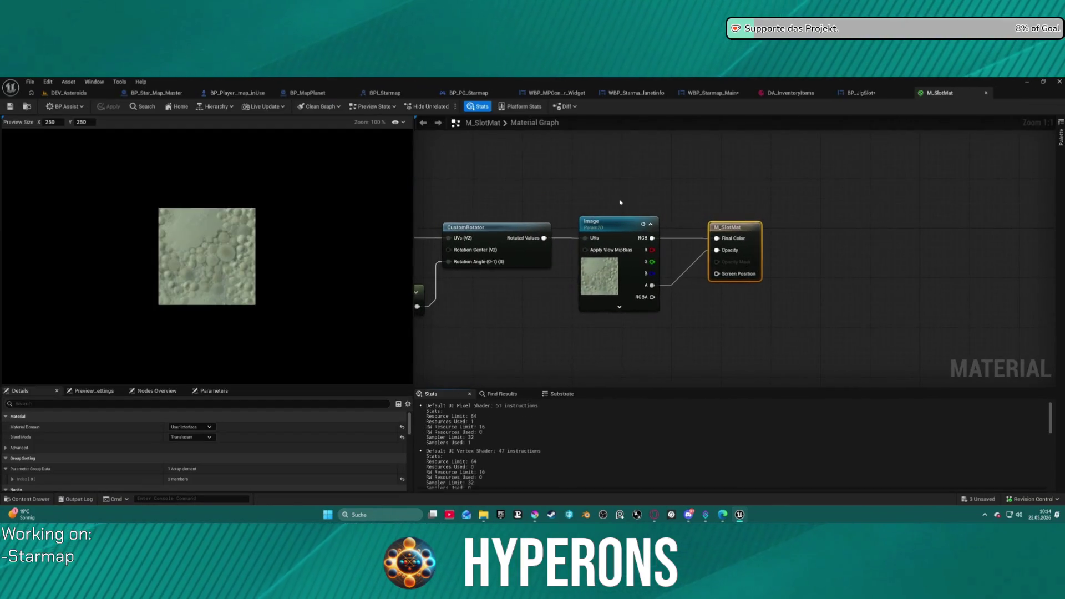
pyautogui.click(929, 284)
pyautogui.scroll(-5, 222, 450)
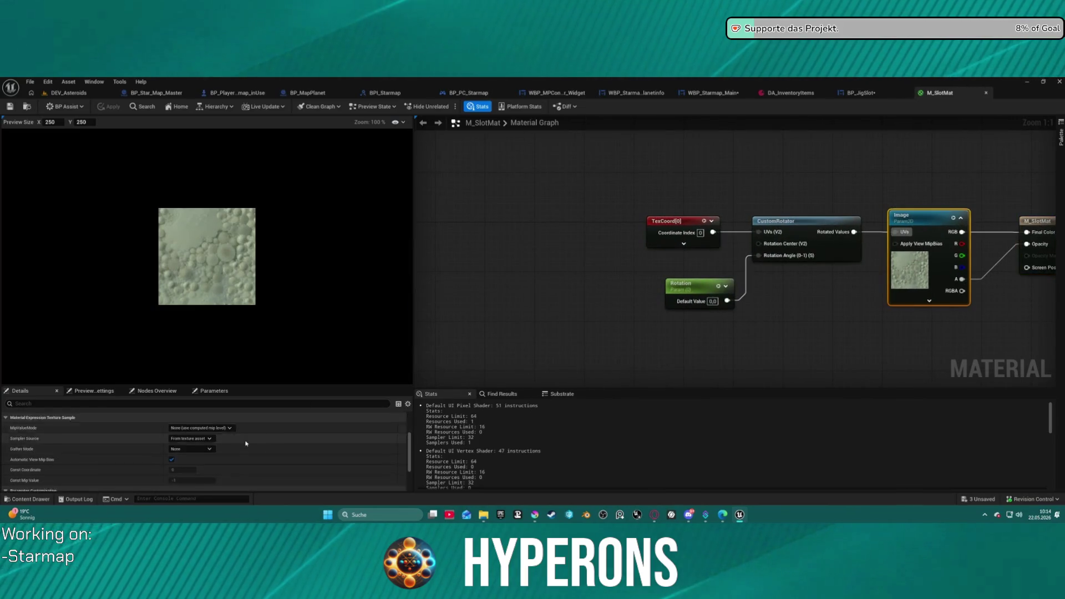
# Set the Image node's texture to icon_line_common_42, apply, and go back to BP_JigSlot.
pyautogui.click(244, 453)
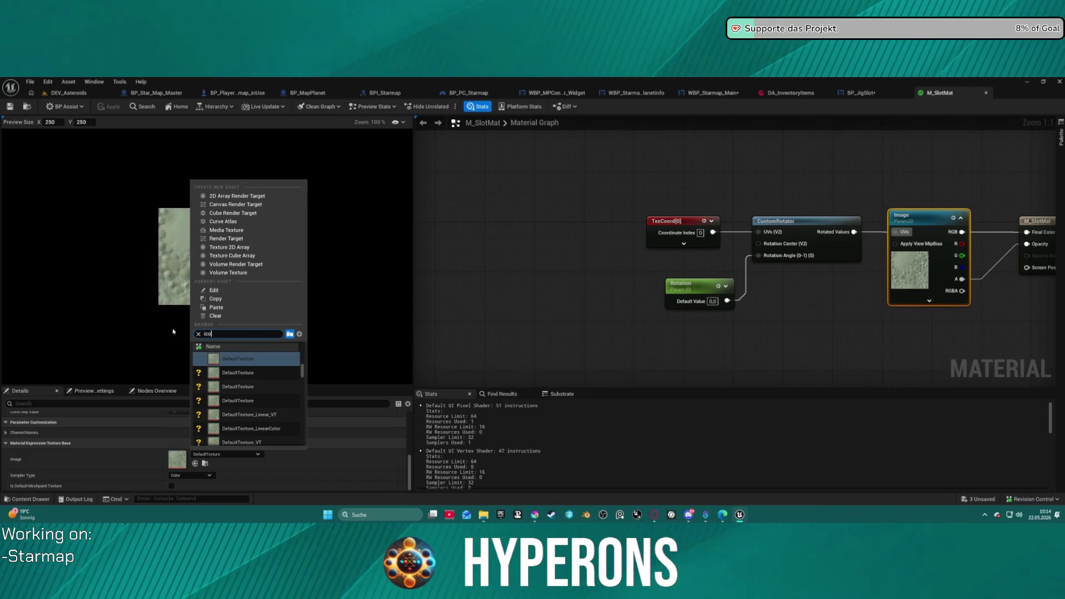
pyautogui.write('n_')
pyautogui.scroll(-4, 259, 402)
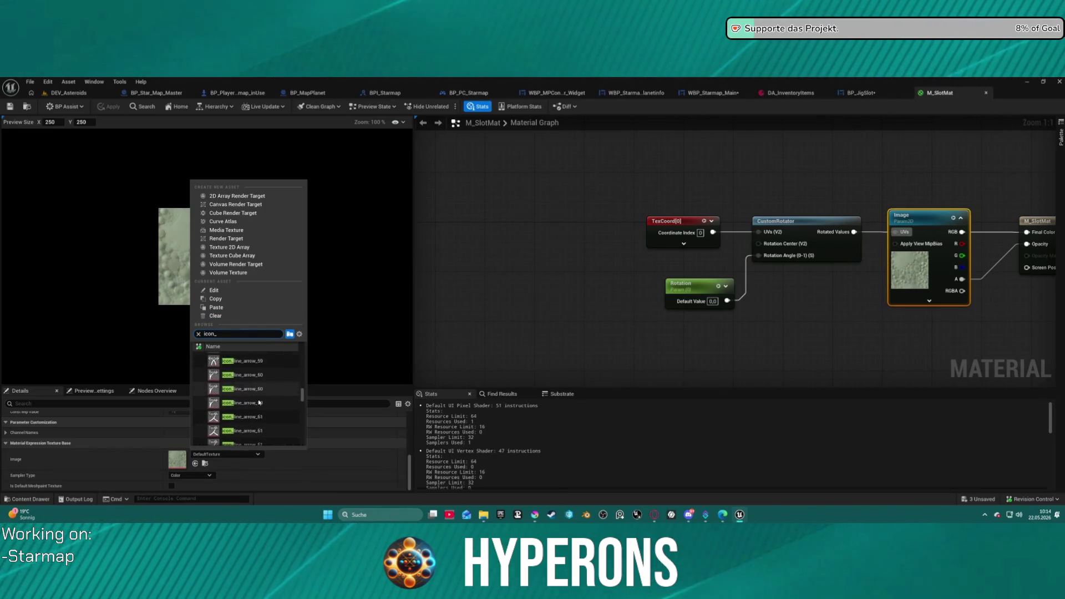
pyautogui.scroll(-5, 259, 403)
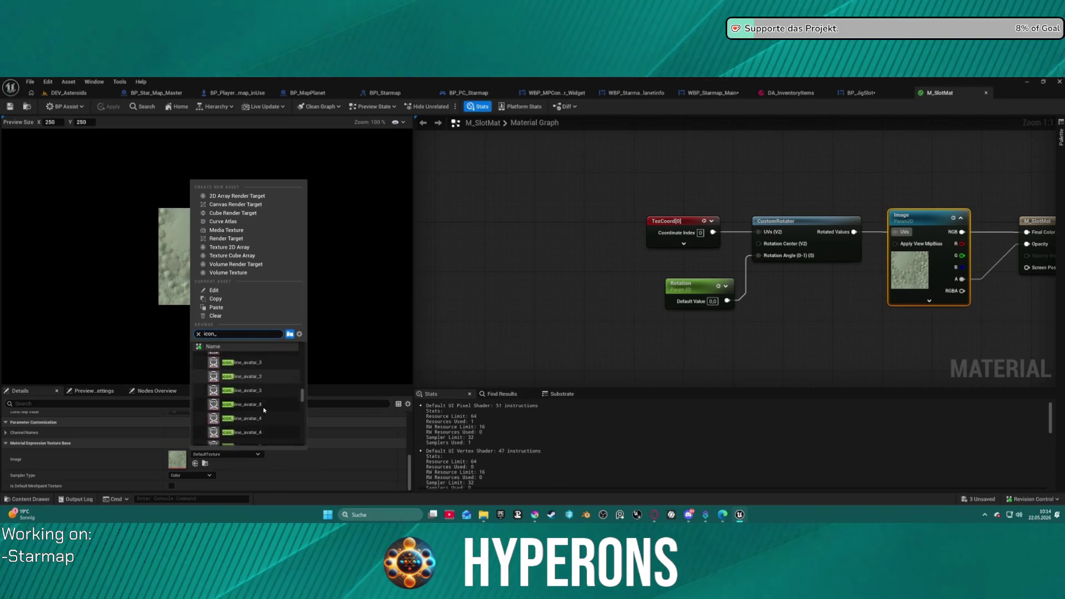
pyautogui.scroll(-8, 263, 410)
pyautogui.scroll(-10, 263, 410)
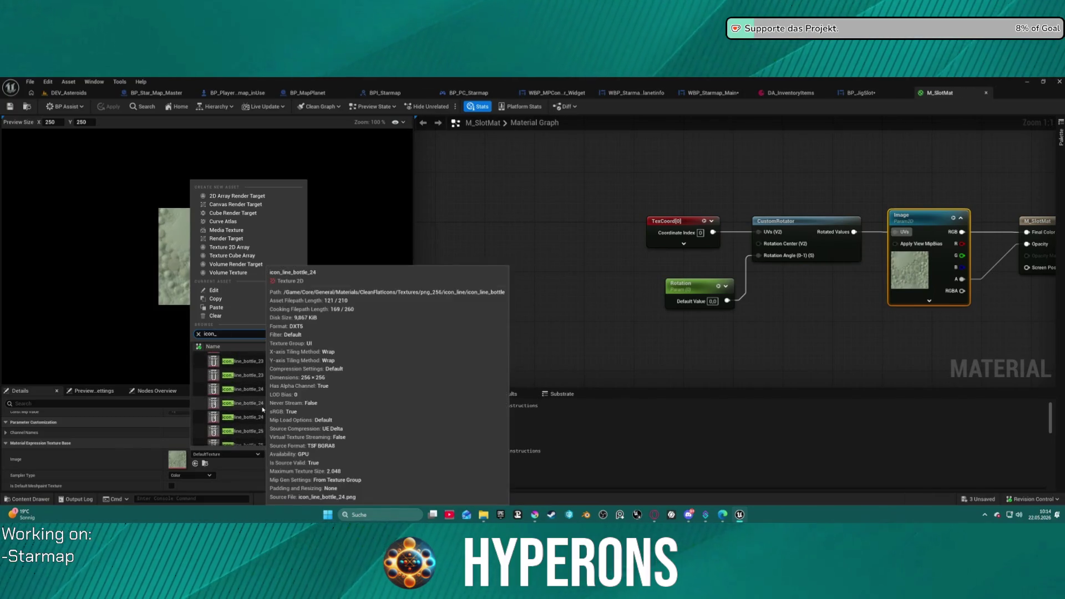
pyautogui.scroll(3, 263, 410)
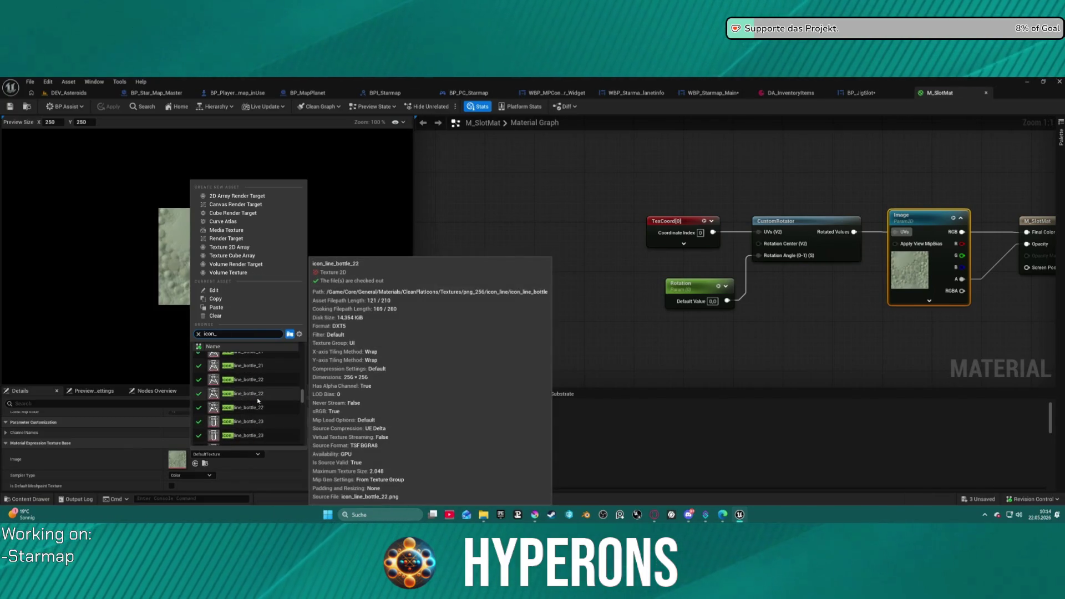
pyautogui.scroll(-10, 258, 401)
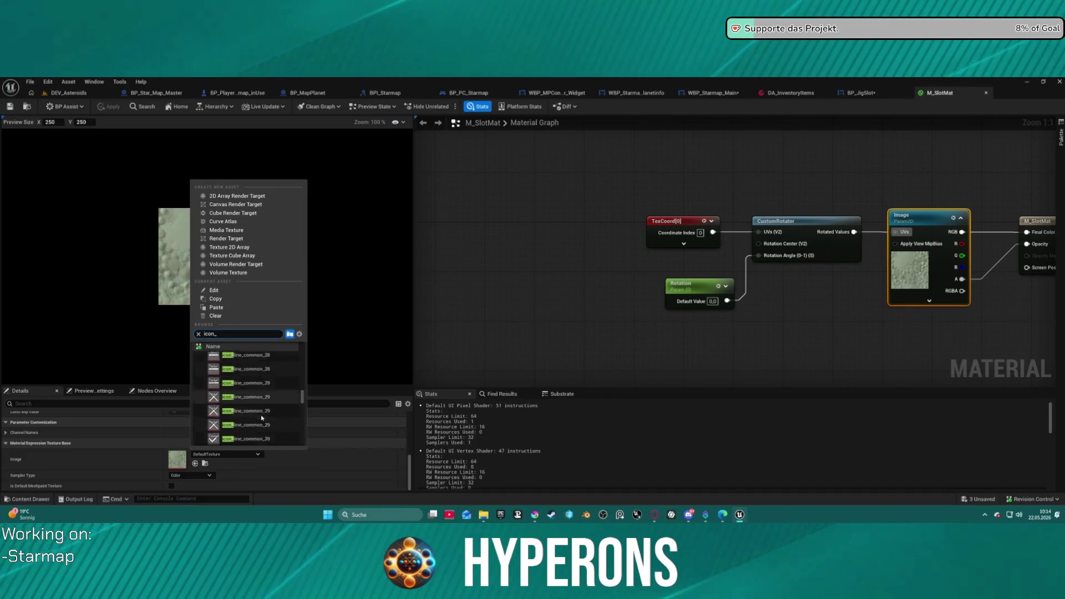
pyautogui.scroll(-8, 261, 418)
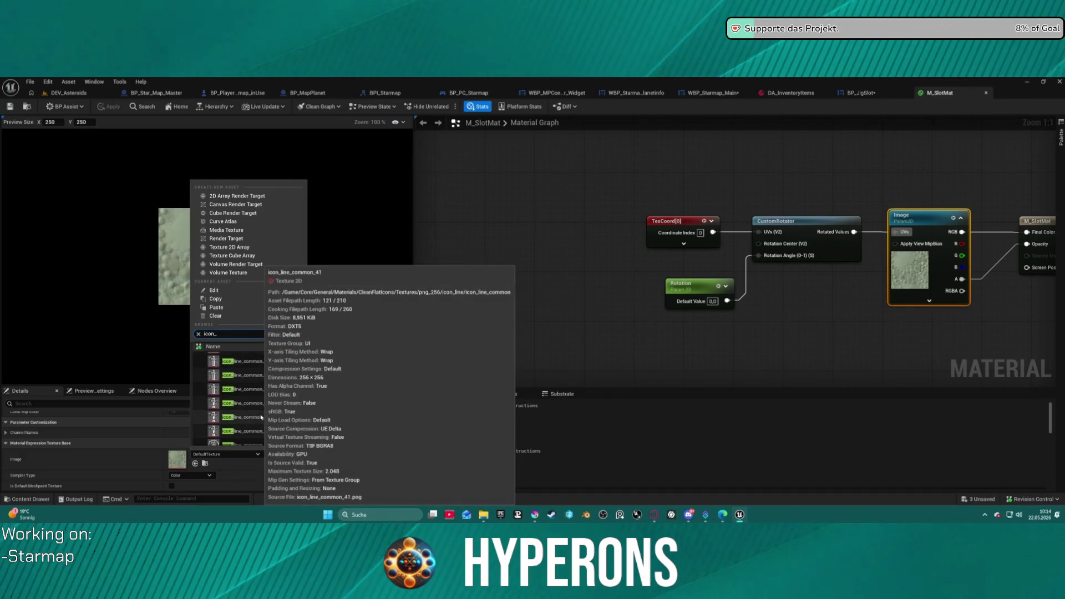
pyautogui.scroll(-3, 260, 414)
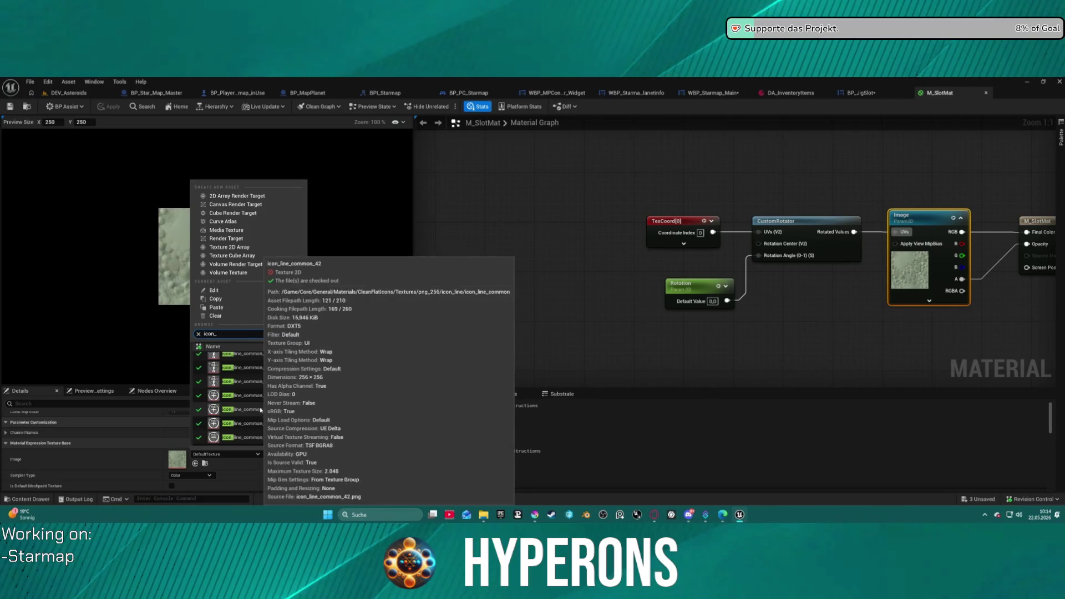
pyautogui.click(261, 409)
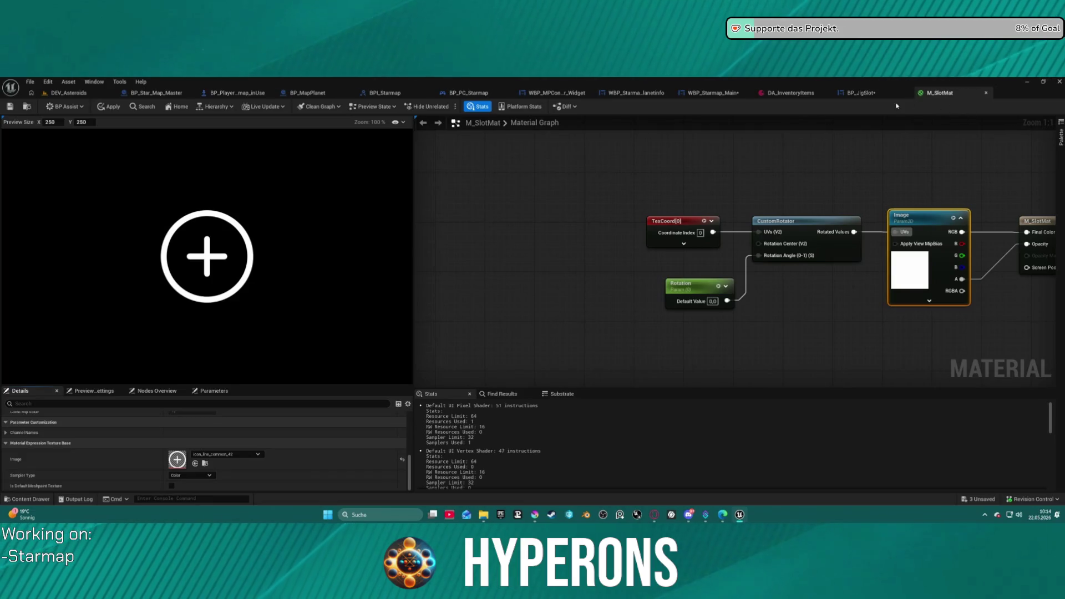
pyautogui.click(113, 108)
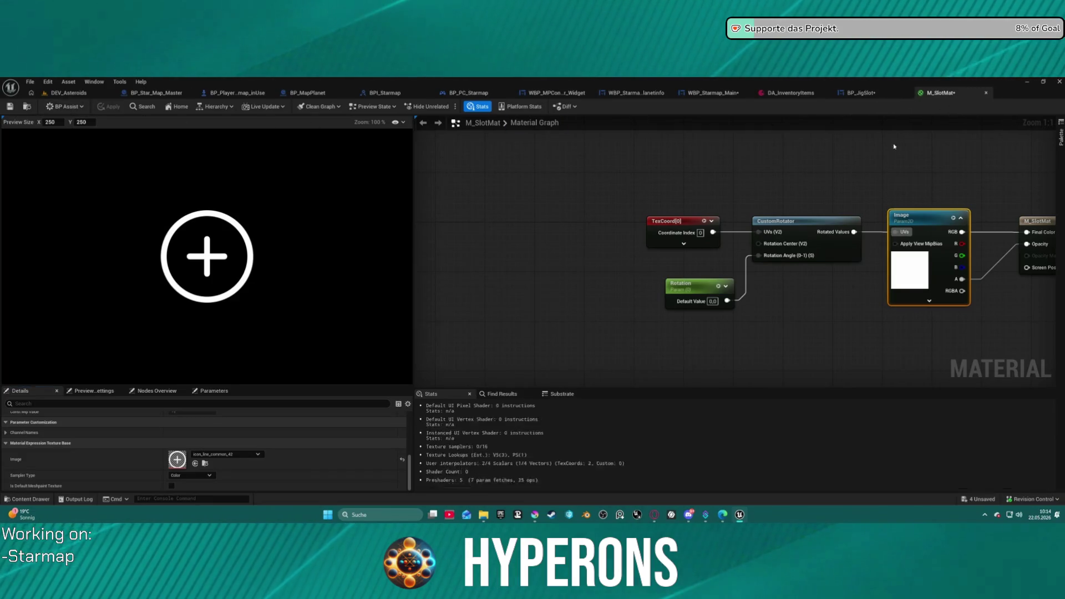
pyautogui.click(877, 97)
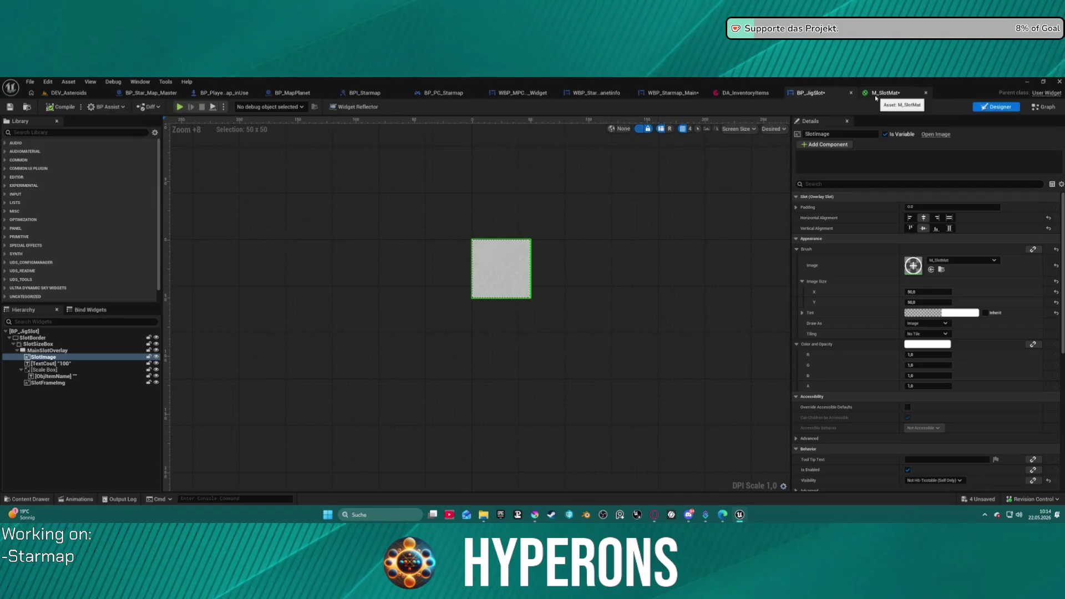
# Open the SlotFrameImg's M_SlotFrame material and select its Image texture node.
pyautogui.click(55, 383)
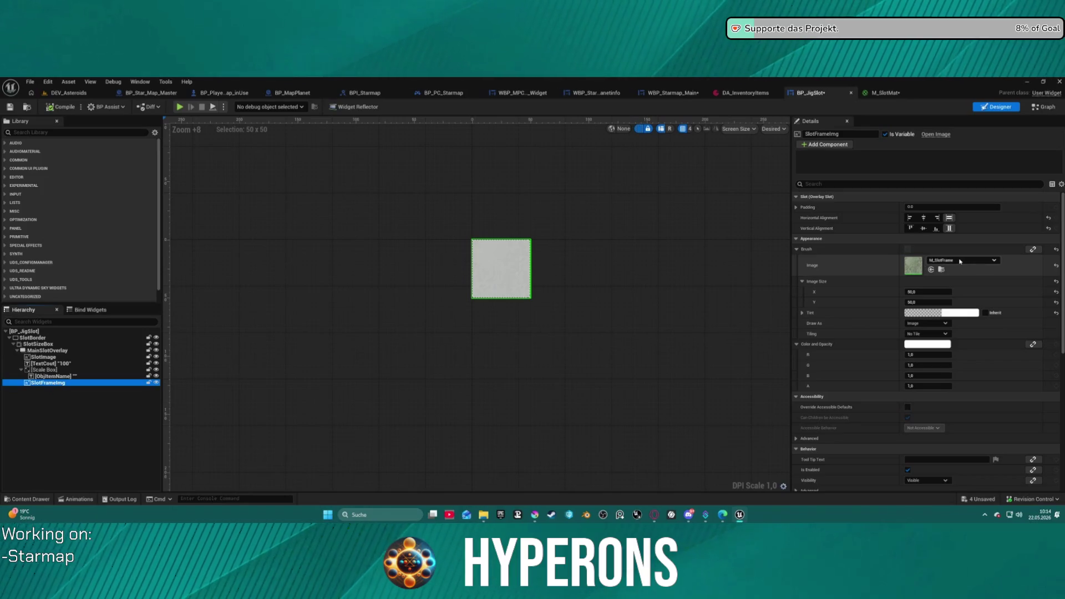
pyautogui.click(914, 265)
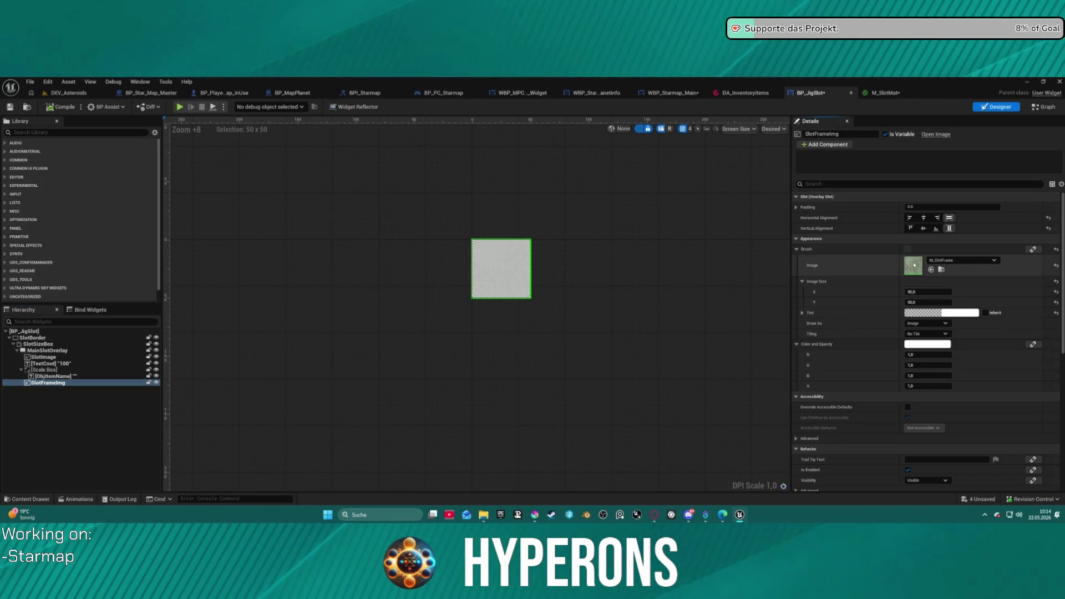
pyautogui.doubleClick(914, 265)
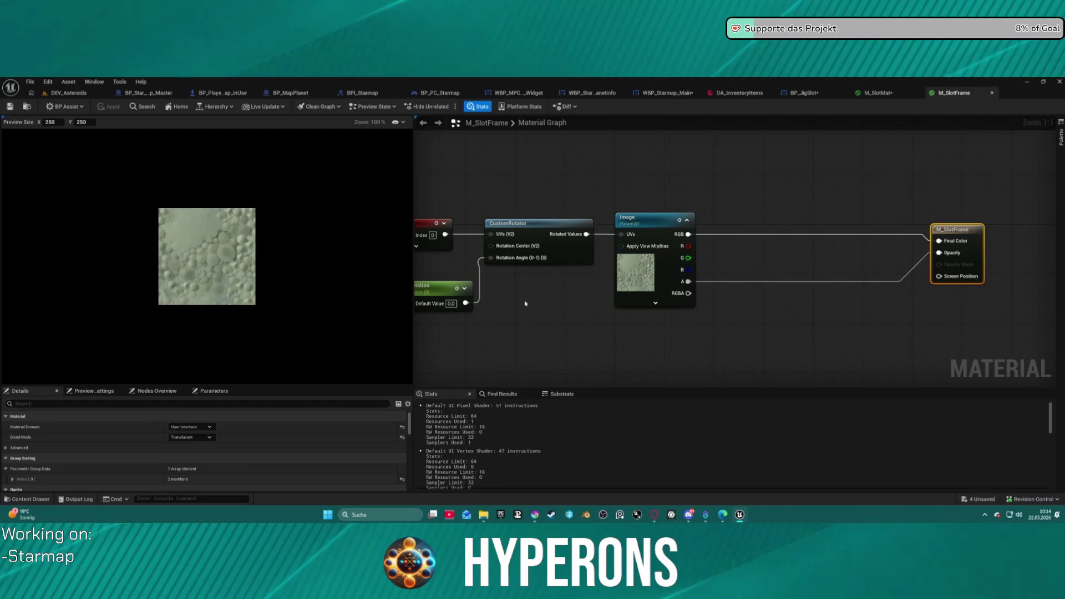
pyautogui.click(661, 224)
pyautogui.scroll(-3, 186, 466)
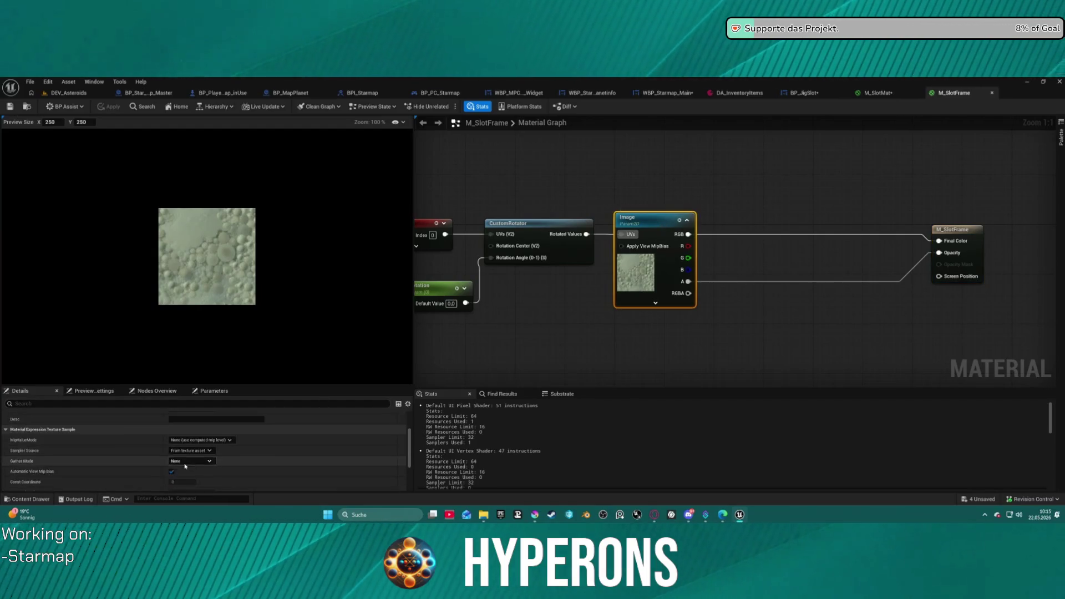
pyautogui.scroll(-5, 185, 466)
# Choose button_corner_square1_11 as the frame texture and check out M_SlotFrame for saving.
pyautogui.click(226, 455)
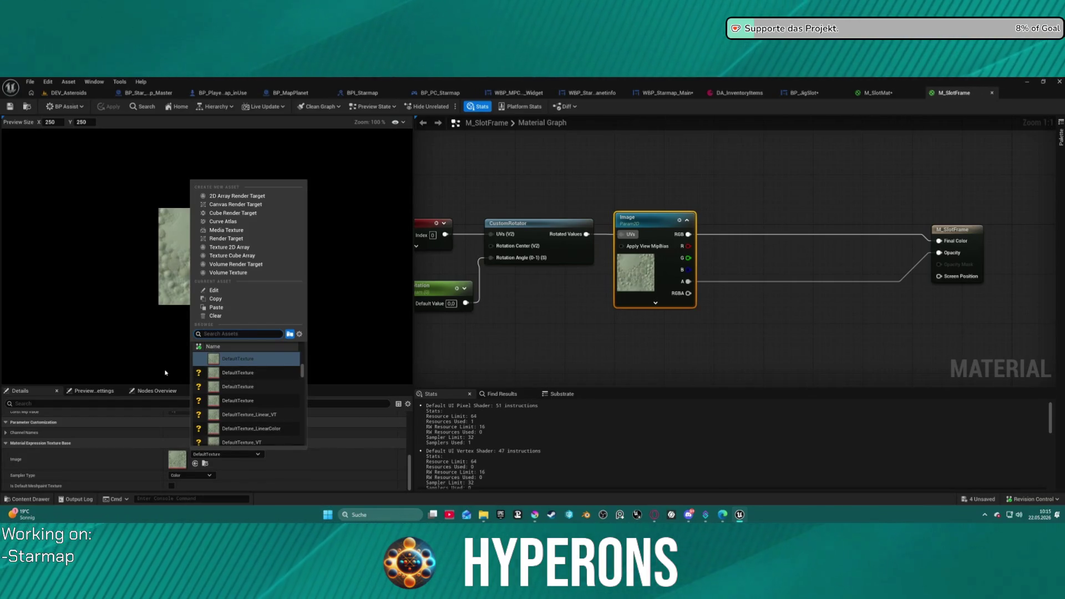
pyautogui.write('sqare')
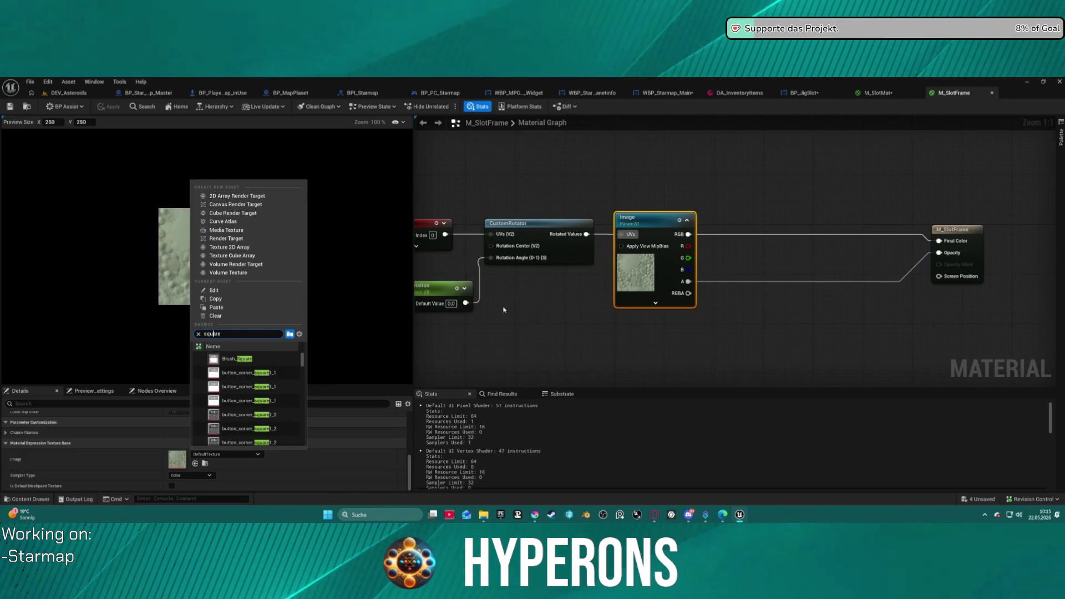
pyautogui.scroll(-1, 238, 397)
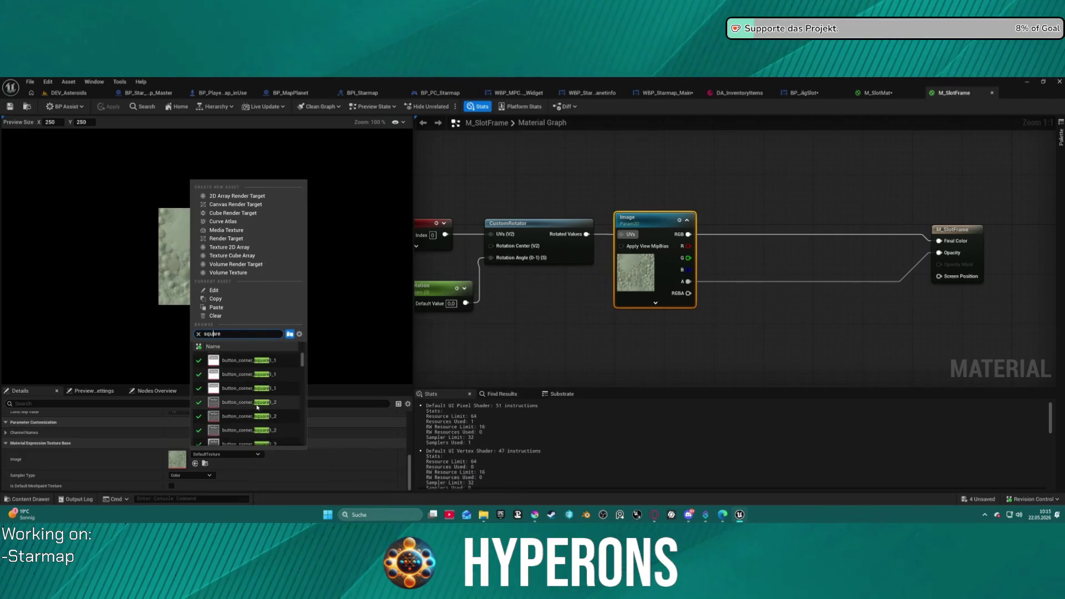
pyautogui.scroll(-6, 252, 414)
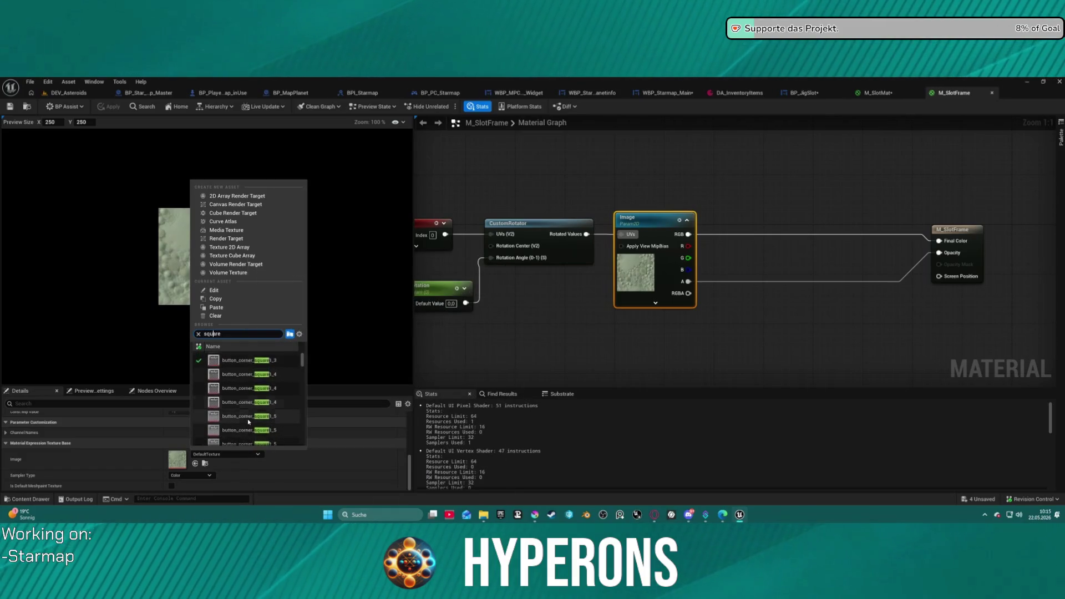
pyautogui.scroll(-5, 248, 421)
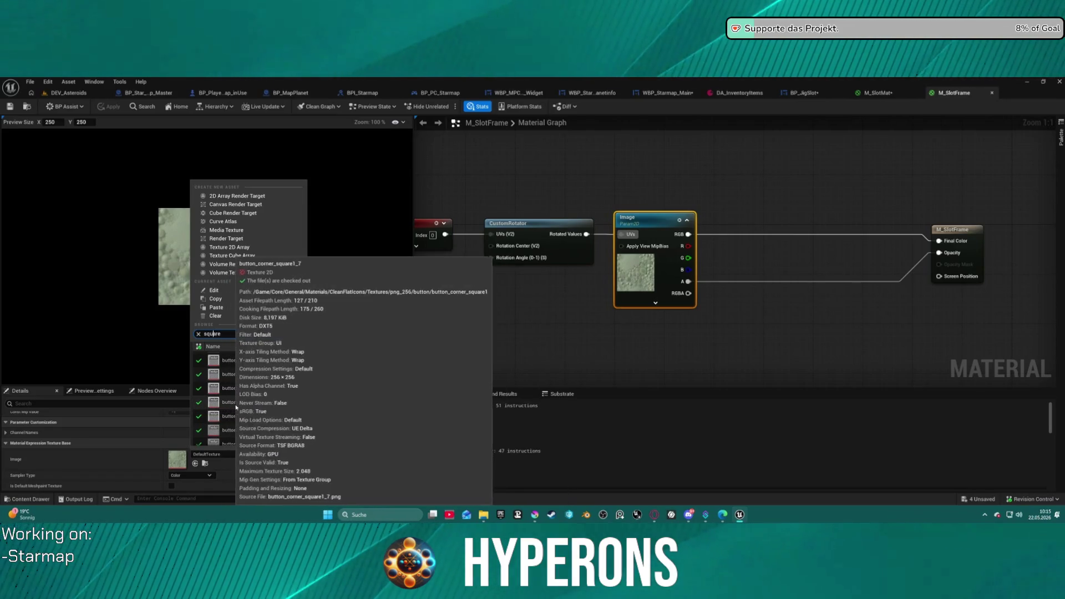
pyautogui.scroll(-4, 250, 422)
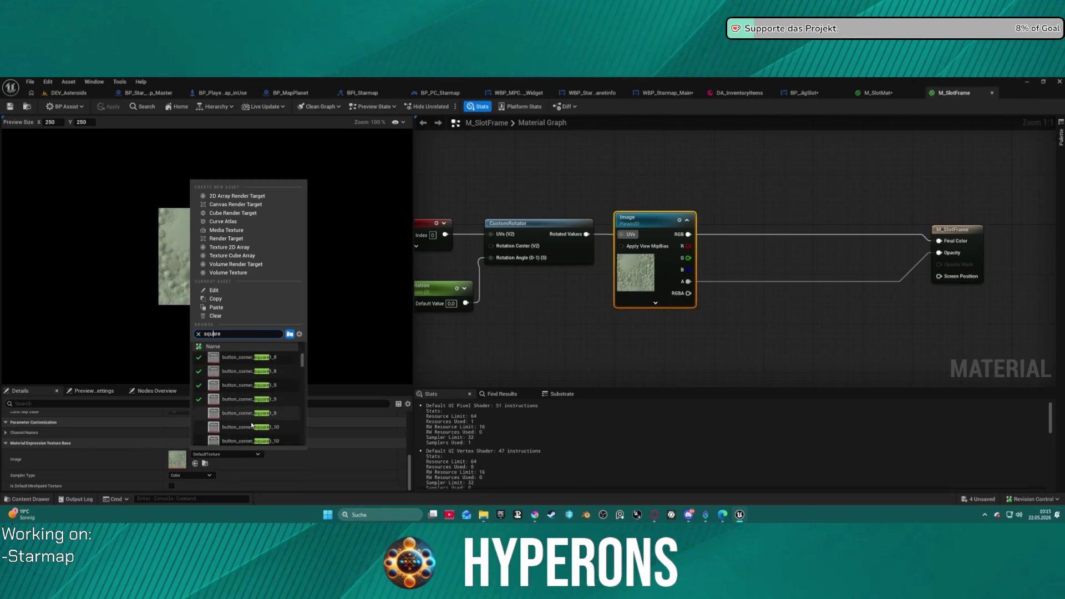
pyautogui.scroll(-3, 252, 425)
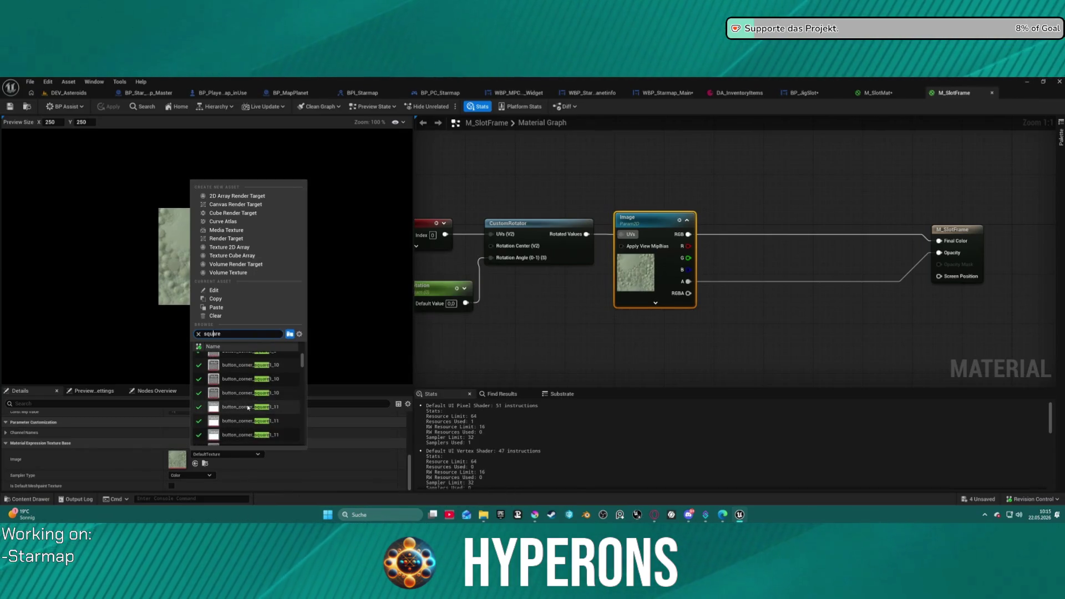
pyautogui.click(248, 407)
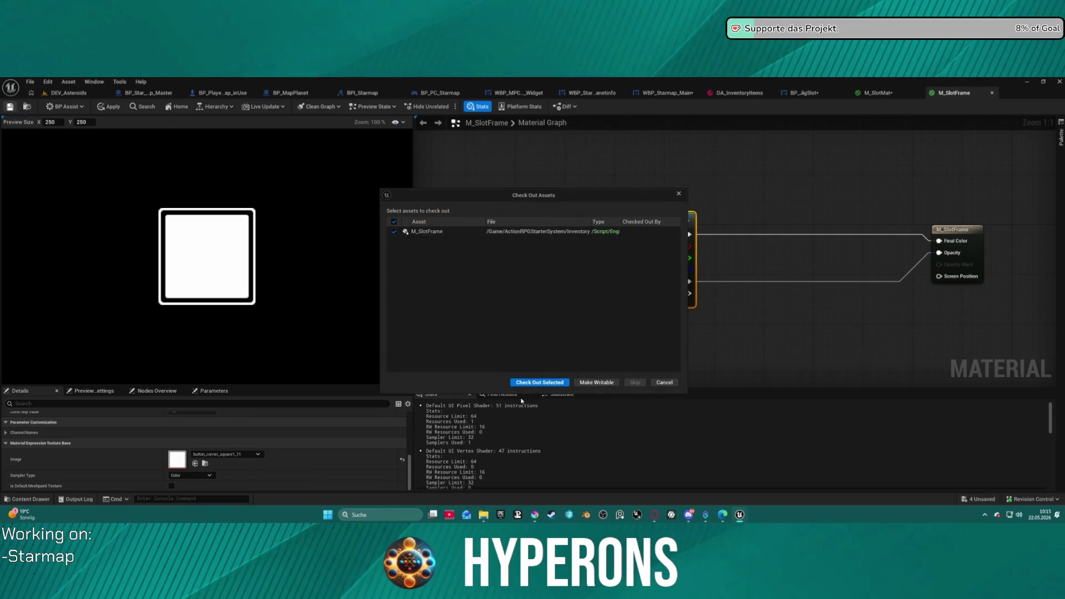
pyautogui.click(539, 382)
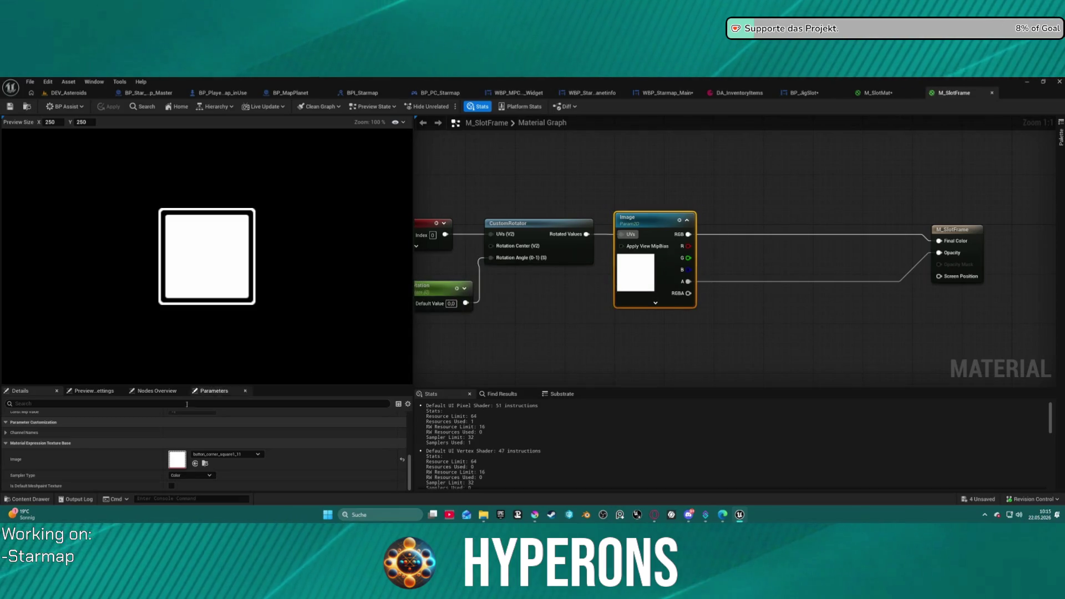
# Browse the png_128 button_square textures and pick the thin button_square_2 frame.
pyautogui.click(228, 454)
pyautogui.scroll(-10, 245, 406)
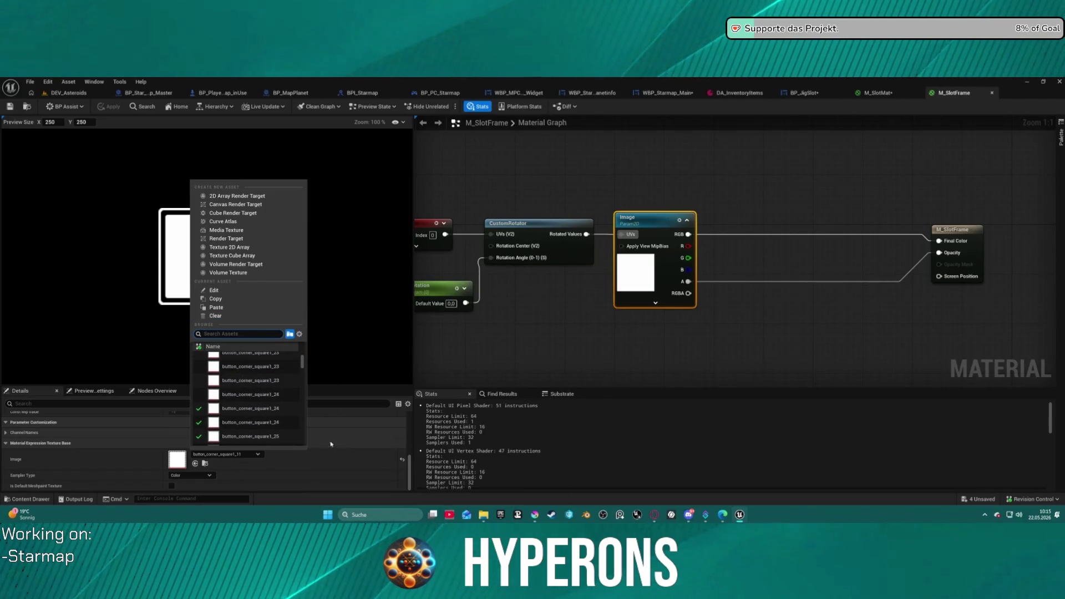
pyautogui.click(204, 463)
pyautogui.click(204, 463)
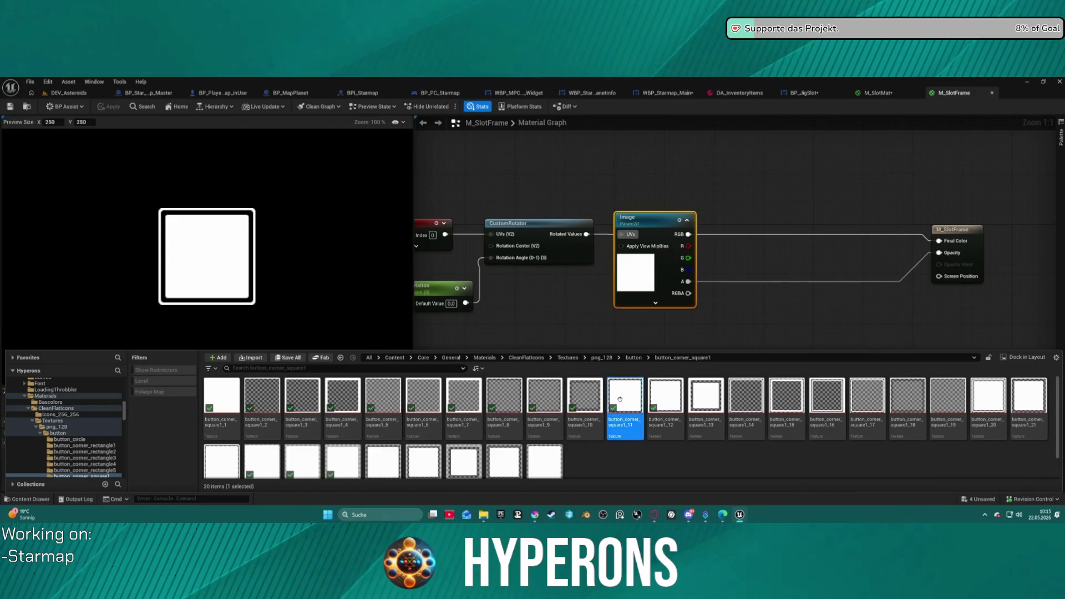
pyautogui.scroll(-1, 331, 445)
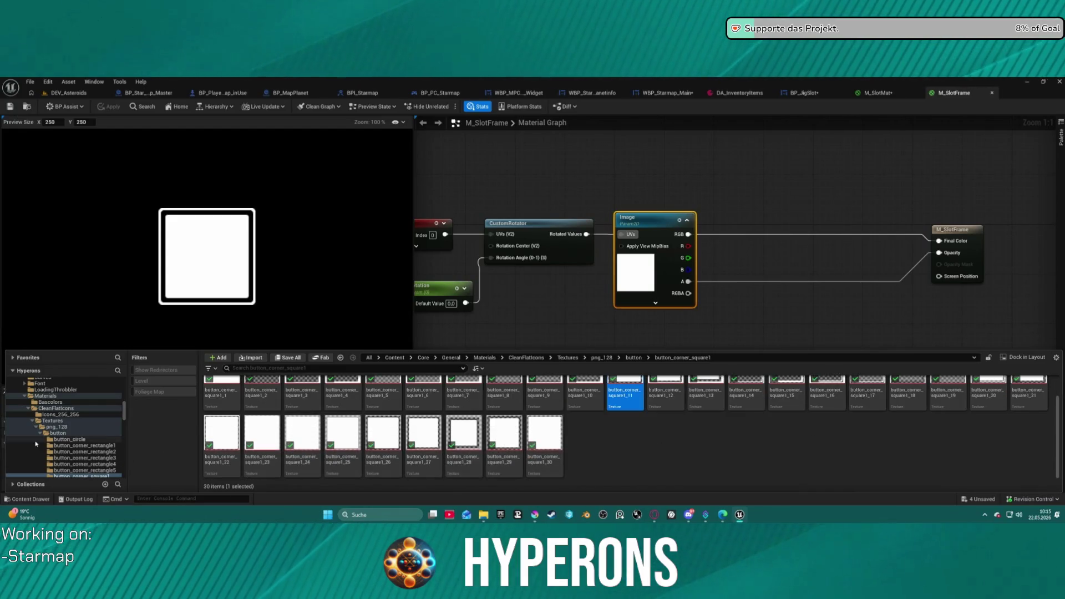
pyautogui.click(86, 464)
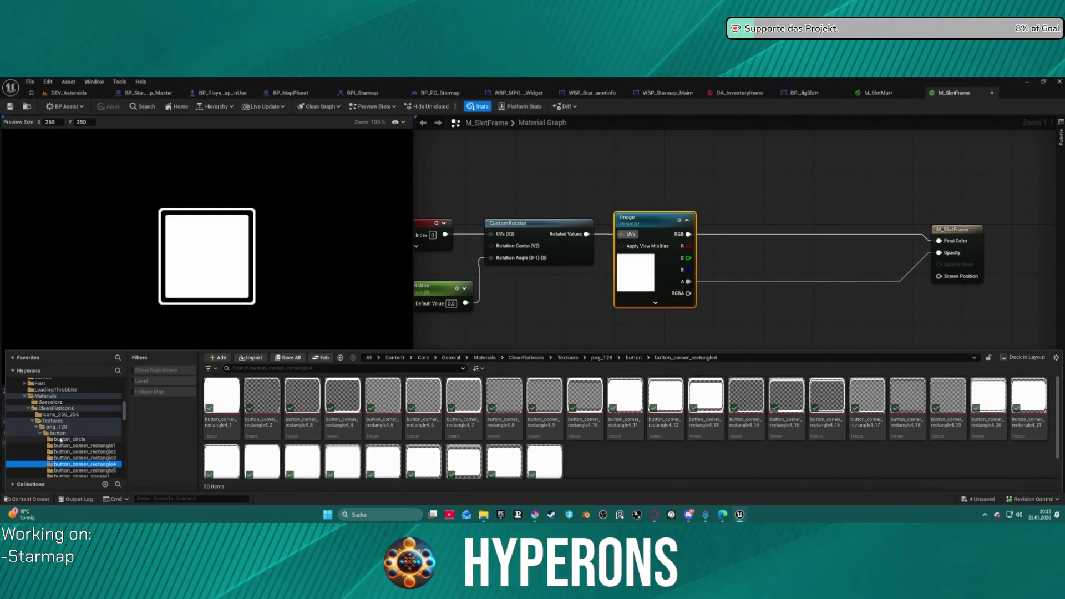
pyautogui.scroll(1, 60, 438)
pyautogui.click(42, 439)
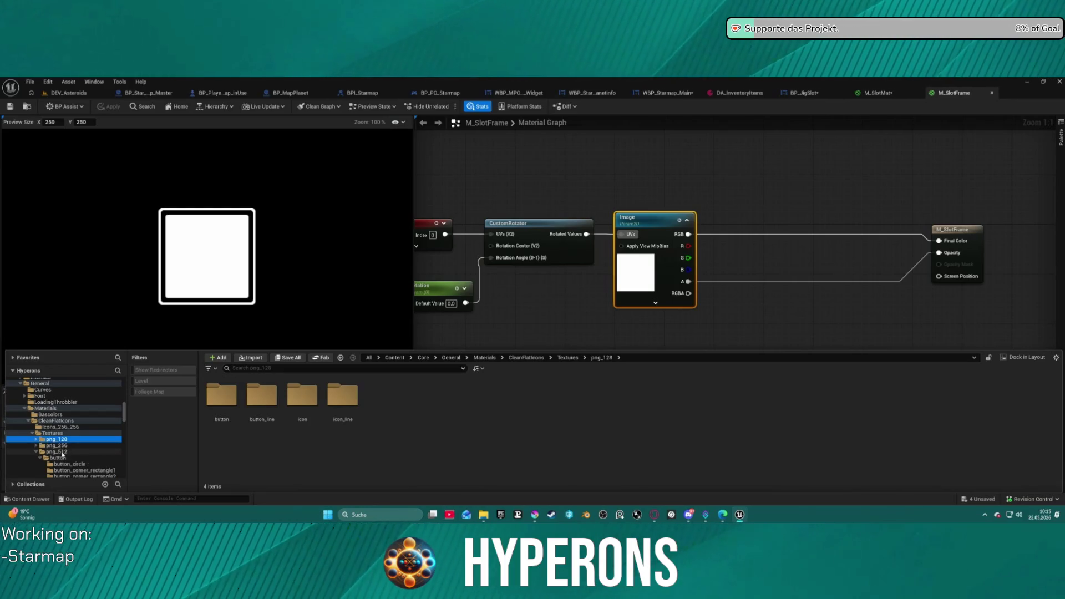
pyautogui.scroll(-3, 65, 456)
pyautogui.click(66, 416)
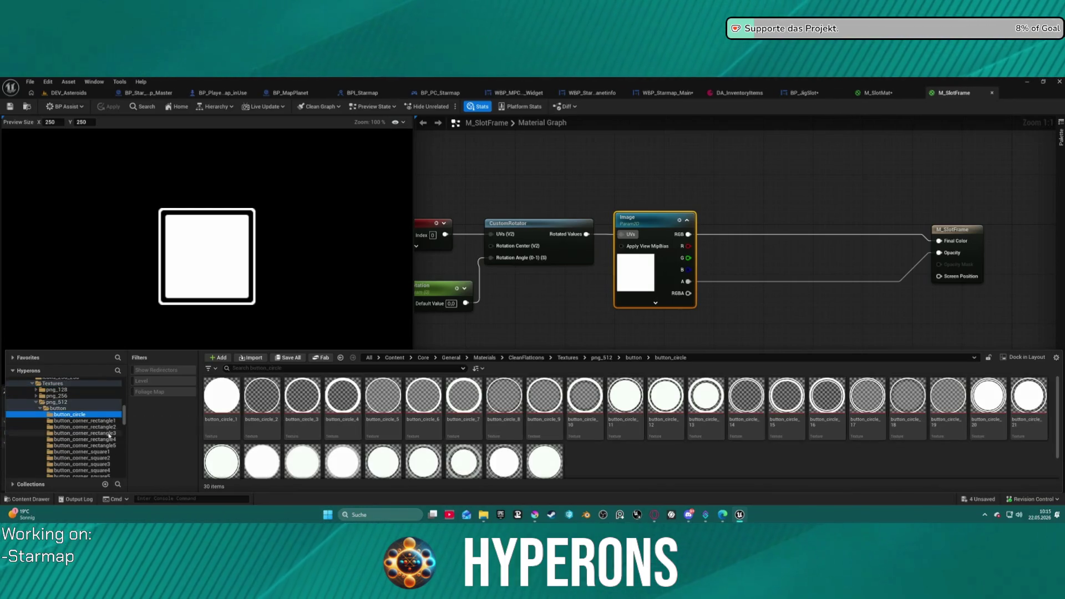
pyautogui.scroll(-3, 70, 427)
pyautogui.click(85, 446)
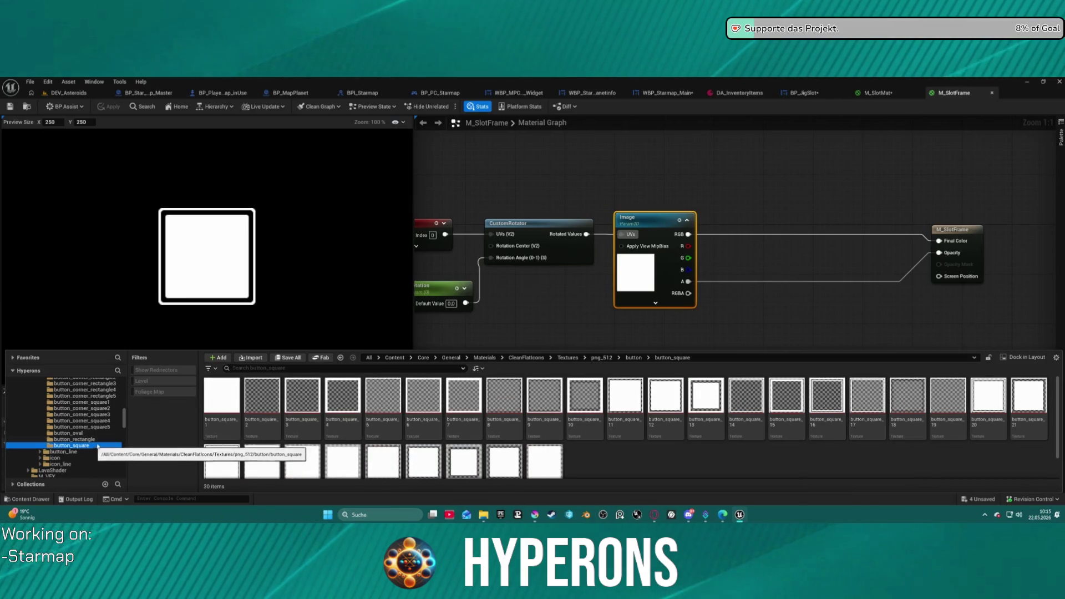
pyautogui.moveTo(757, 386)
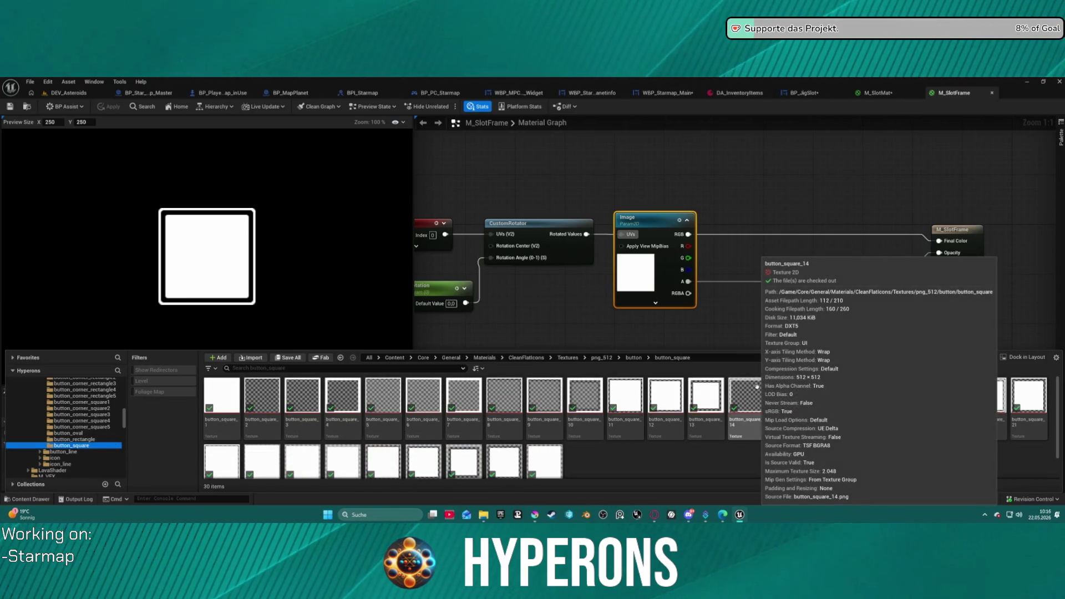
pyautogui.click(262, 397)
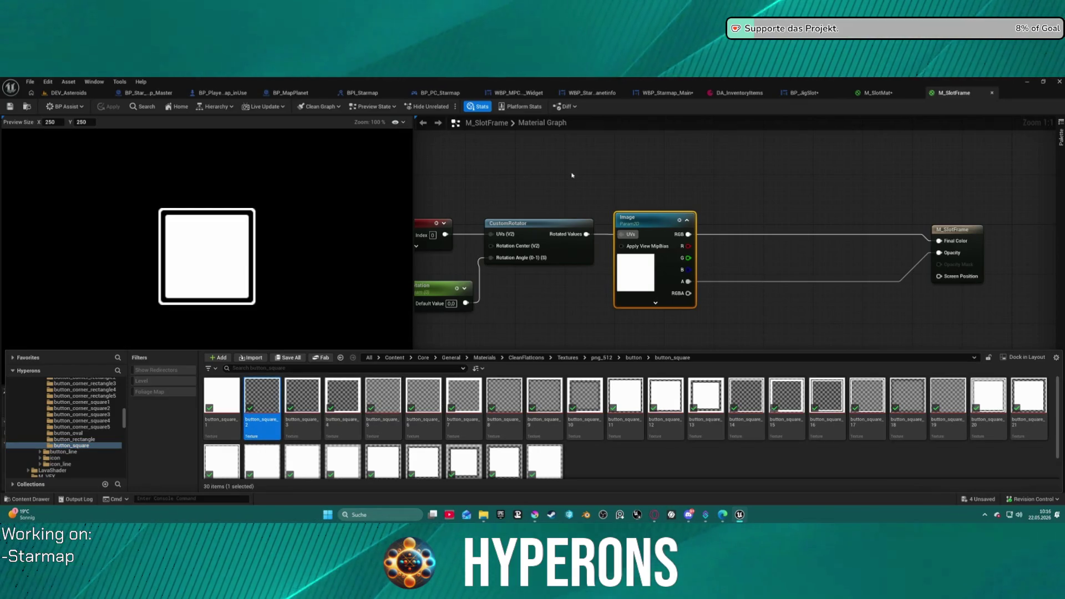
# Select the Image node in the material graph and apply button_square_2 to it.
pyautogui.click(597, 175)
pyautogui.scroll(-5, 208, 457)
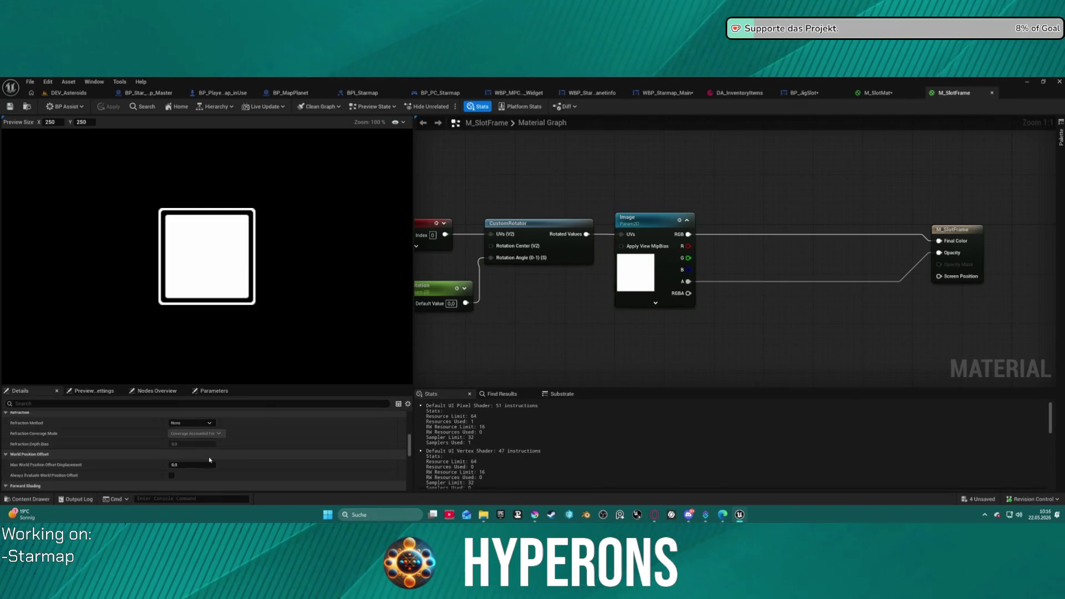
pyautogui.scroll(2, 205, 455)
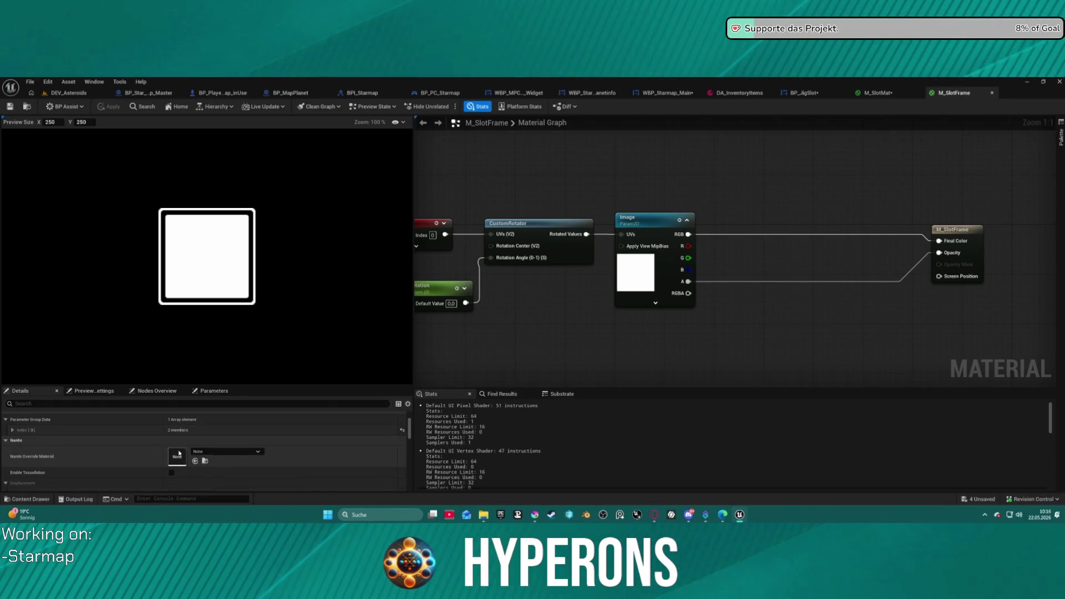
pyautogui.scroll(-5, 33, 441)
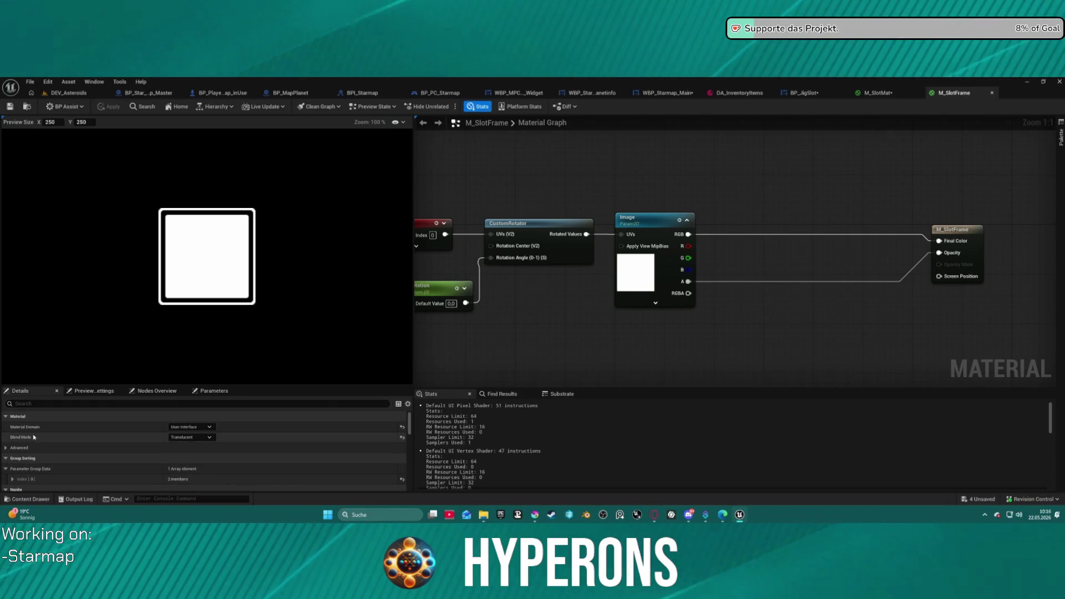
pyautogui.scroll(-3, 59, 451)
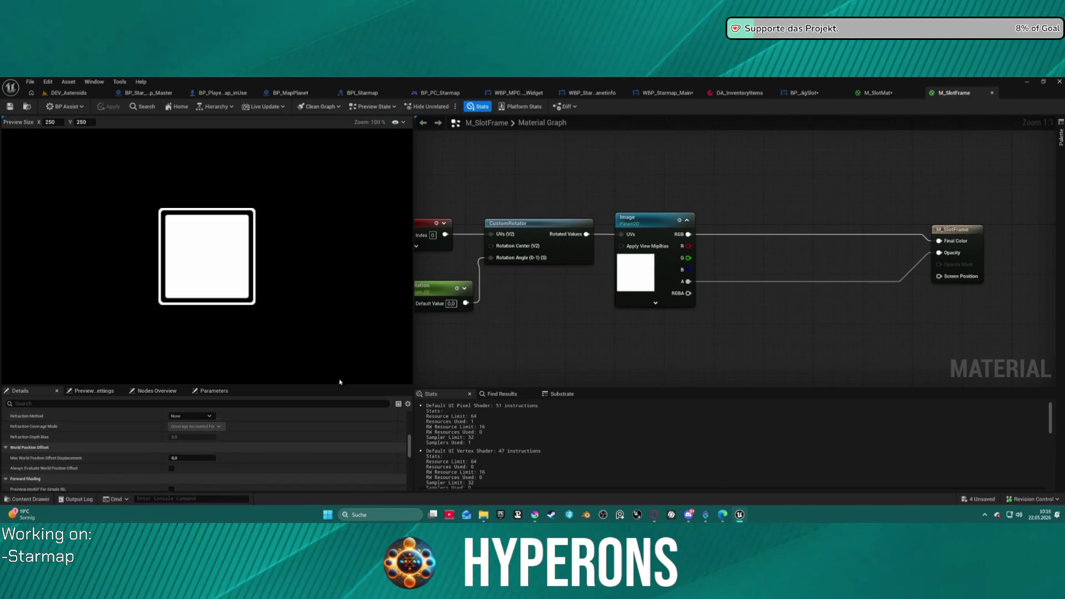
pyautogui.click(638, 221)
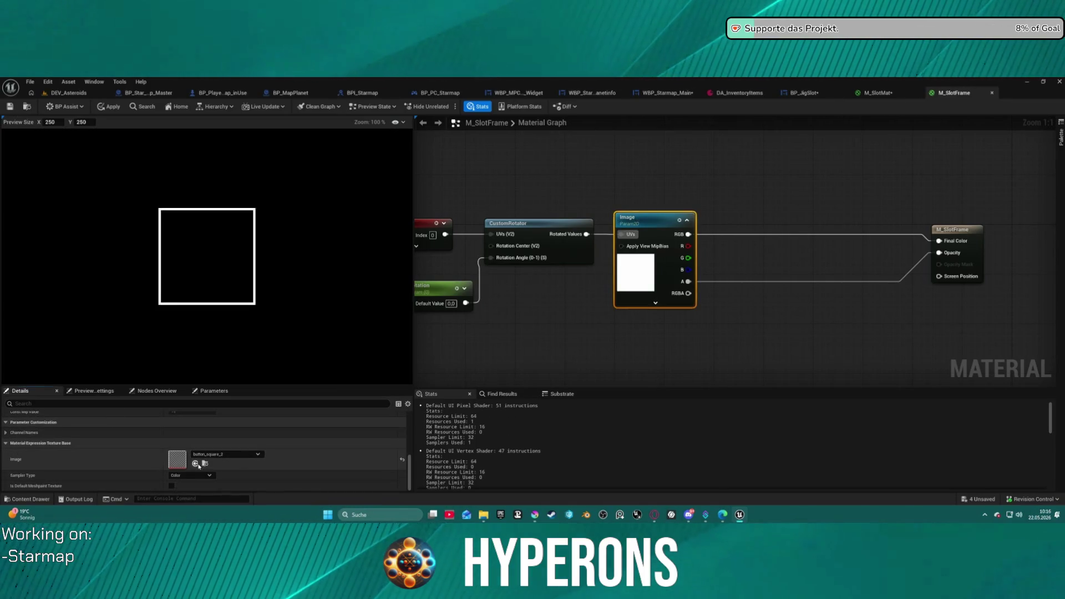
pyautogui.click(109, 106)
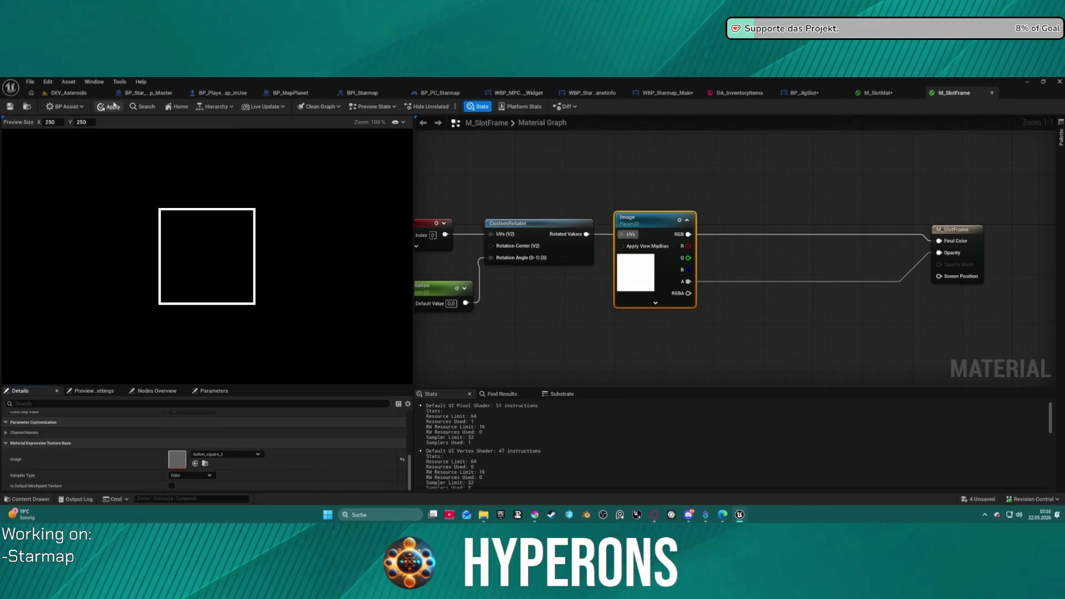
# Open BP_JigSlot and click through its Hierarchy widgets down to SlotImage.
pyautogui.click(807, 97)
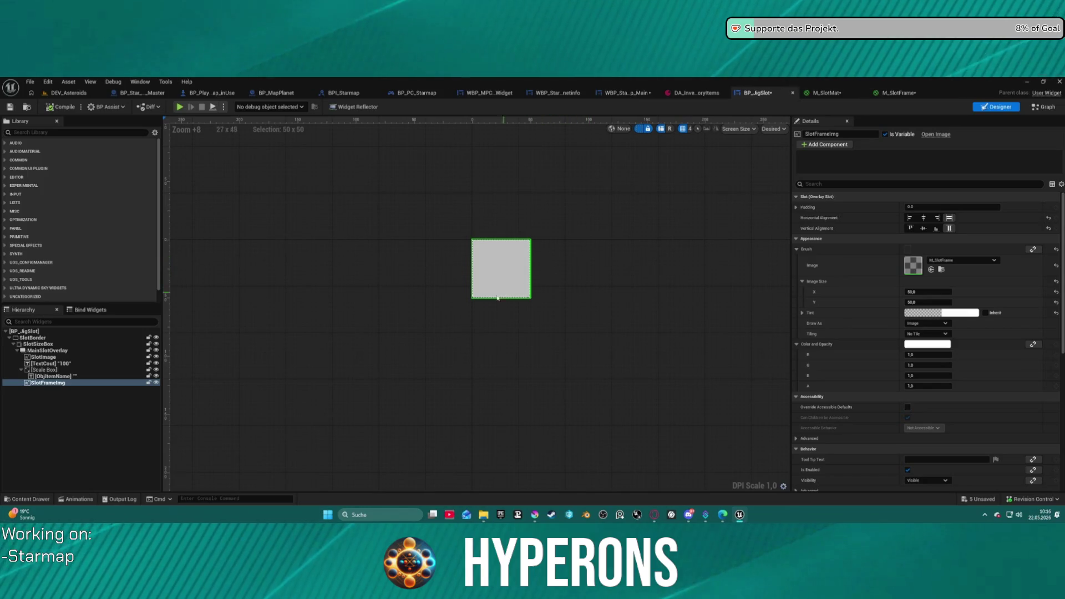
pyautogui.click(48, 376)
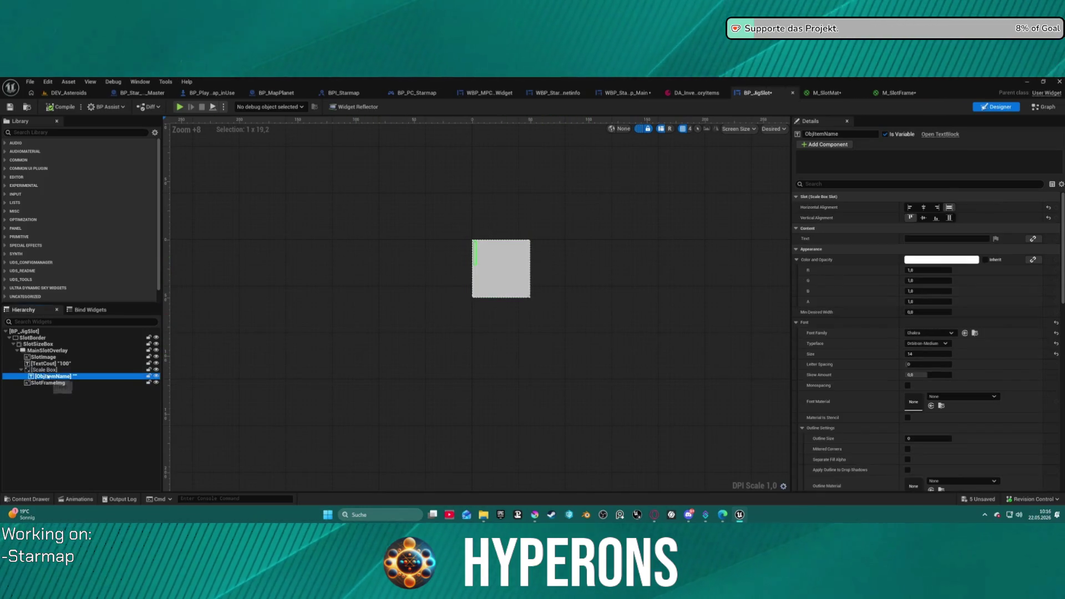
pyautogui.click(44, 369)
pyautogui.click(44, 363)
pyautogui.click(42, 357)
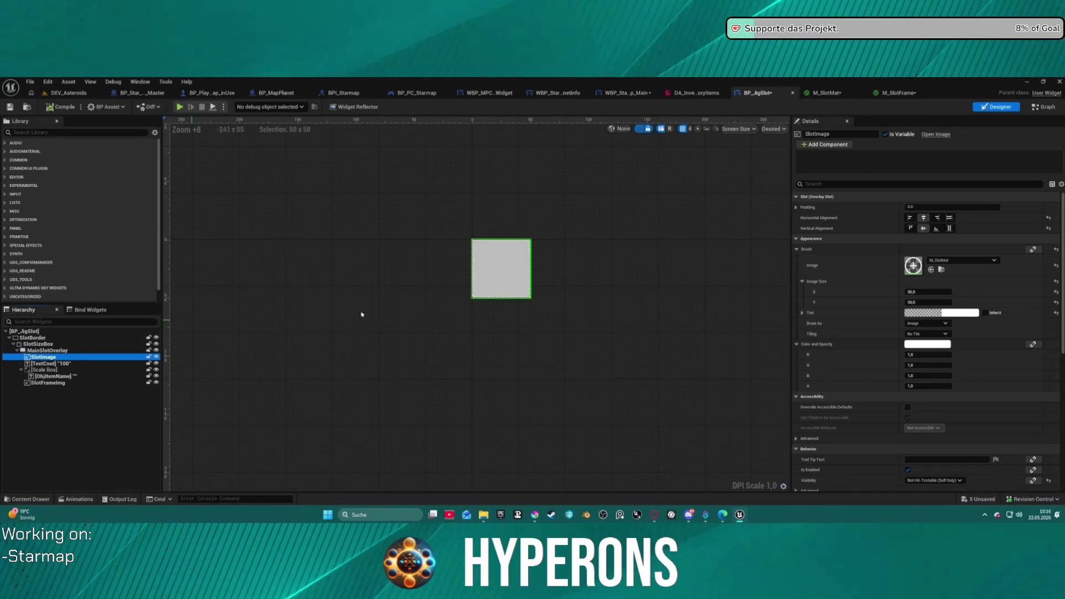
pyautogui.click(480, 179)
# In Graph view, inspect the FrameImage and FrameImageRect variables' default textures.
pyautogui.click(1043, 106)
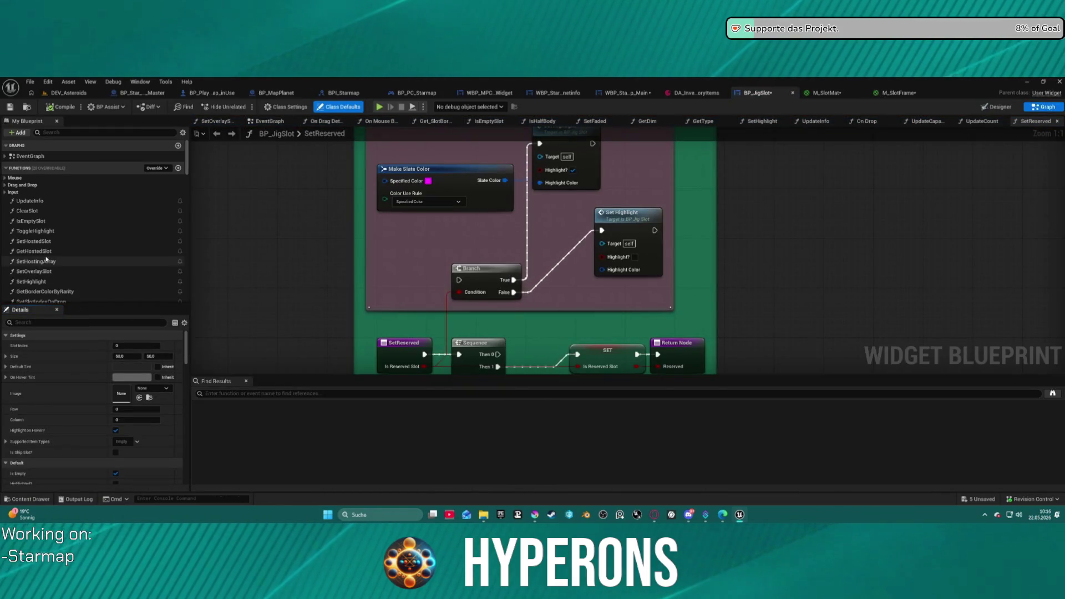
pyautogui.scroll(-10, 72, 277)
pyautogui.scroll(5, 66, 266)
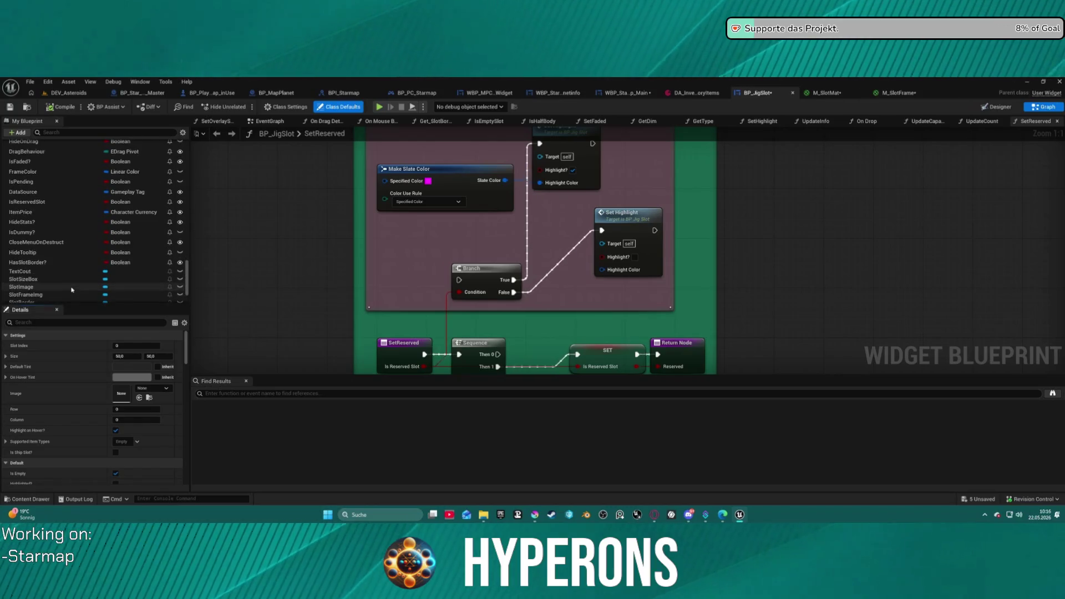
pyautogui.click(49, 174)
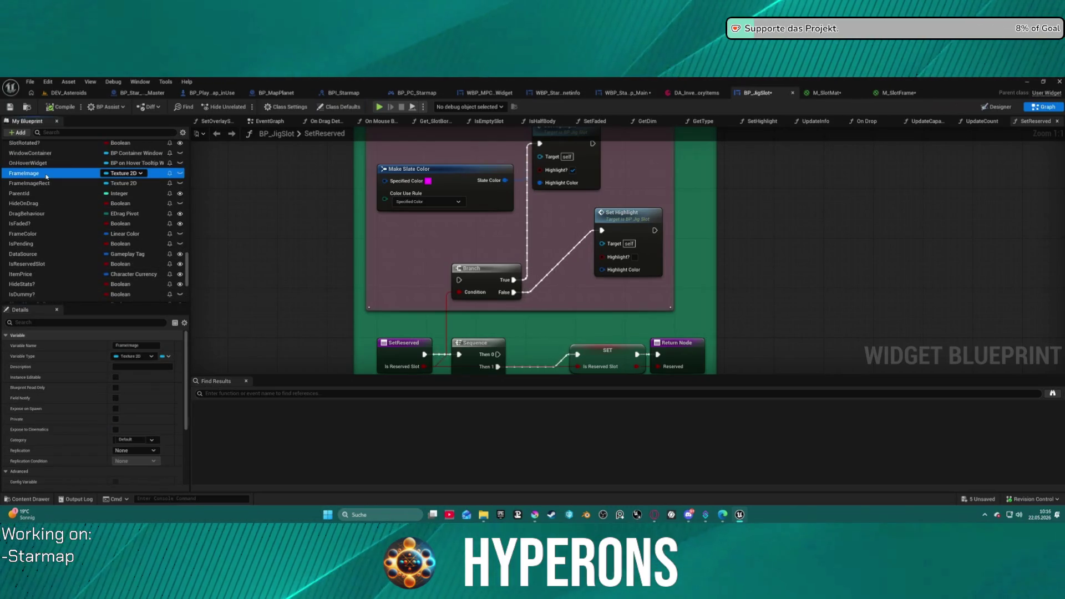
pyautogui.scroll(-10, 110, 410)
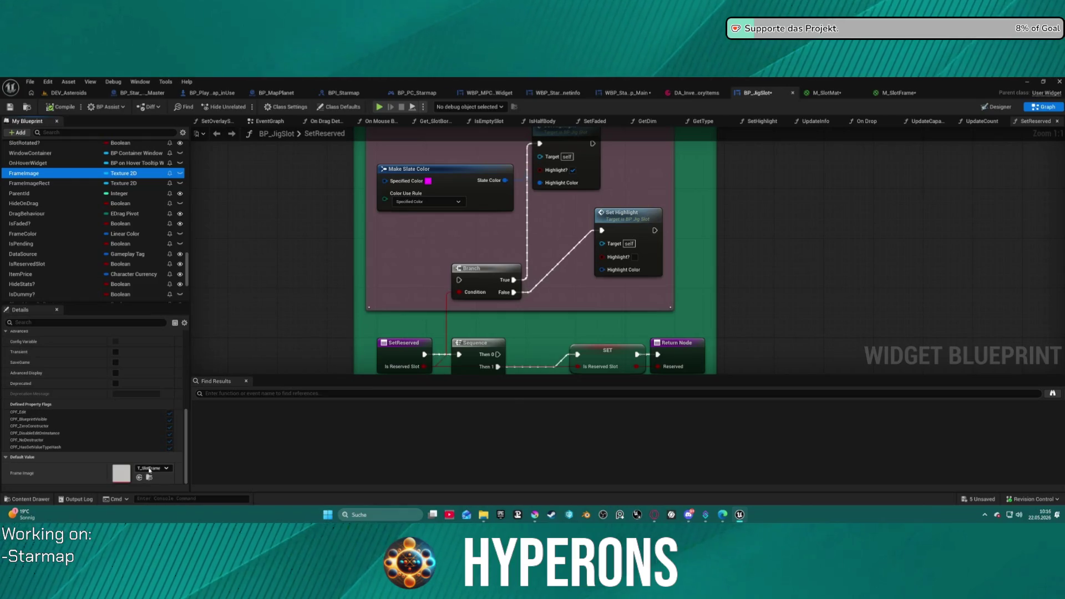
pyautogui.click(63, 184)
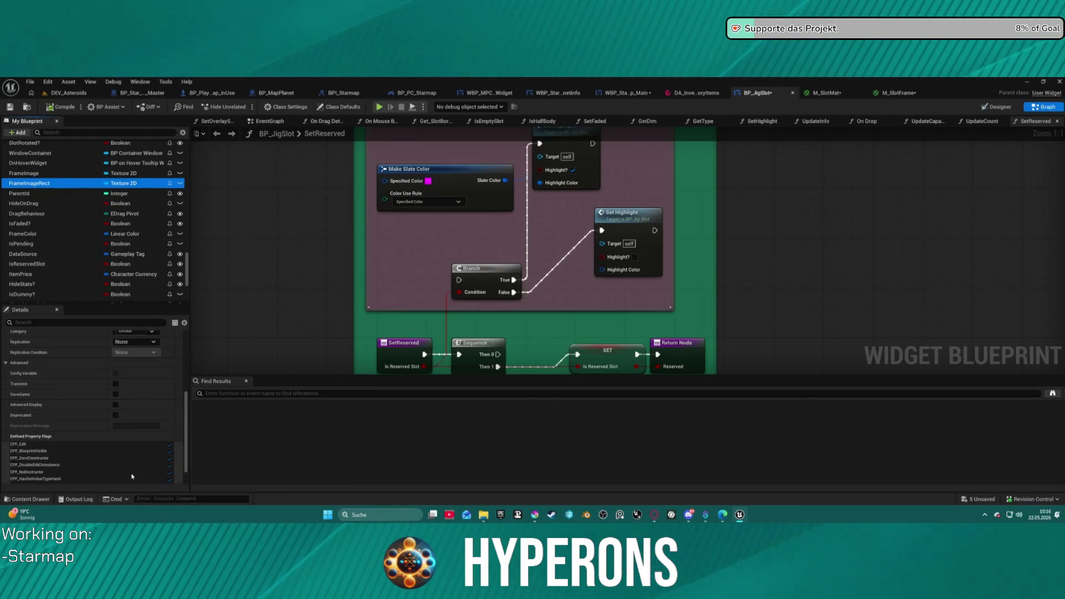
pyautogui.scroll(-2, 135, 477)
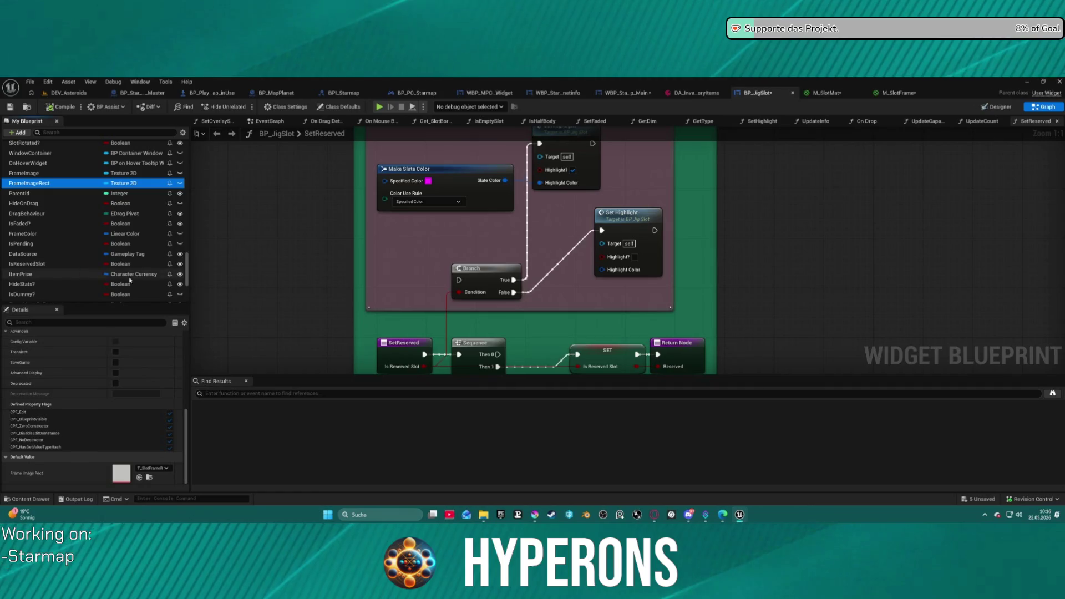
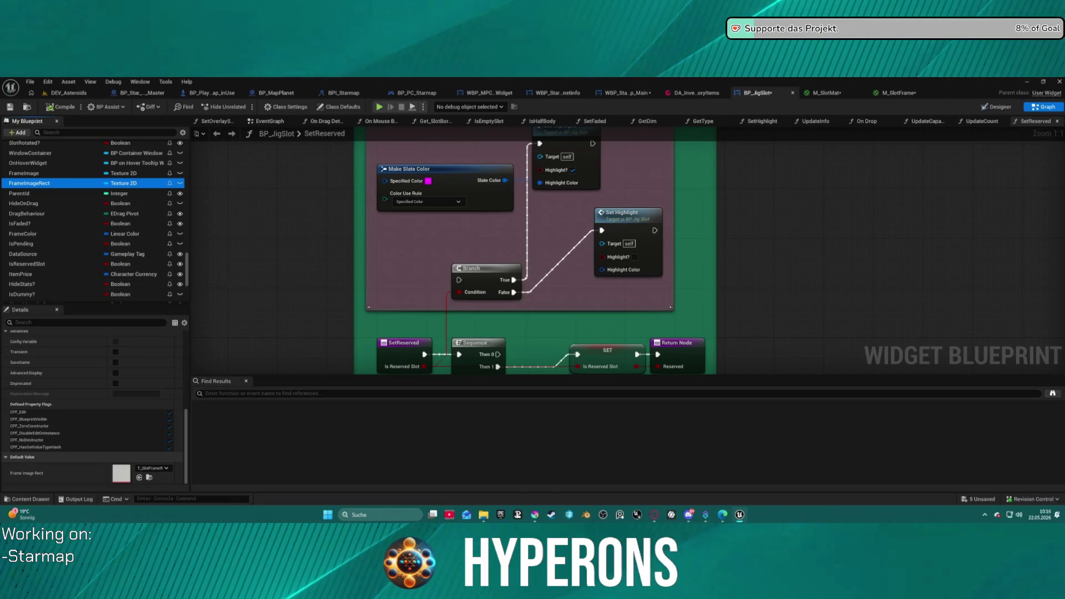
# Review the ObjItemName, Scale Box and TextCout widgets in BP_JigSlot's Designer, then start Play.
pyautogui.click(997, 107)
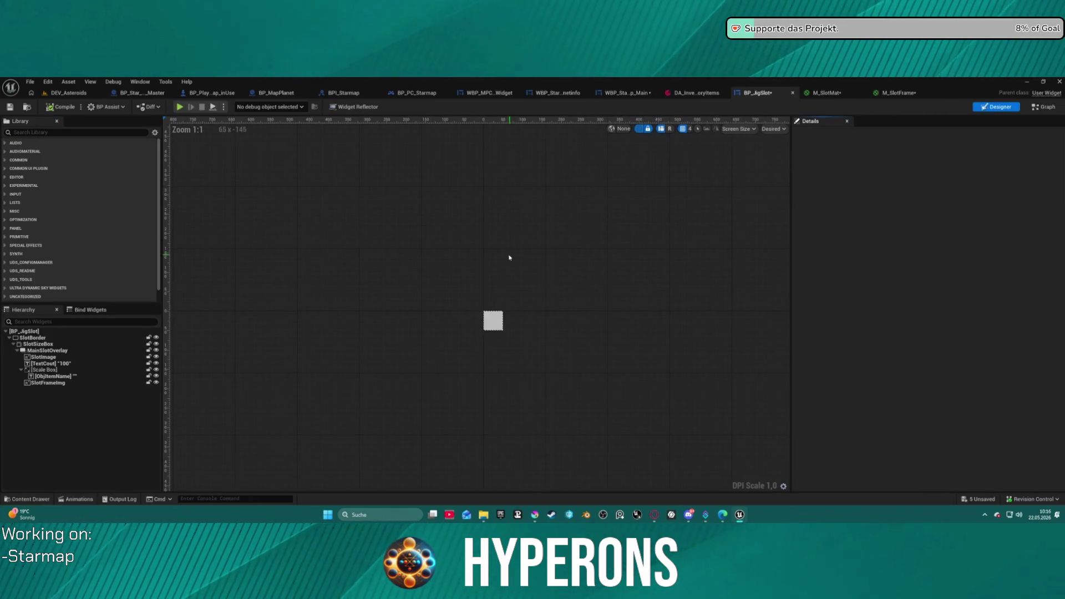
pyautogui.click(54, 377)
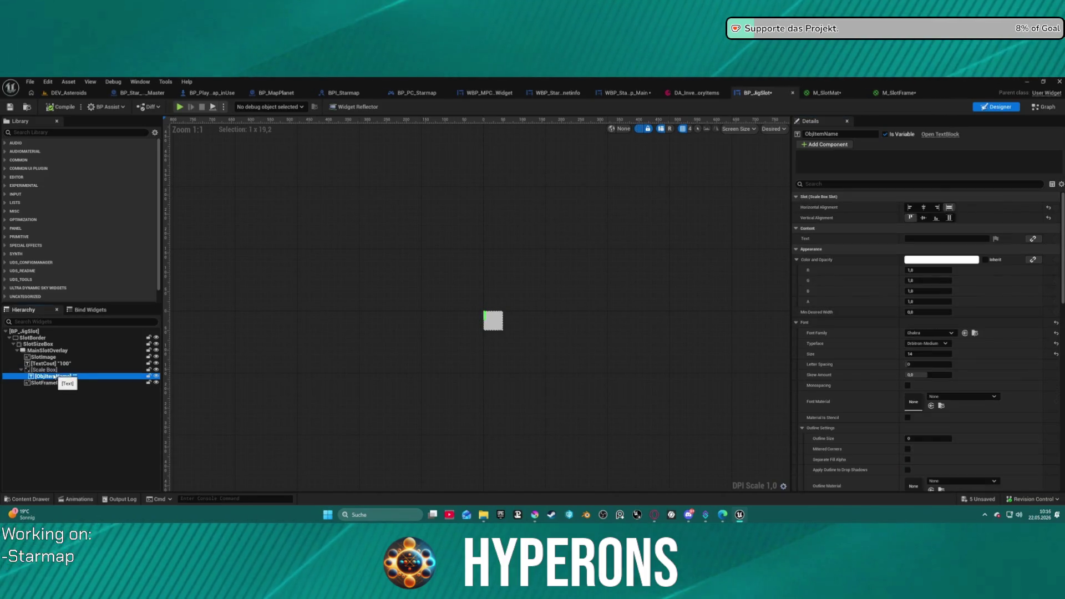
pyautogui.click(43, 370)
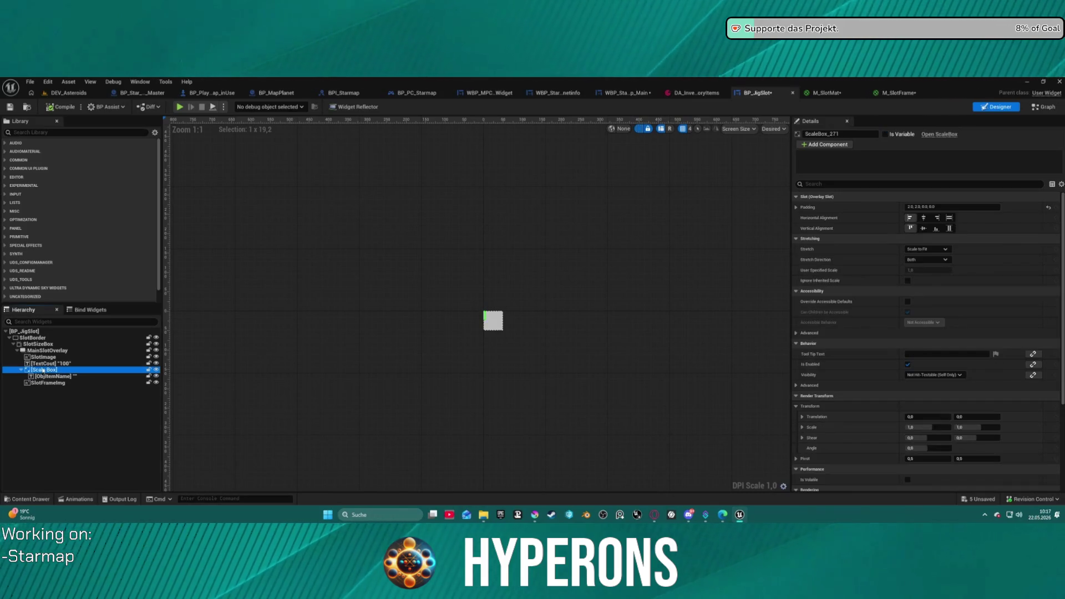
pyautogui.click(51, 363)
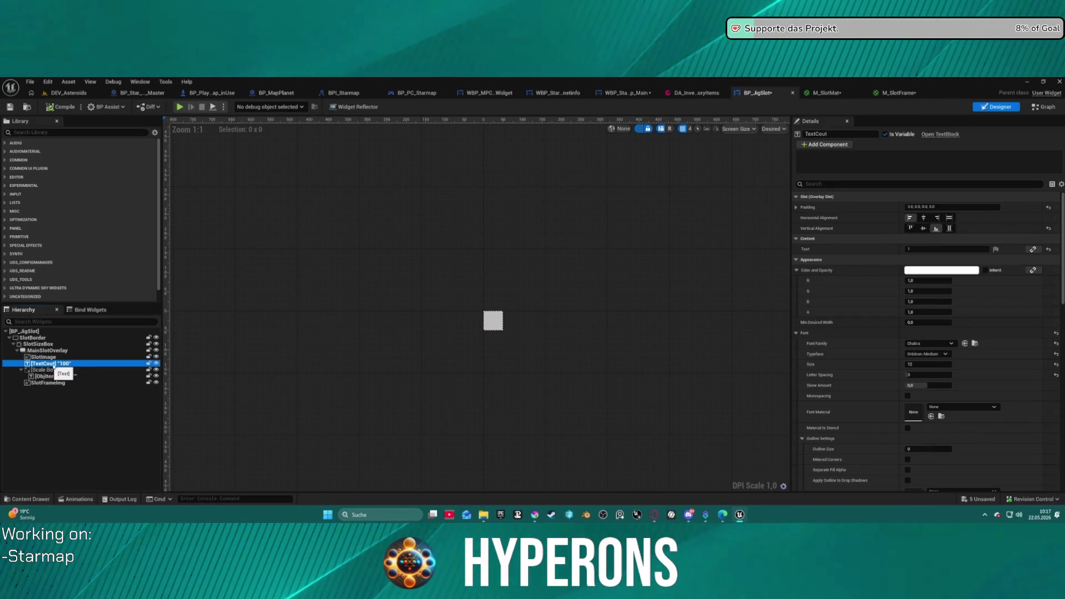
pyautogui.click(63, 376)
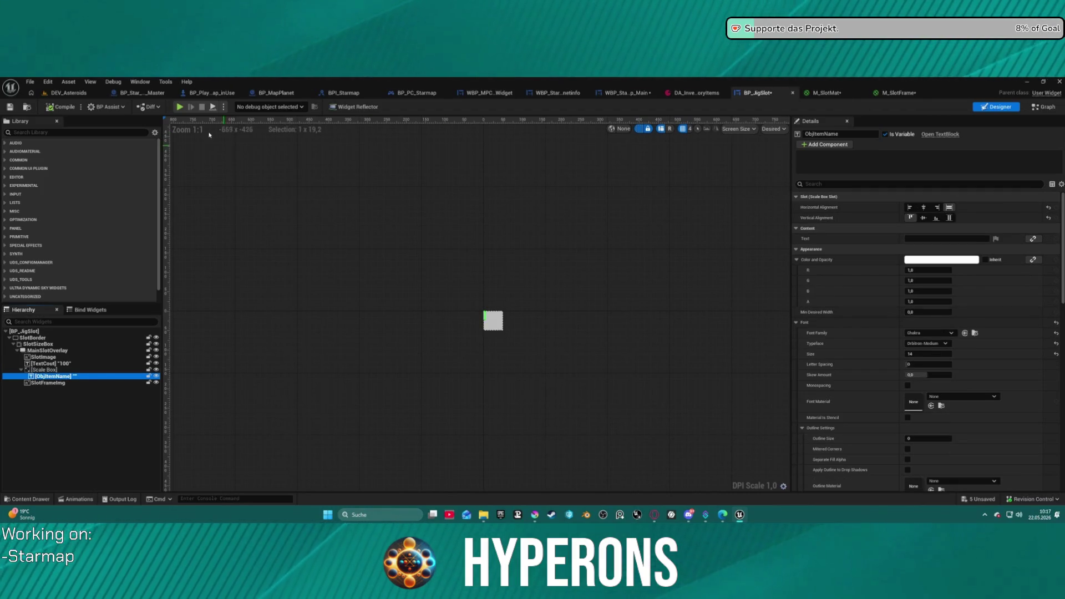
pyautogui.click(179, 107)
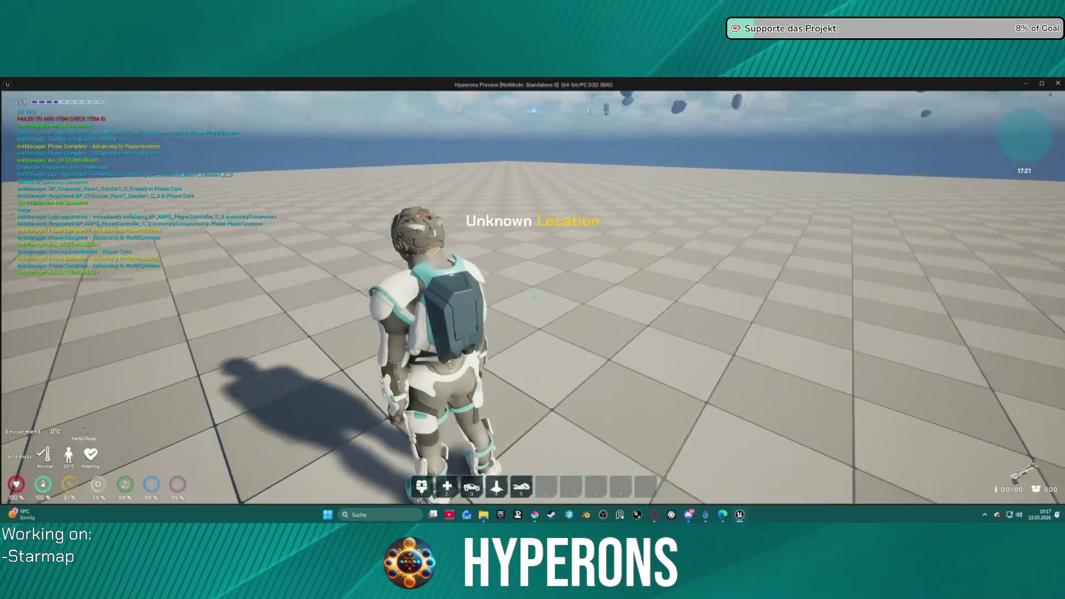
# Toggle the inventory, equip the Harvester, and mine the Asteroid Obsidanit rock.
pyautogui.press('i')
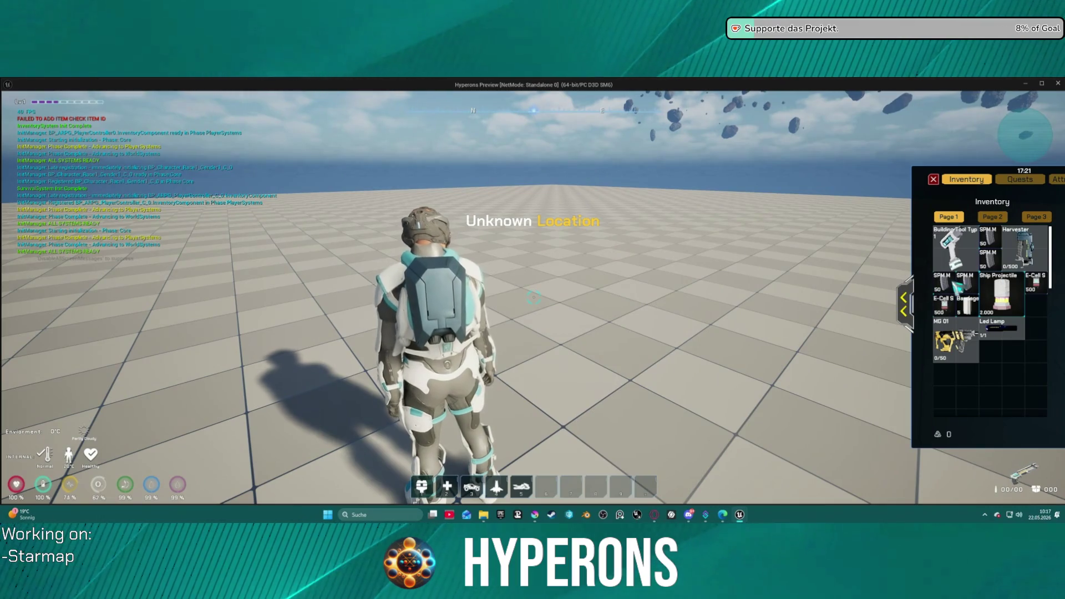
pyautogui.moveTo(953, 284)
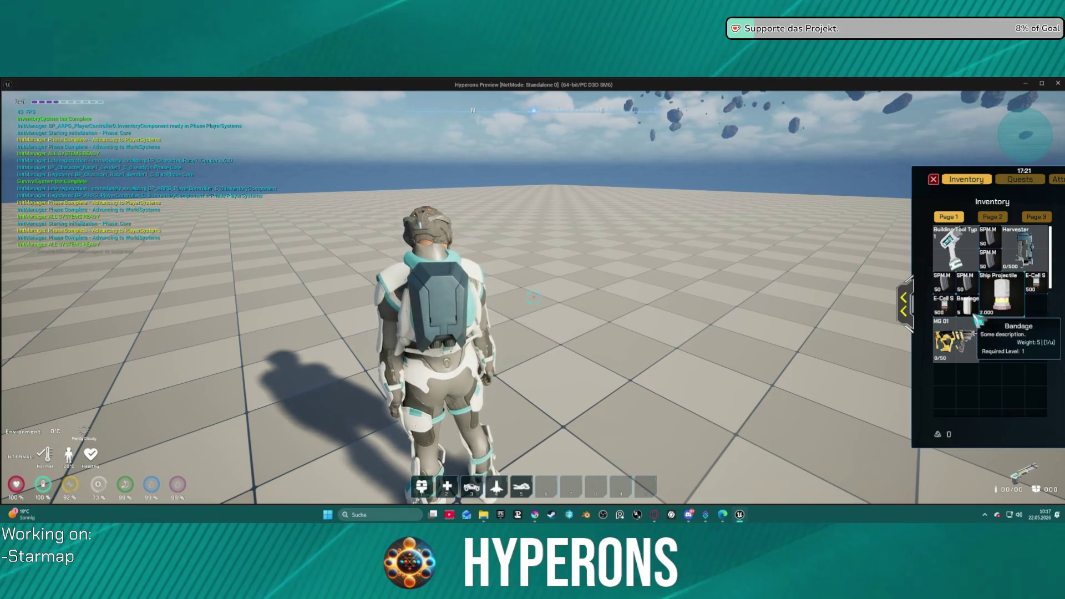
pyautogui.press('i')
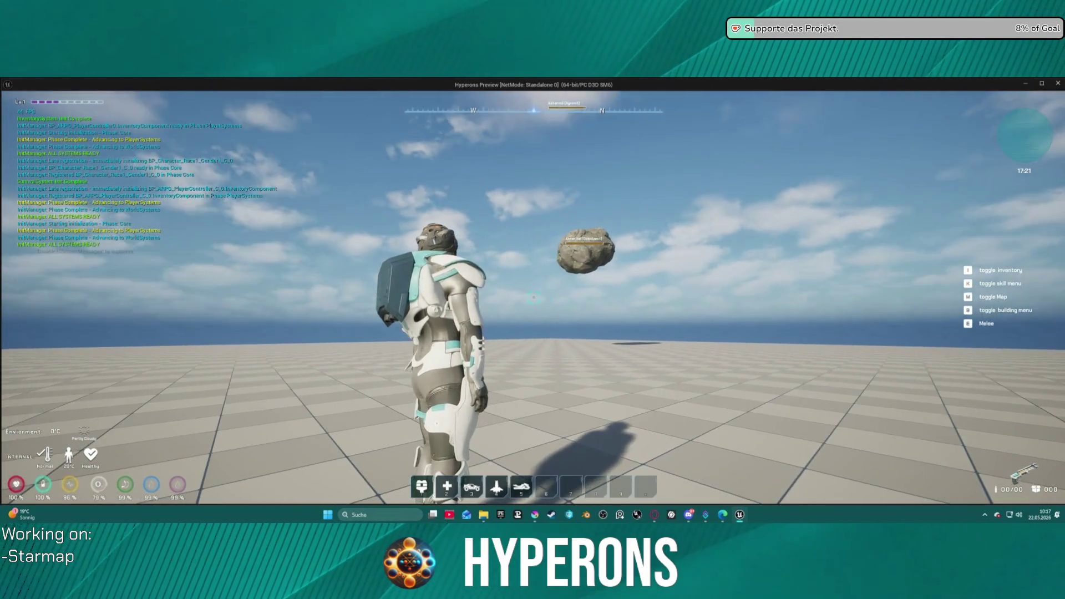
pyautogui.press('i')
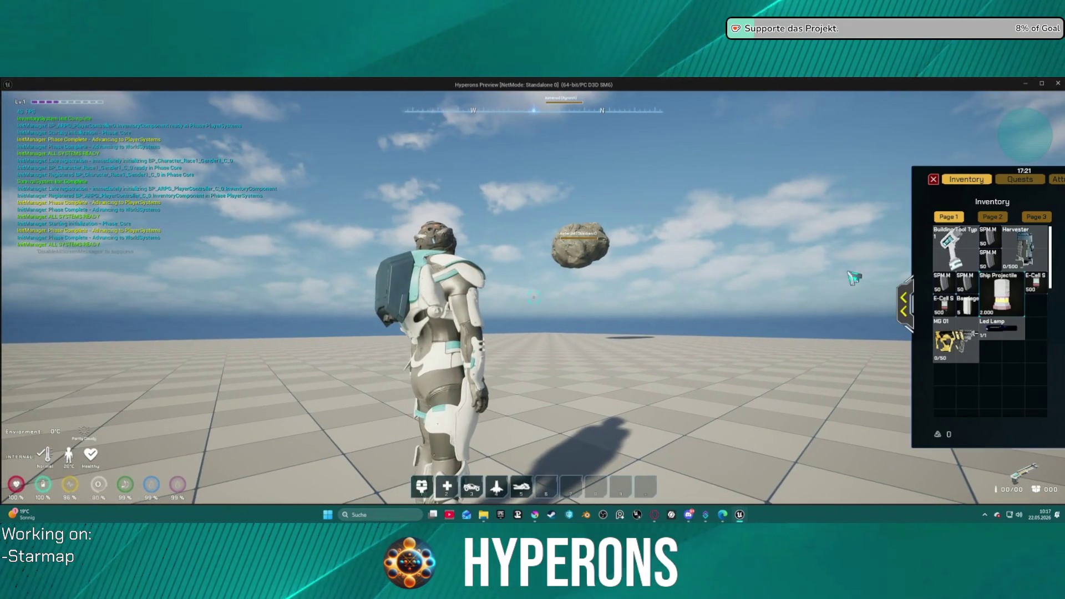
pyautogui.press('i')
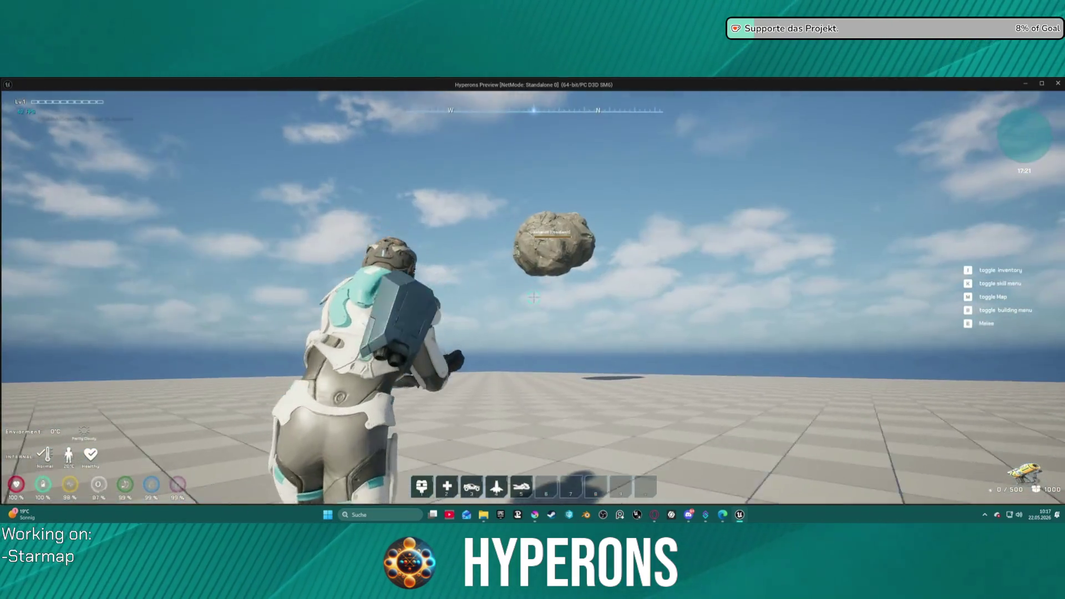
pyautogui.click(532, 298)
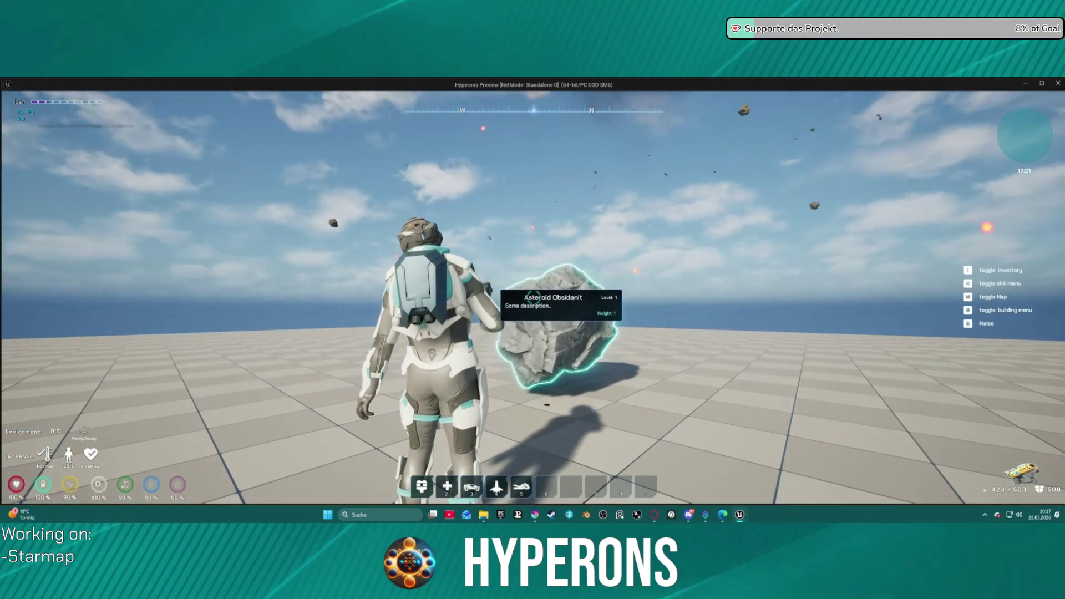
# Walk to the mined Asteroid Obsidanit, collect it, and confirm it in the inventory.
pyautogui.press('w')
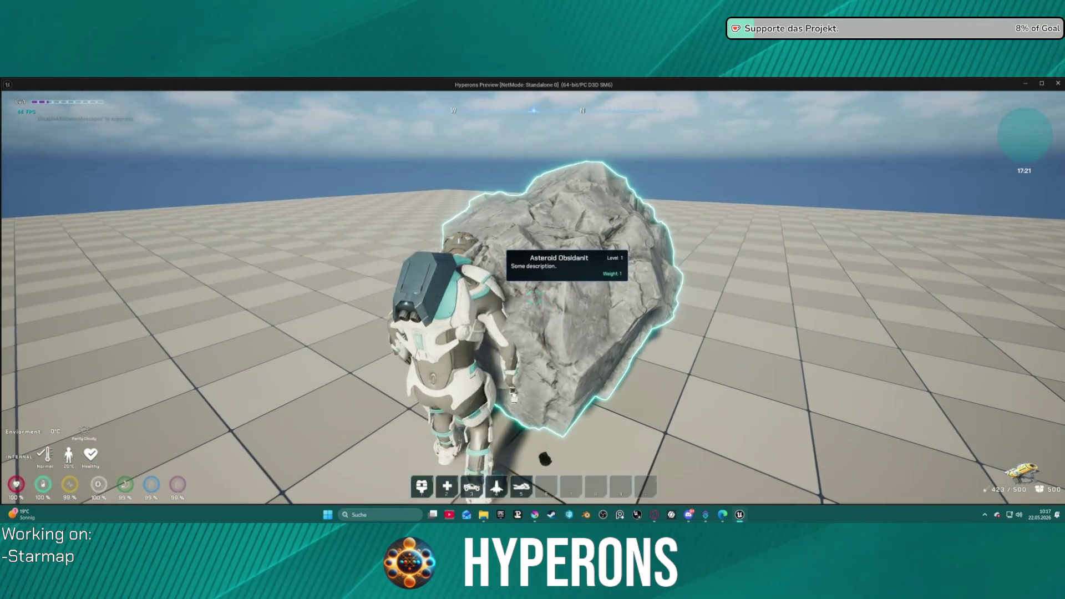
pyautogui.press('e')
pyautogui.press('i')
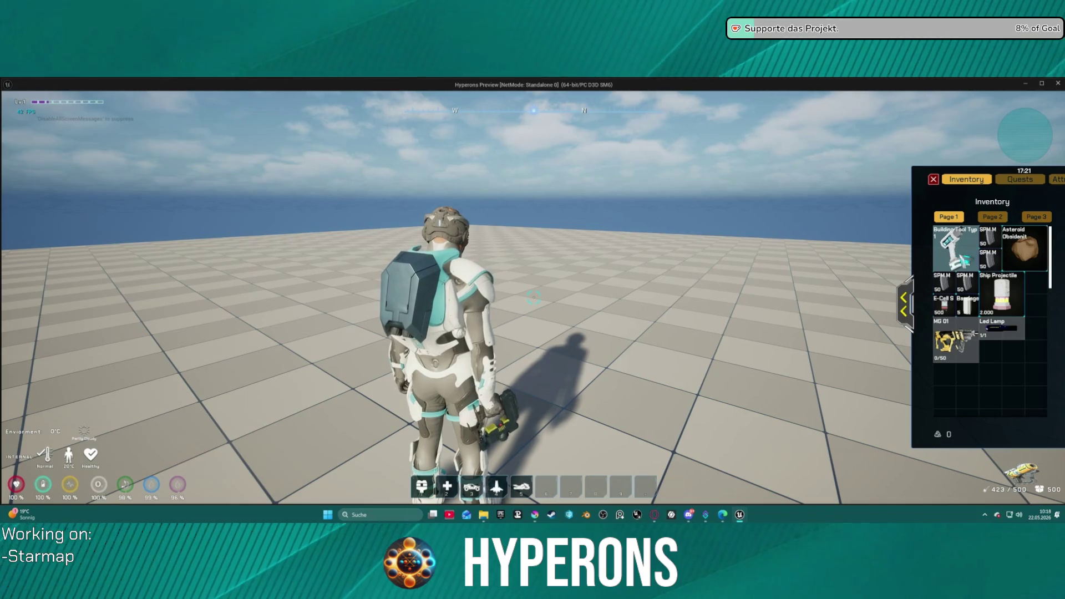
# Move MG 01 between inventory slots and back beside Led Lamp, then end the play session.
pyautogui.moveTo(980, 351)
pyautogui.mouseDown()
pyautogui.moveTo(962, 368)
pyautogui.moveTo(1019, 370)
pyautogui.moveTo(962, 369)
pyautogui.mouseUp()
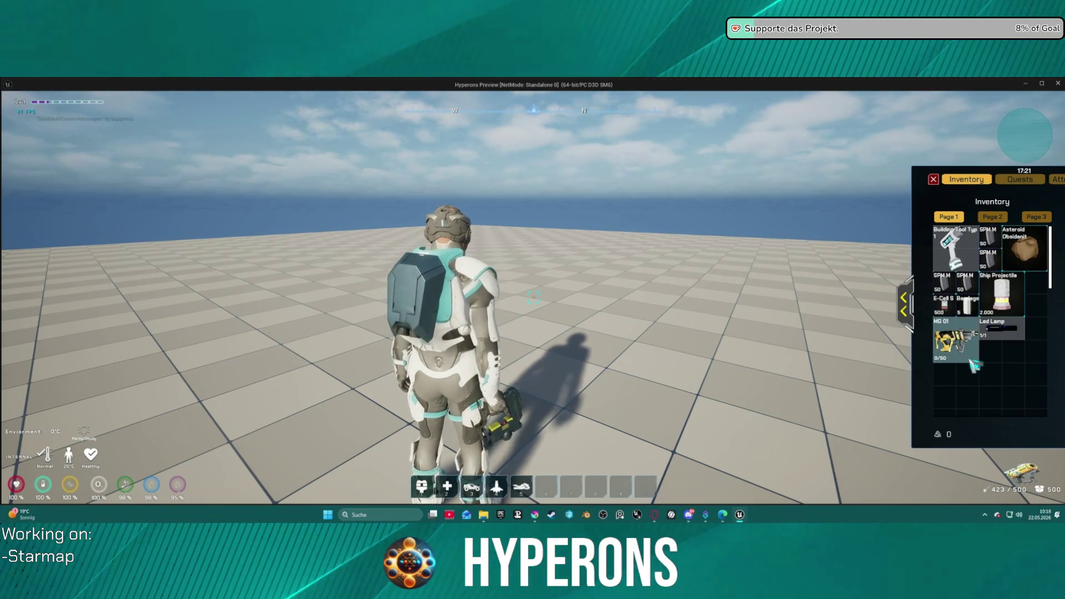
pyautogui.moveTo(974, 352); pyautogui.dragTo(976, 396)
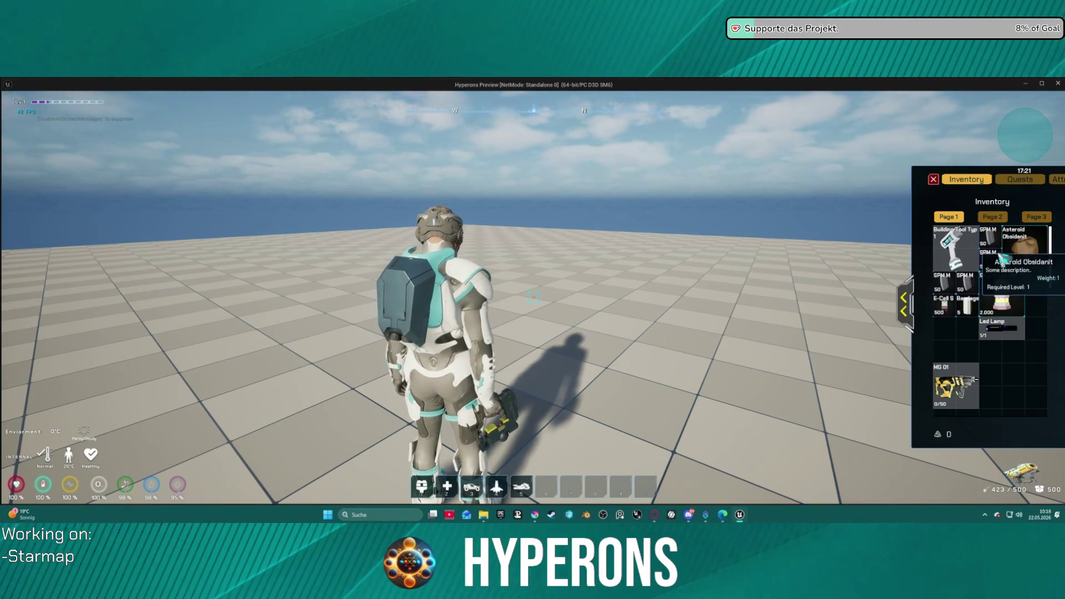
pyautogui.moveTo(970, 377); pyautogui.dragTo(986, 312)
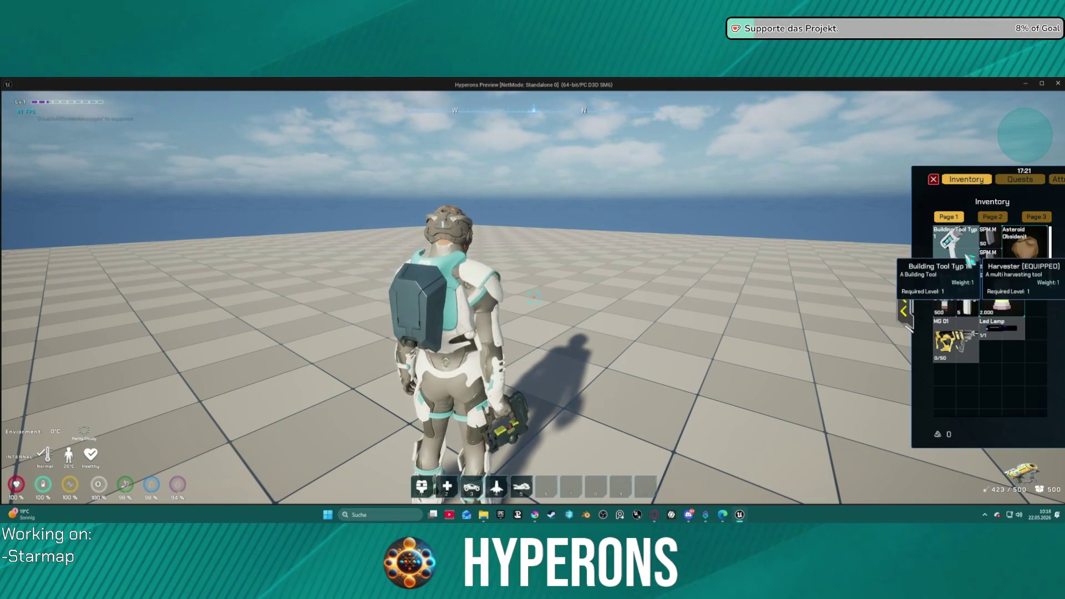
pyautogui.moveTo(706, 302); pyautogui.dragTo(310, 302)
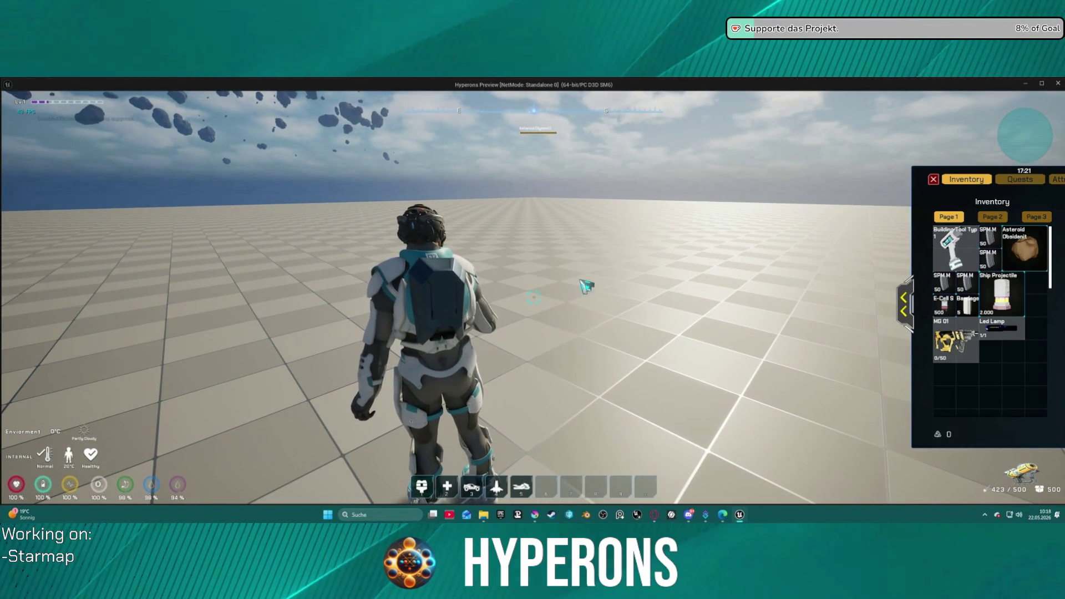
pyautogui.press('Escape')
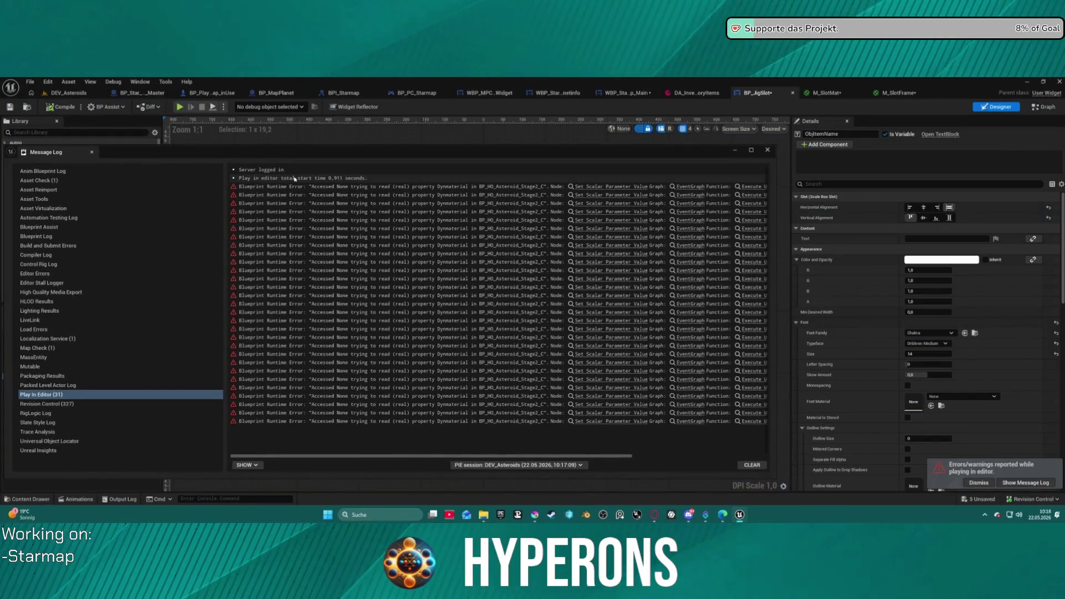
# Open the failing Set Scalar Parameter Value node in BP_HO_Asteroid_Stage2, then return to DEV_Asteroids.
pyautogui.click(604, 191)
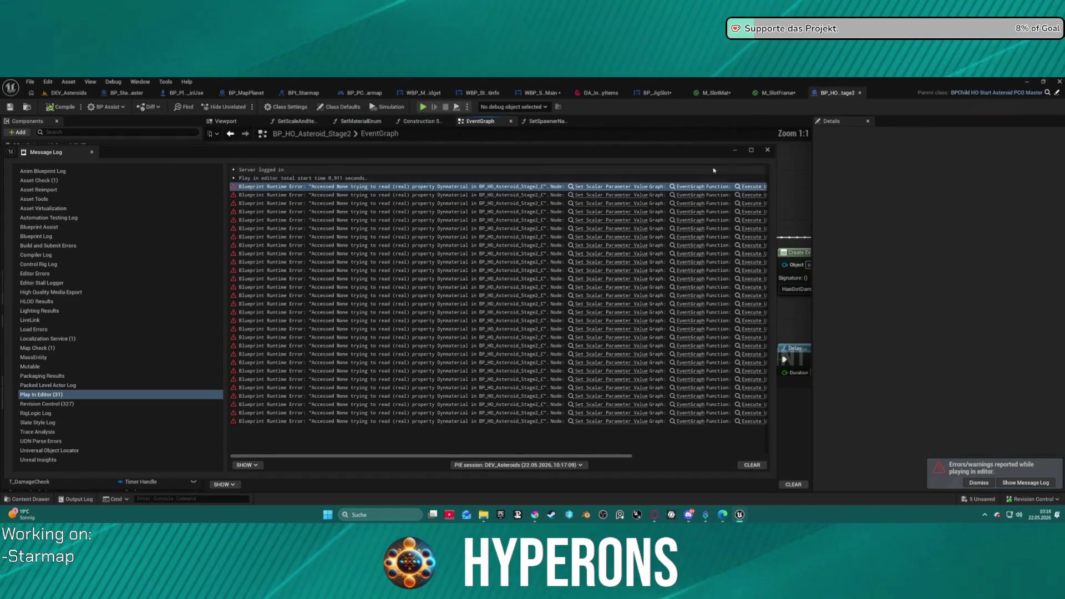
pyautogui.click(767, 150)
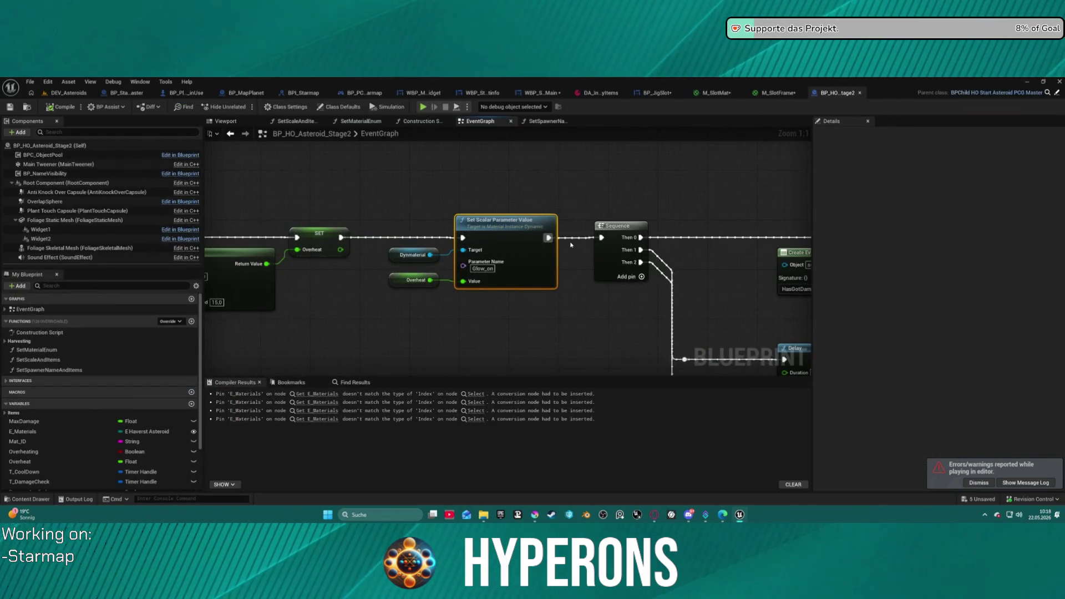
pyautogui.scroll(-12, 574, 245)
pyautogui.scroll(3, 630, 228)
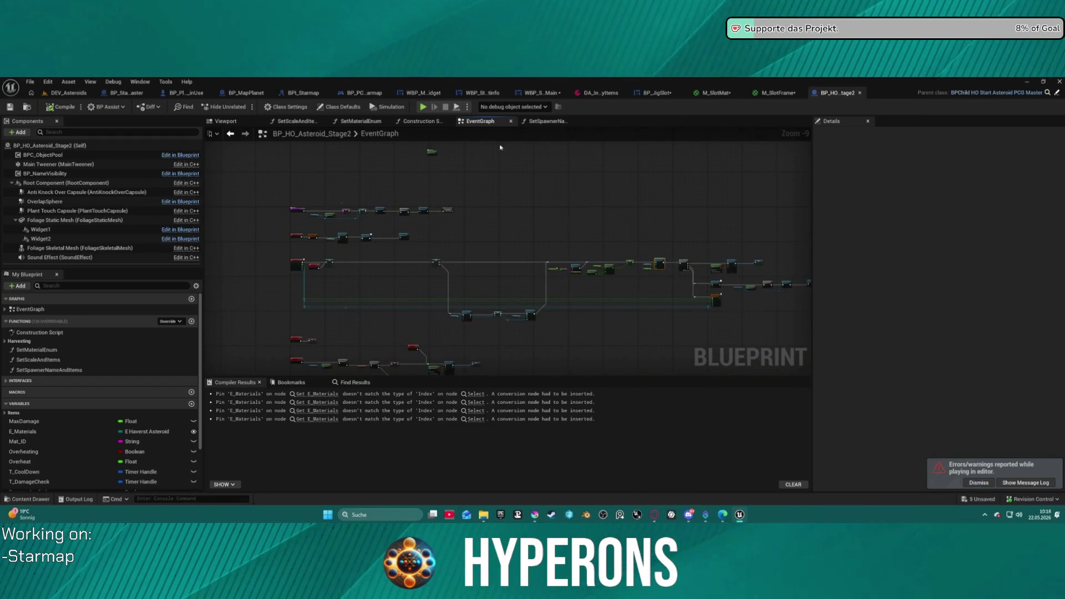
pyautogui.click(69, 92)
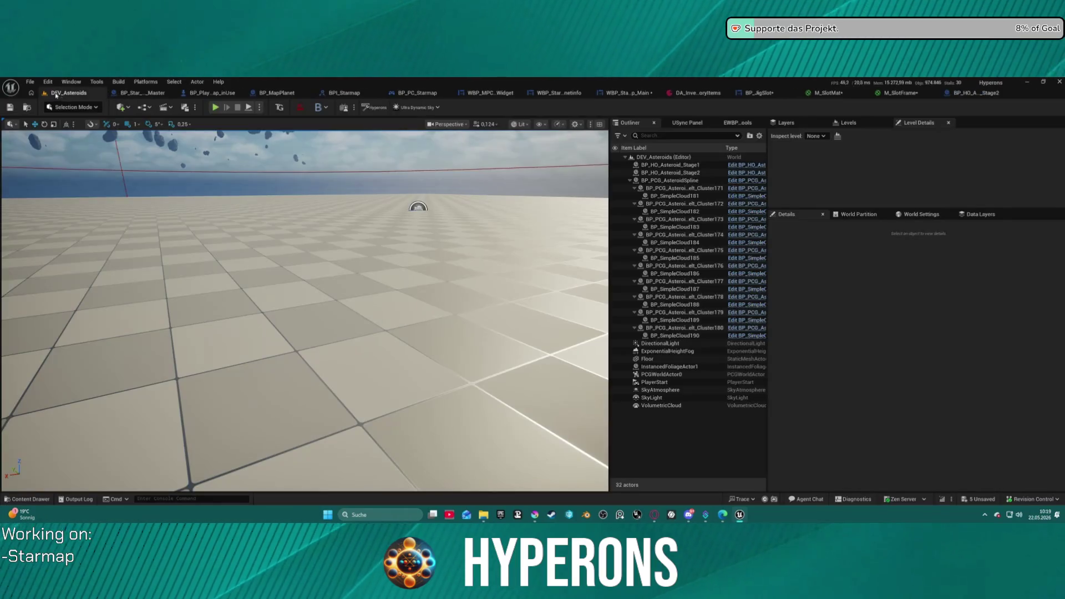
# Switch to Foliage Mode and add Foliage_Copper_01 from RandomSpawner/Rocks as a foliage type.
pyautogui.click(72, 107)
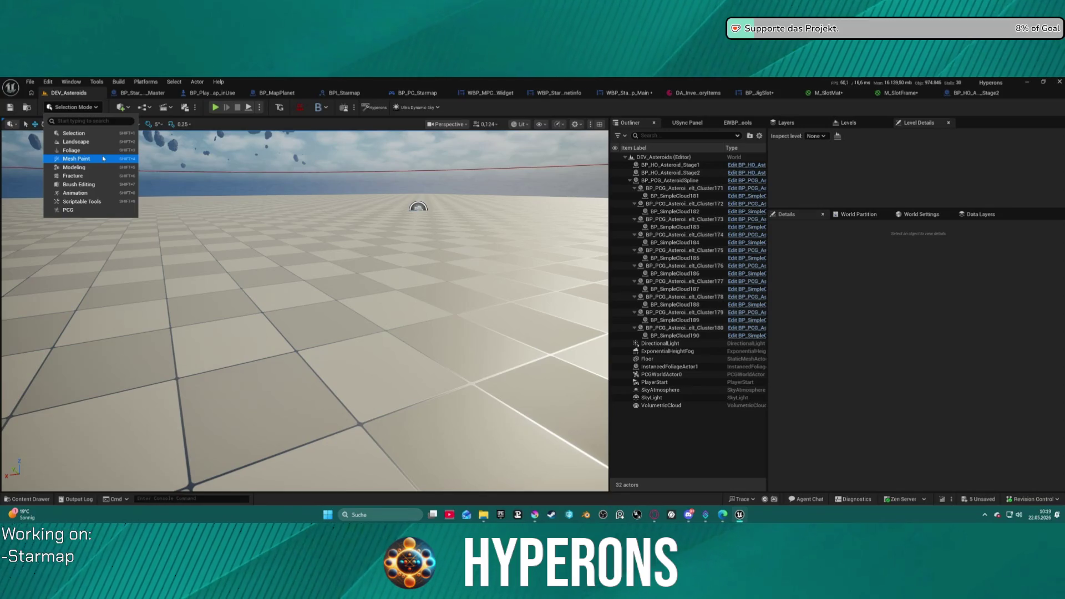
pyautogui.click(91, 149)
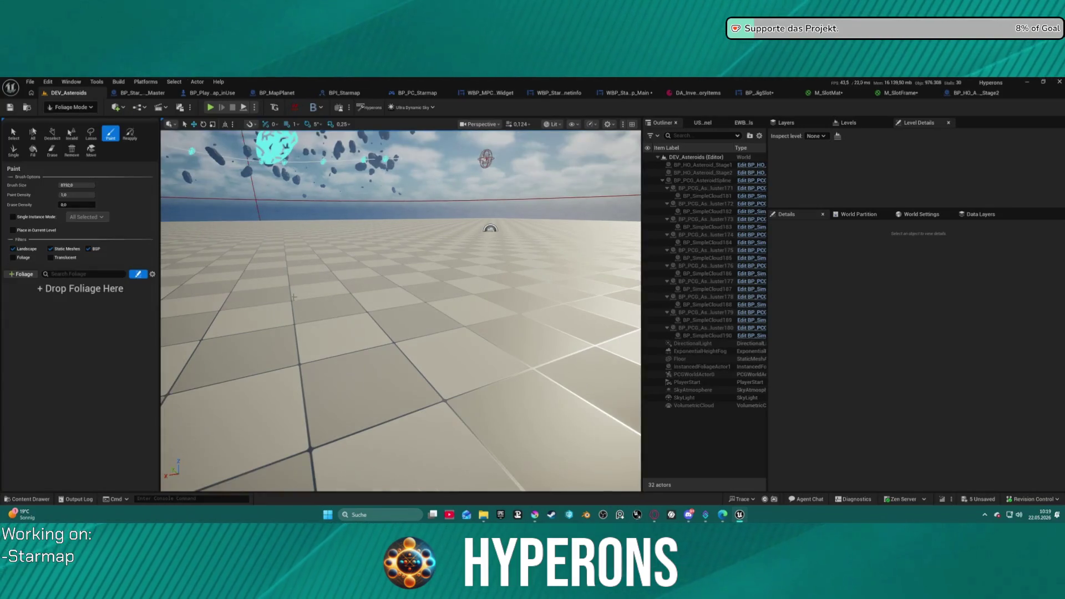
pyautogui.hotkey('ctrl', 'space')
pyautogui.scroll(5, 110, 378)
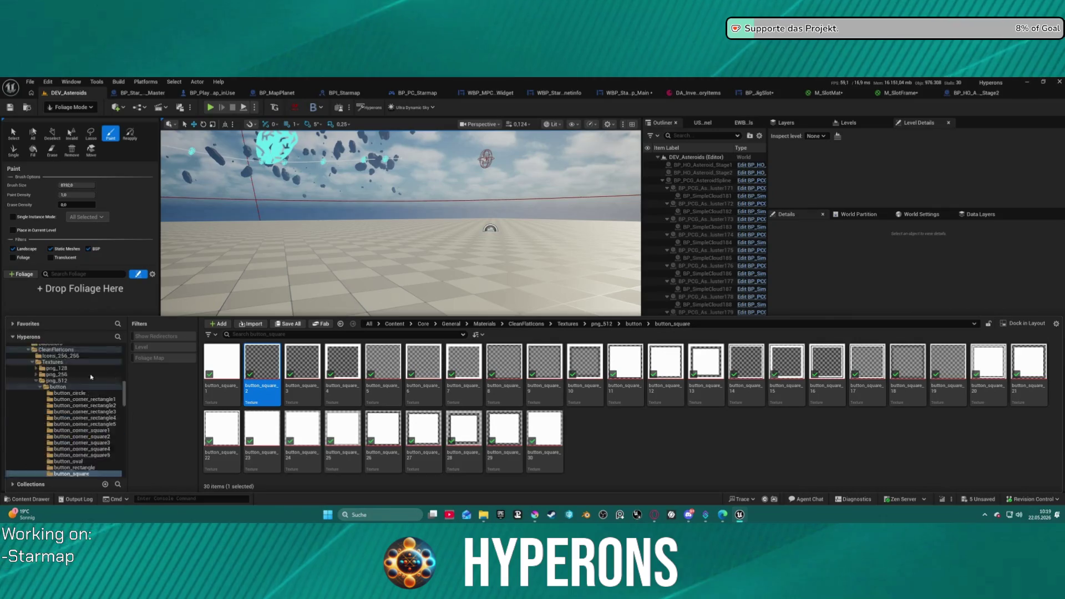
pyautogui.scroll(5, 110, 378)
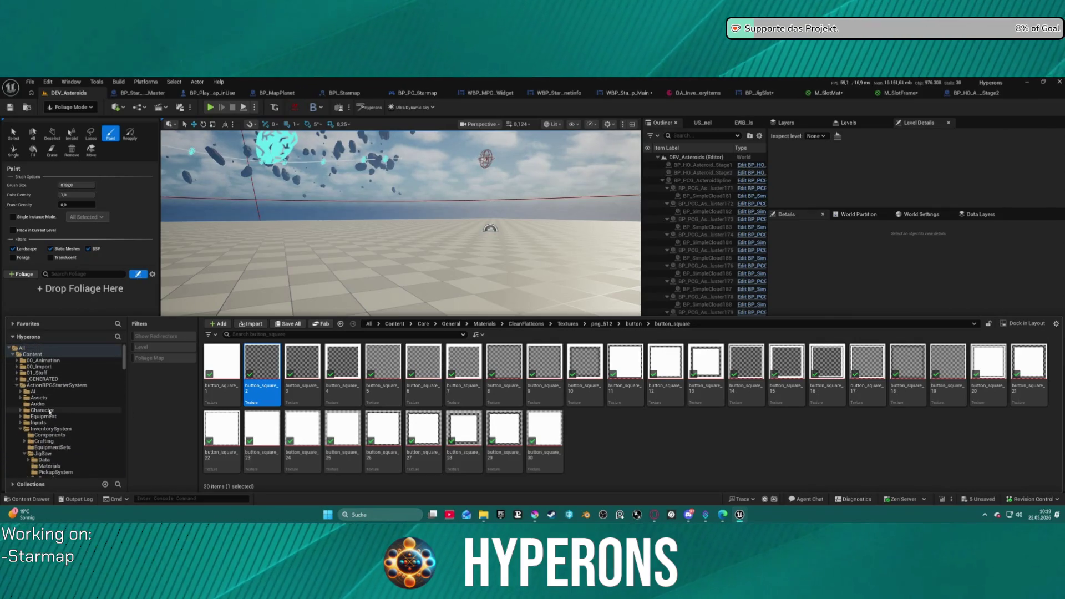
pyautogui.click(21, 430)
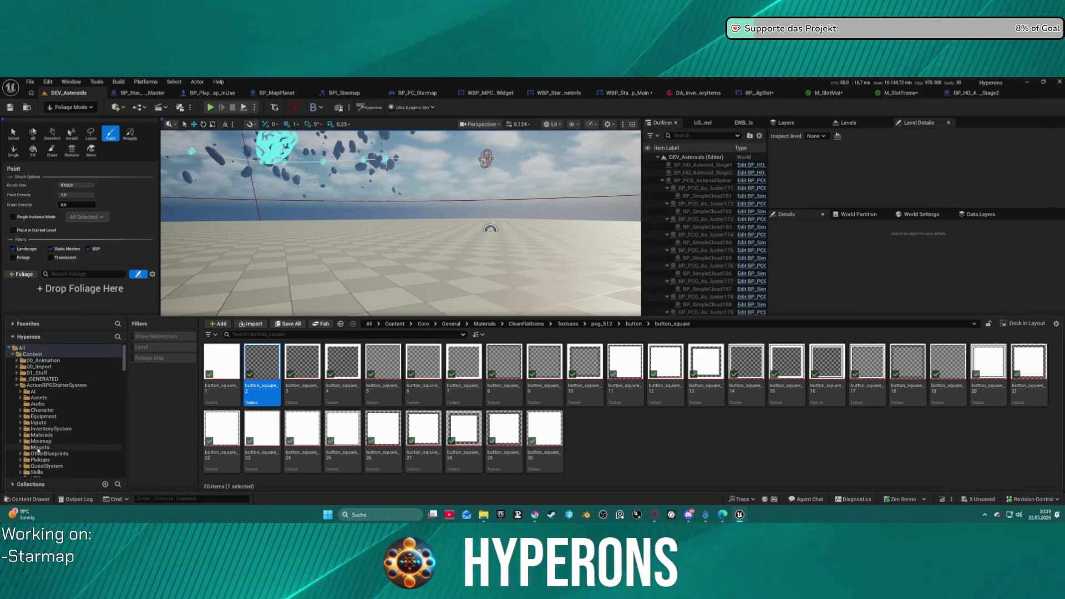
pyautogui.click(50, 453)
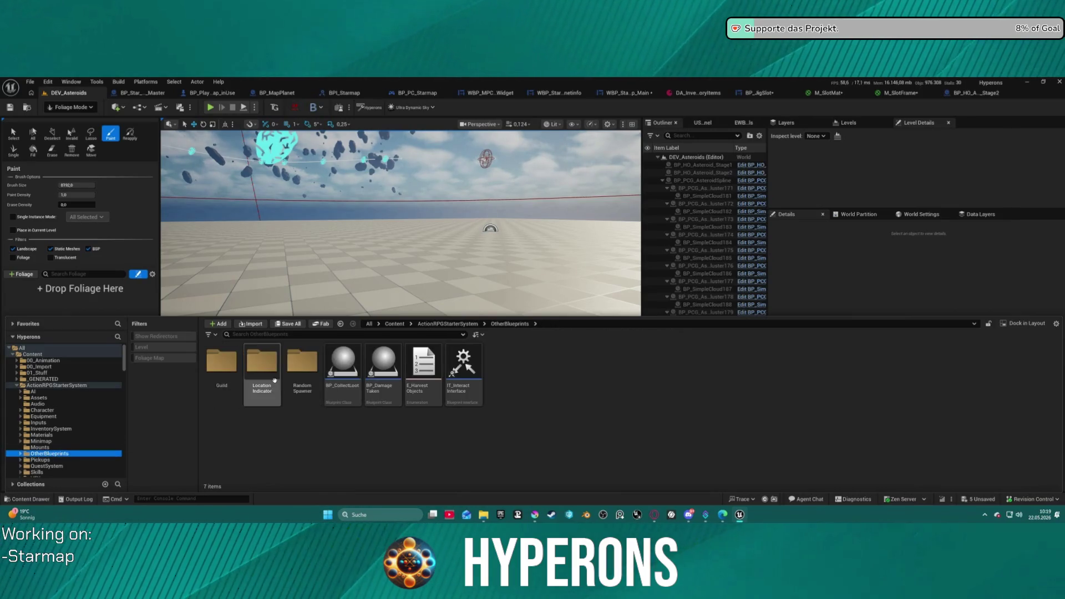
pyautogui.doubleClick(300, 361)
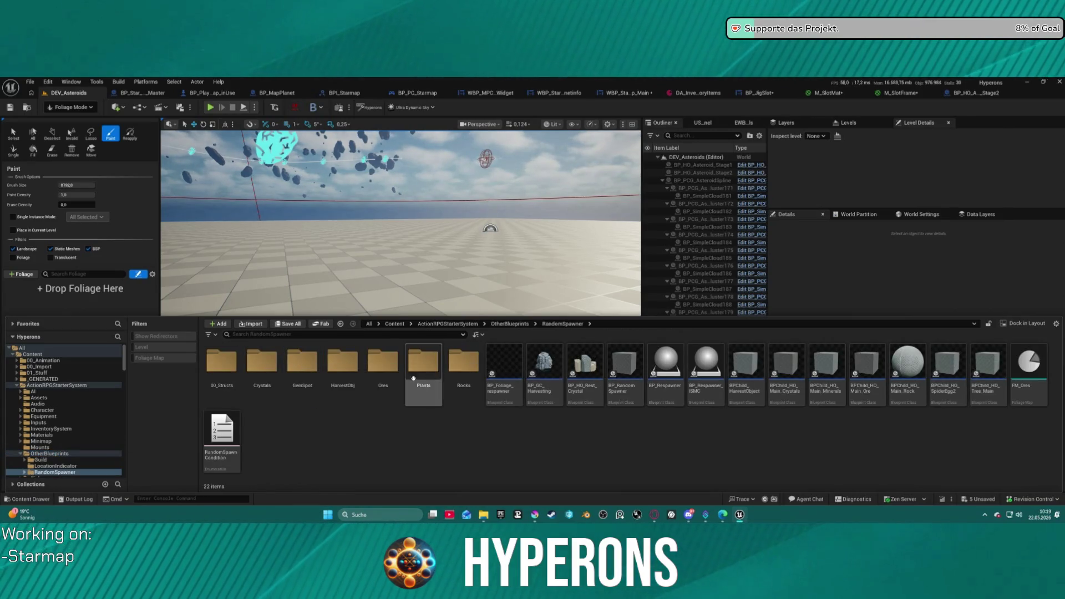
pyautogui.click(457, 368)
pyautogui.doubleClick(457, 368)
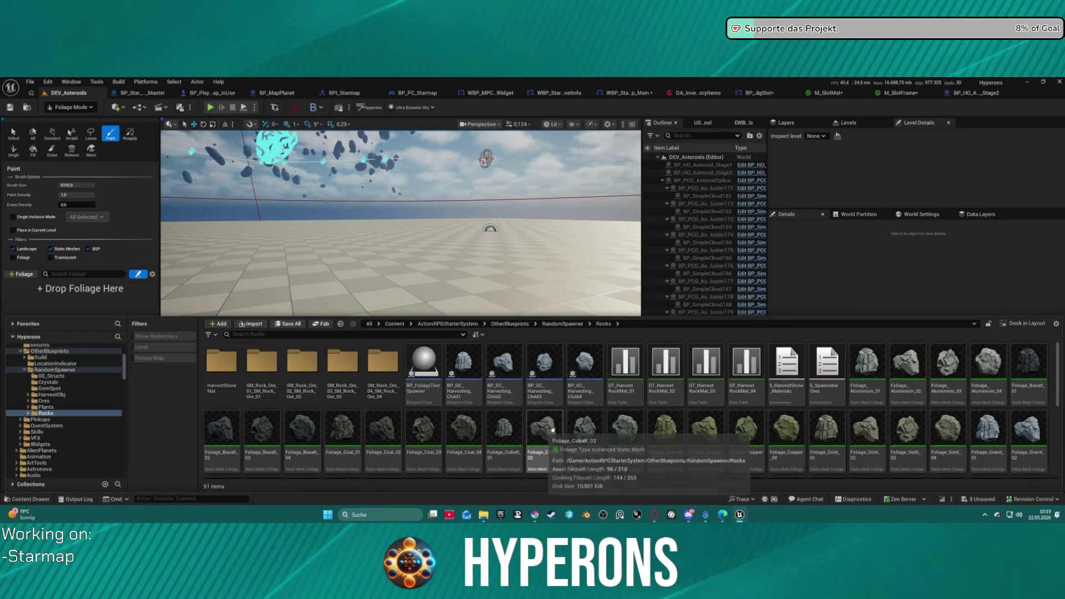
pyautogui.moveTo(671, 438); pyautogui.dragTo(70, 295)
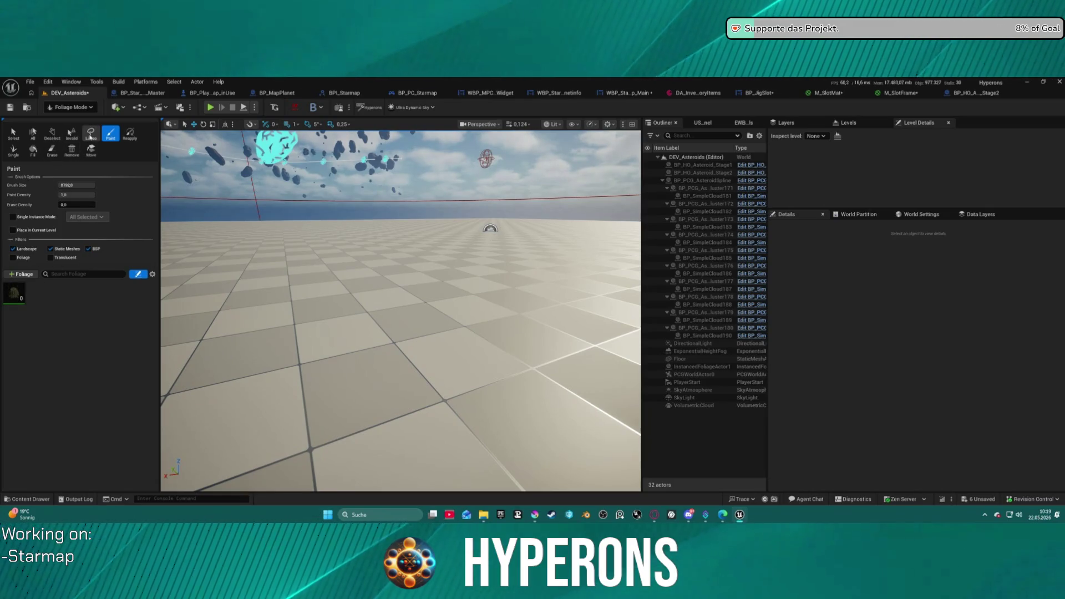
# Place two single rock instances on the floor, return to Selection Mode, and start Play.
pyautogui.click(15, 149)
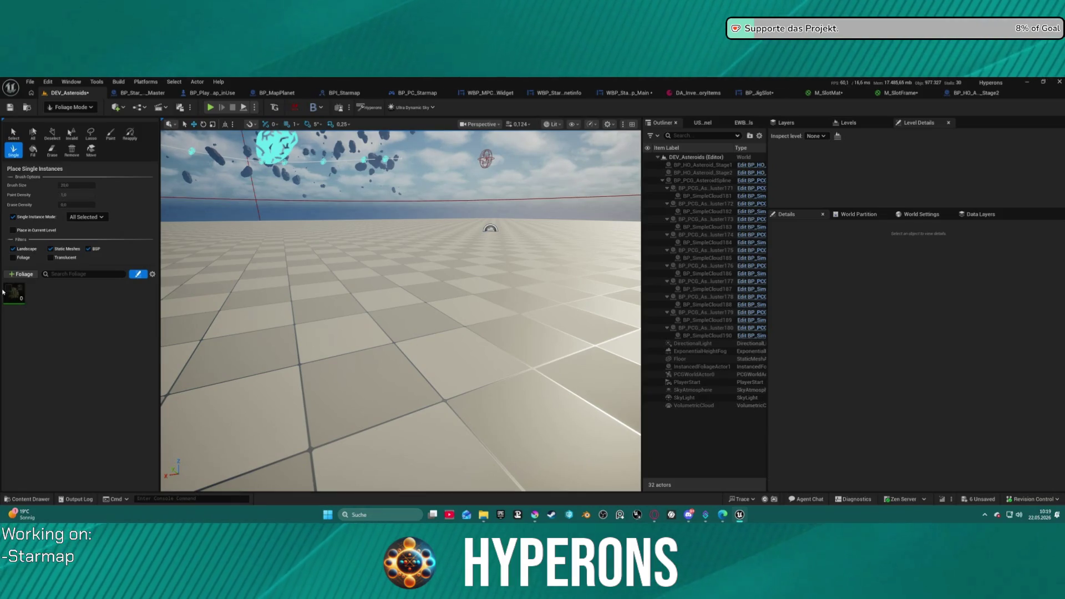
pyautogui.click(238, 271)
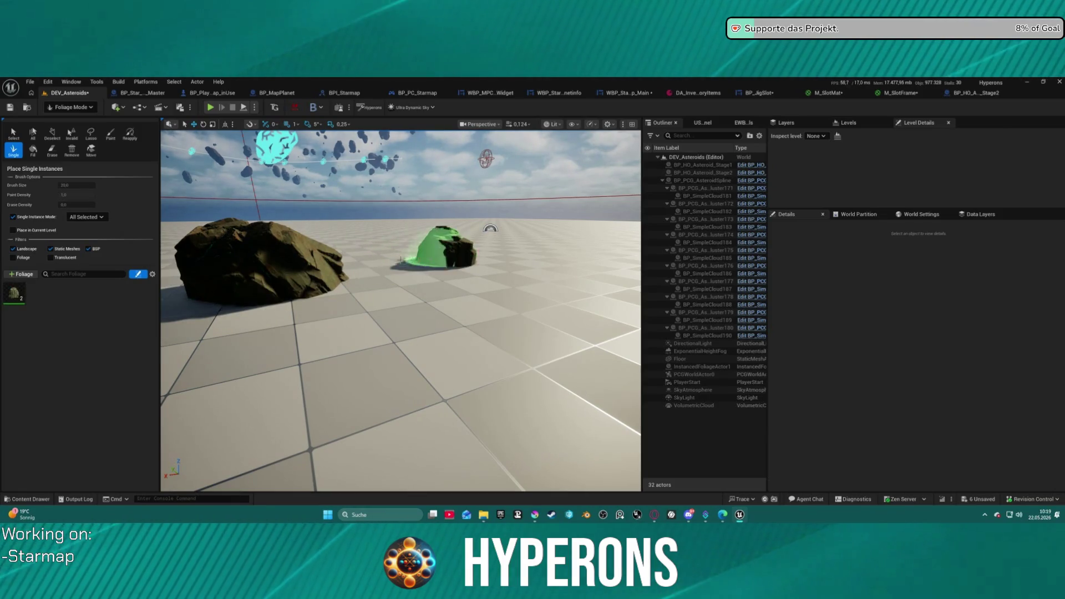
pyautogui.click(444, 253)
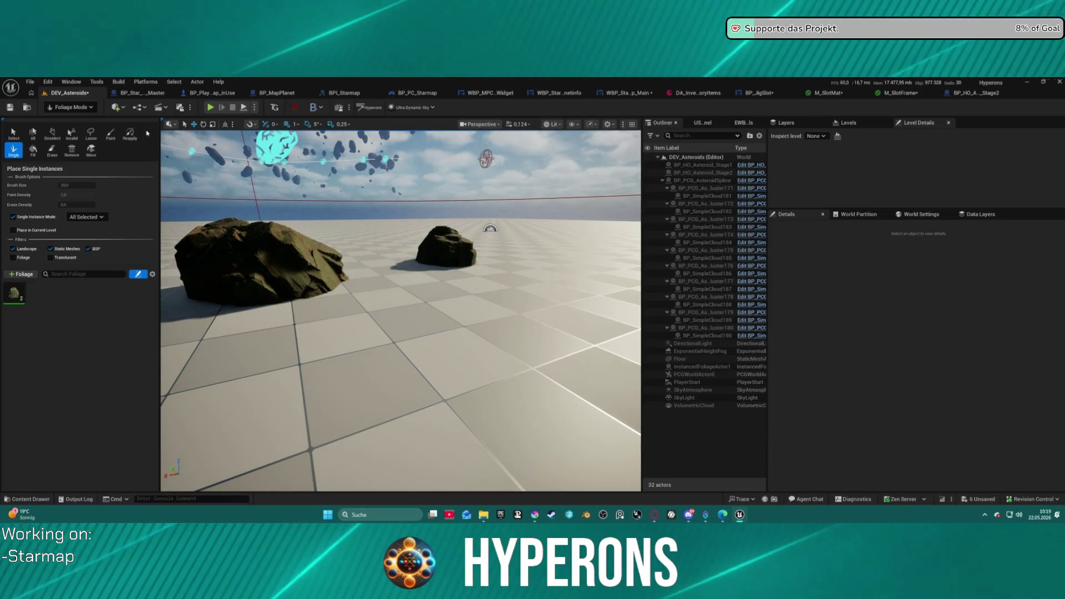
pyautogui.click(75, 107)
pyautogui.click(66, 126)
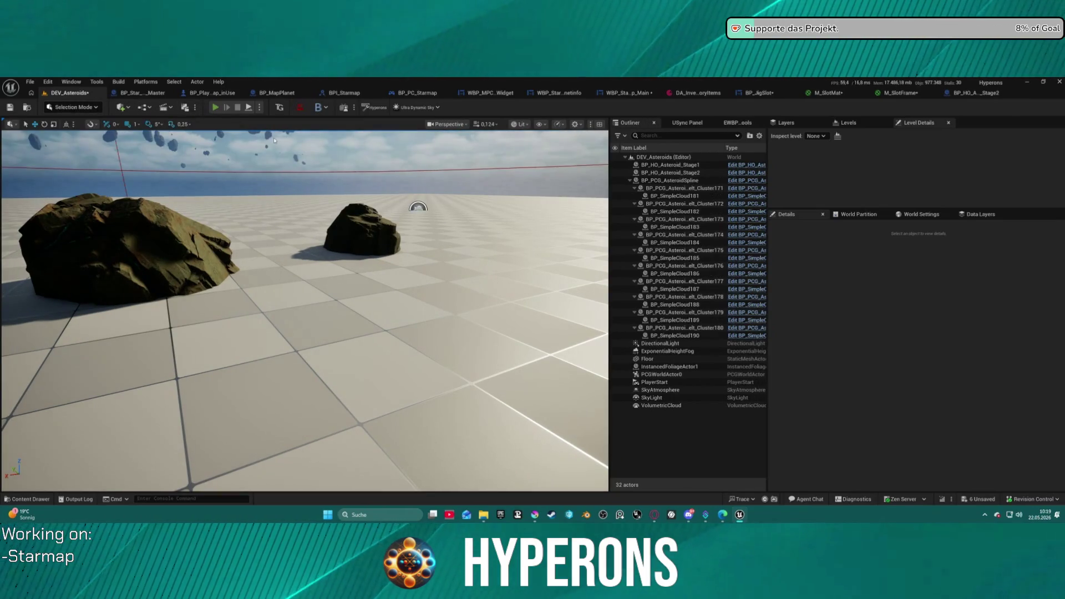
pyautogui.hotkey('alt', 'p')
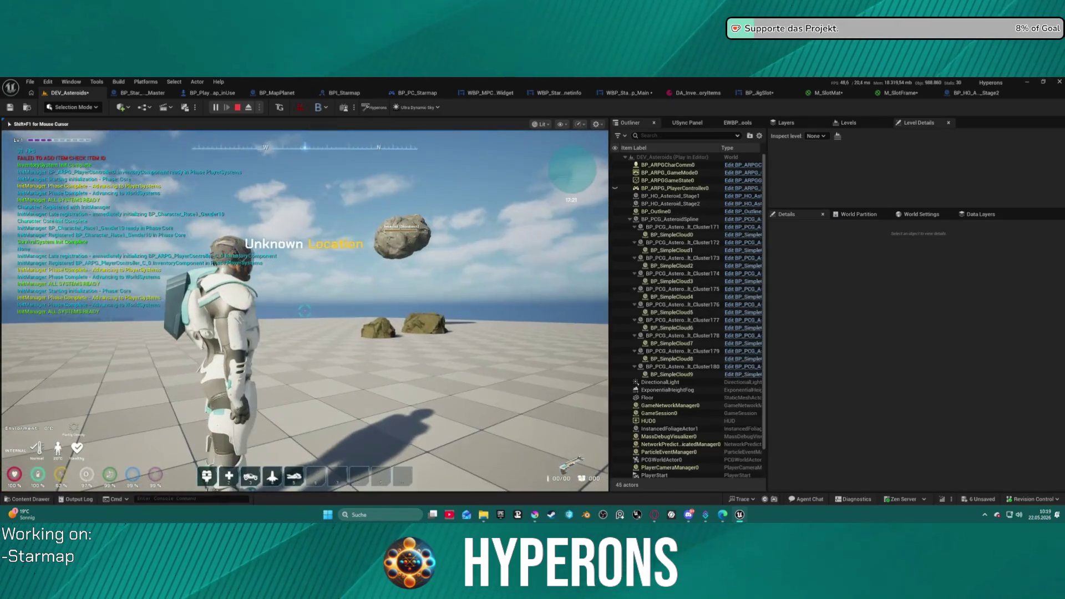
# Shoot the rocks into ore pickups with the laser, walk over to collect them, and reopen the inventory.
pyautogui.press('i')
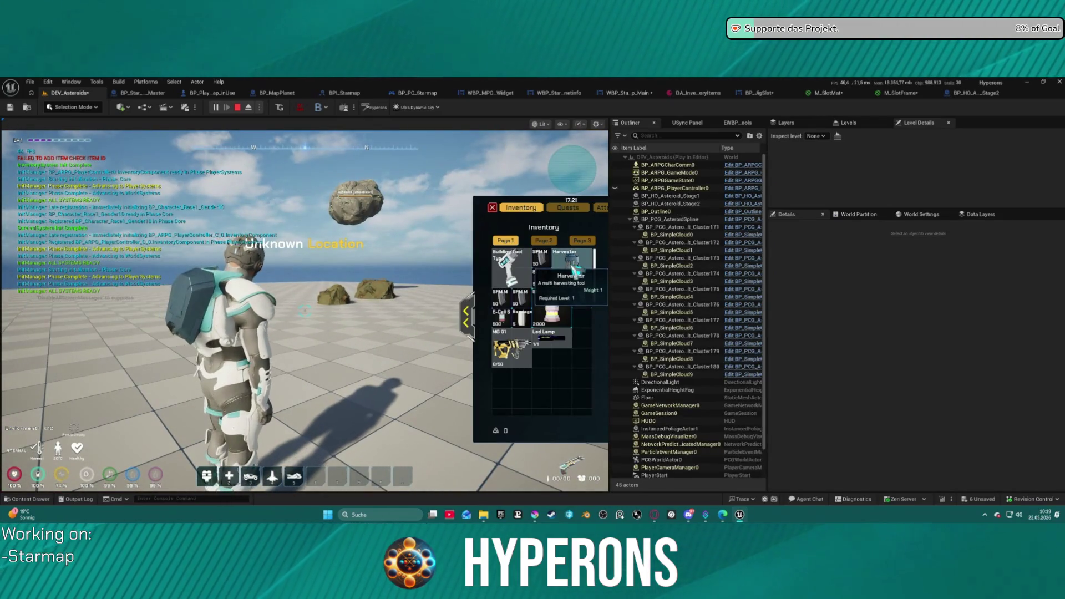
pyautogui.press('i')
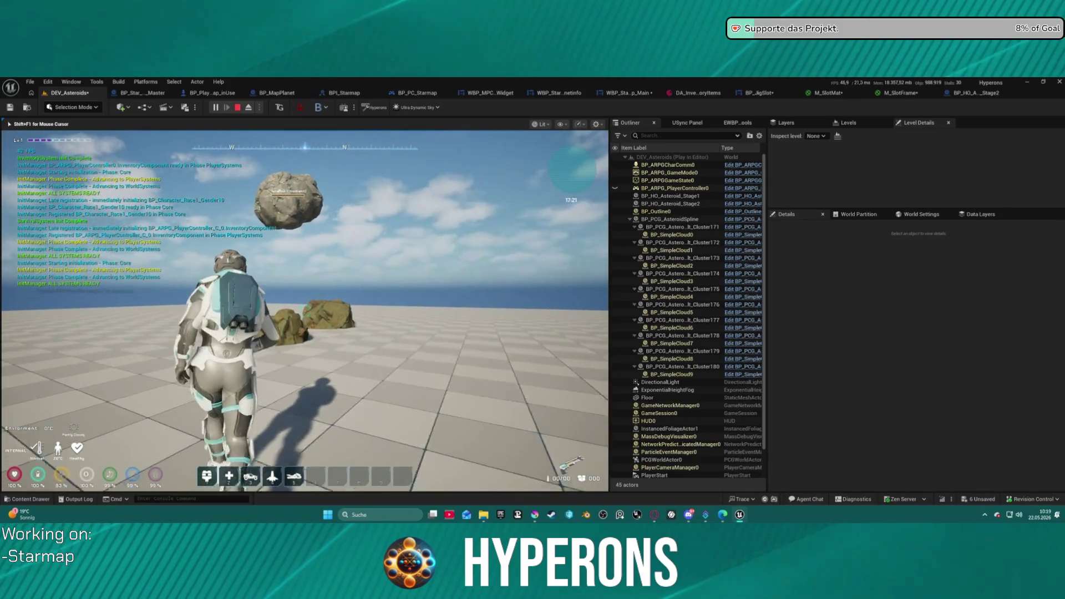
pyautogui.press('i')
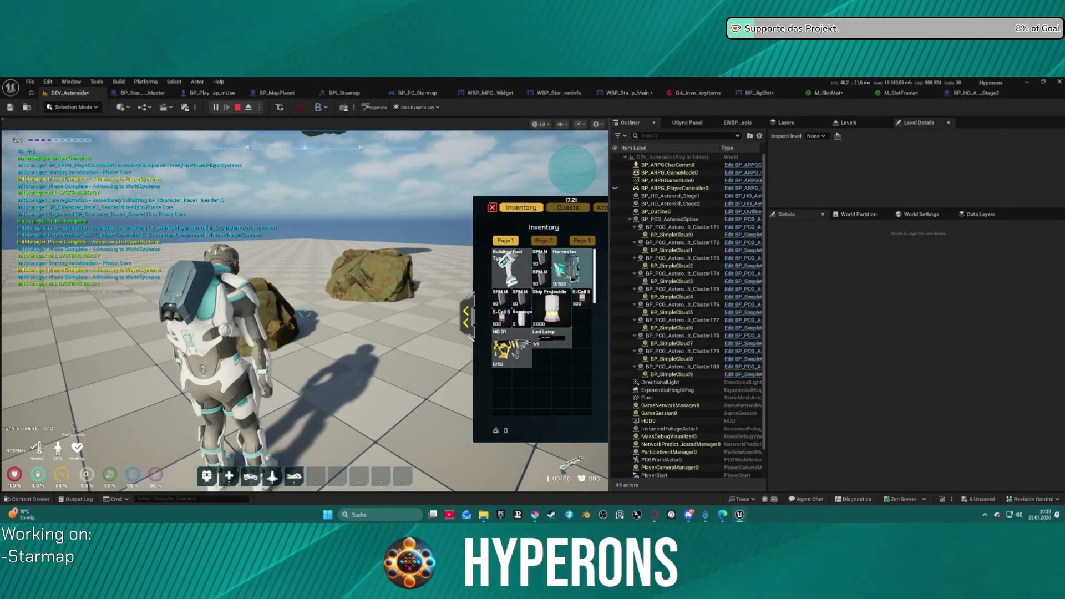
pyautogui.click(491, 209)
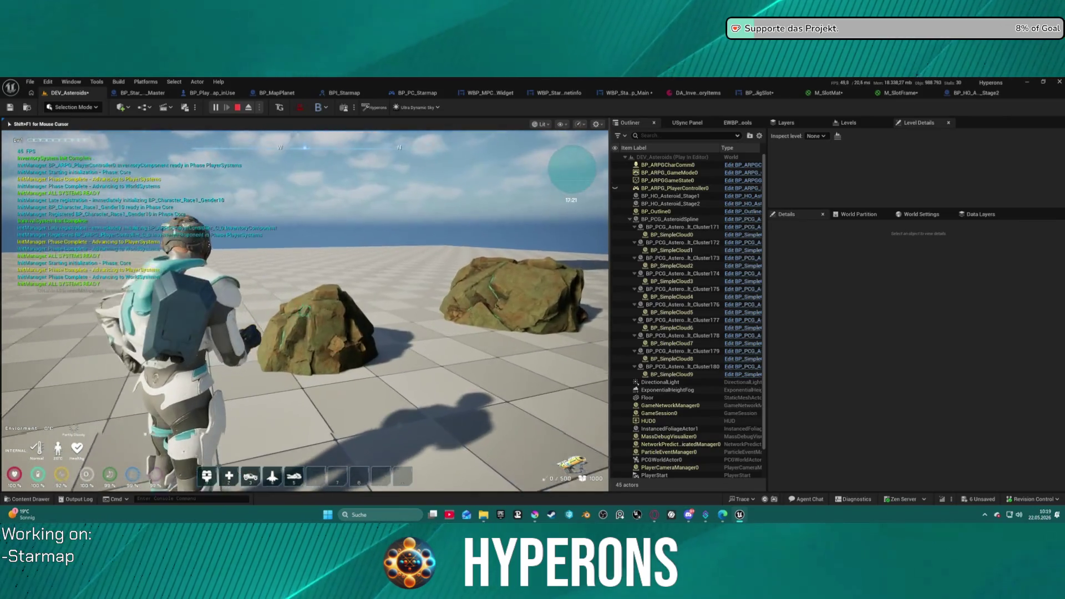
pyautogui.click(305, 310)
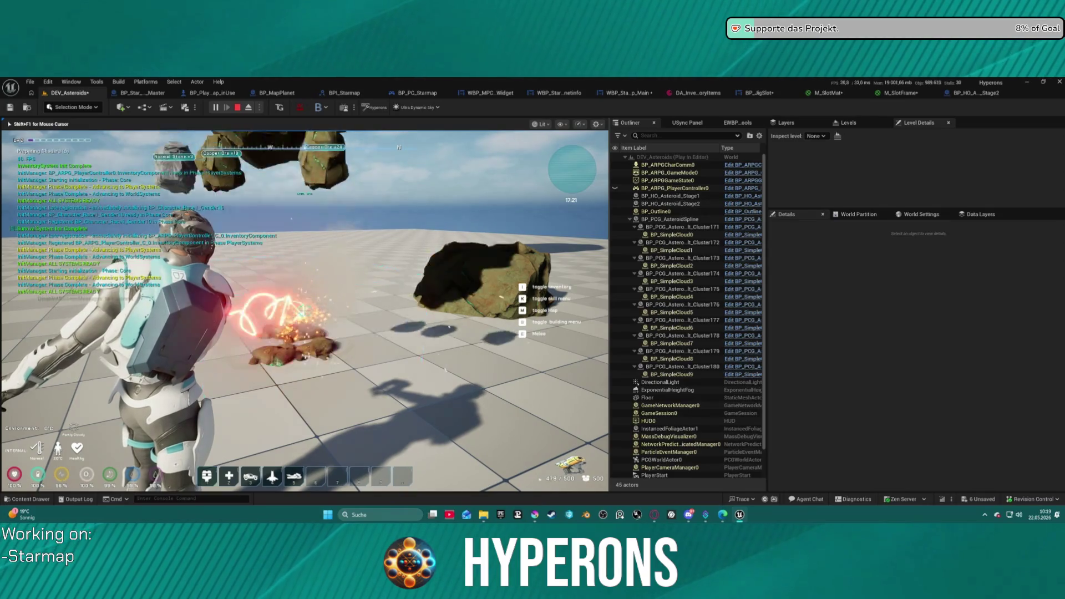
pyautogui.click(305, 310)
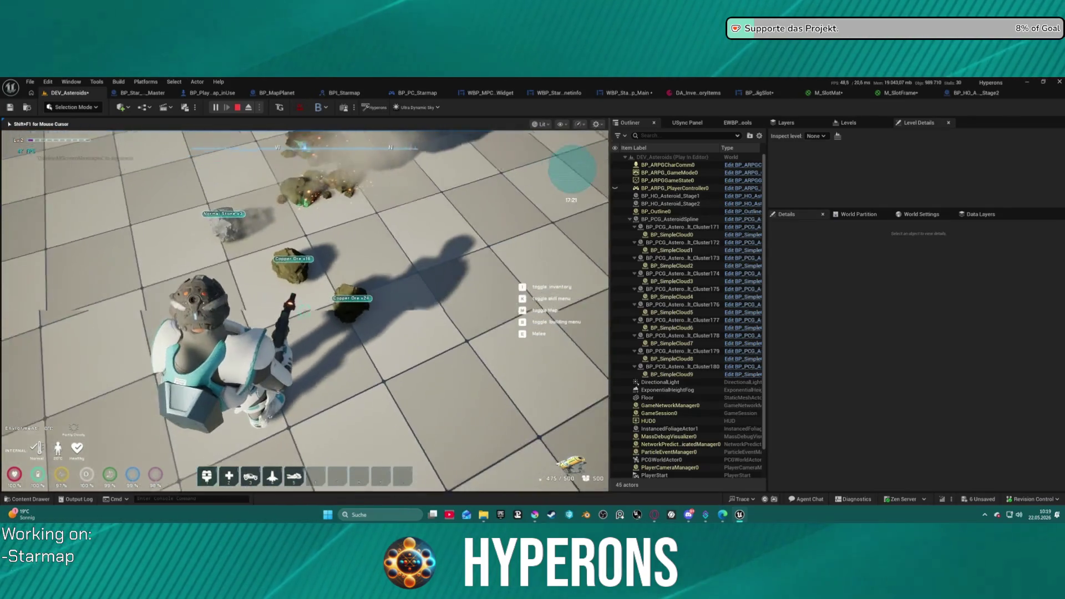
pyautogui.press('w')
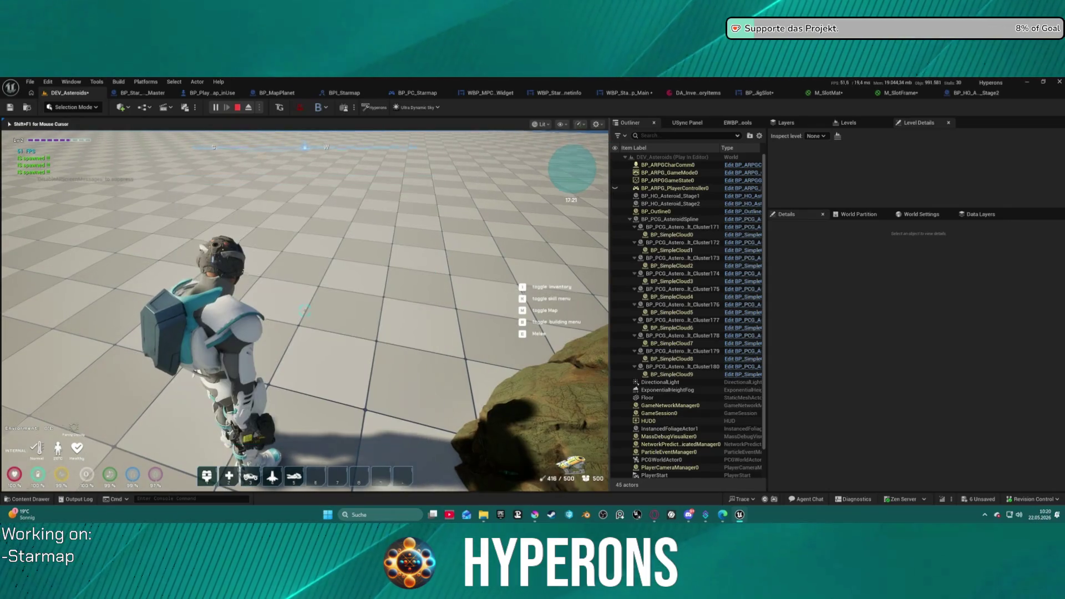
pyautogui.press('i')
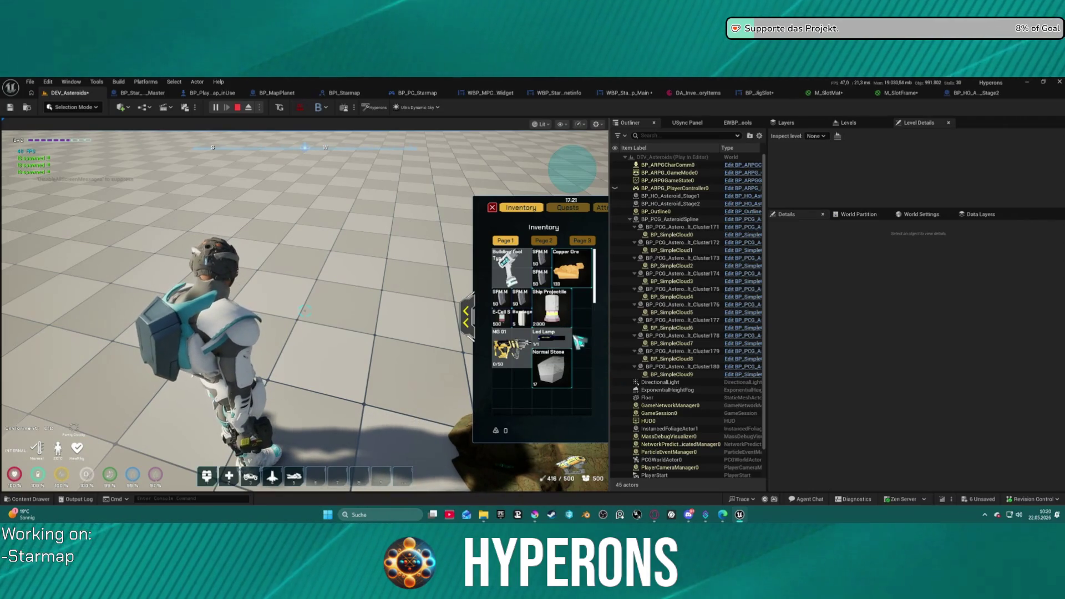
# Read the inventory item info cards, including Copper Ore (133) and Normal Stone (17).
pyautogui.moveTo(575, 337)
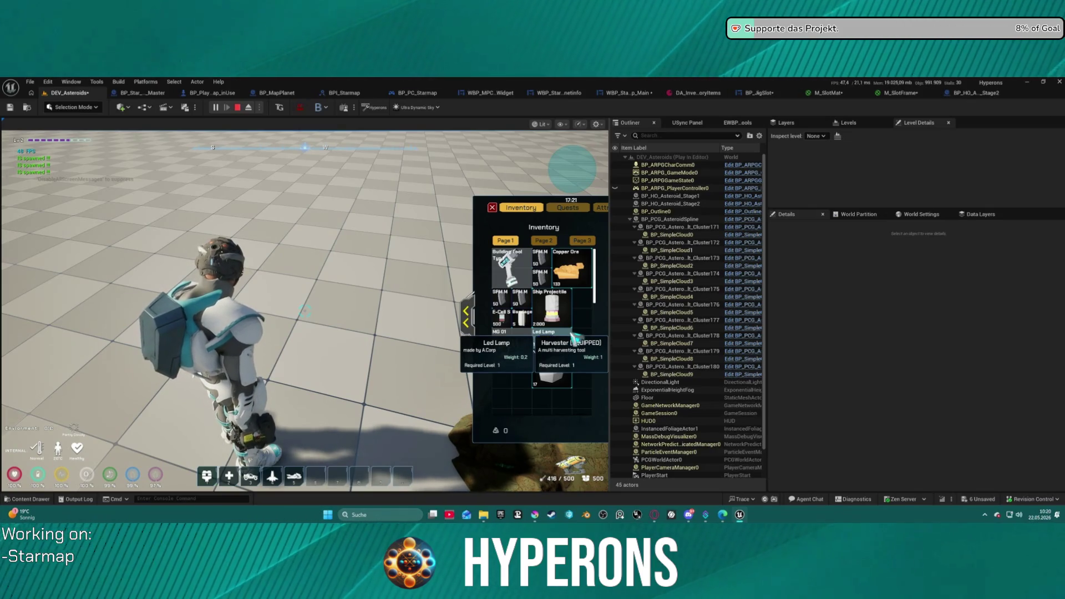
pyautogui.moveTo(549, 322)
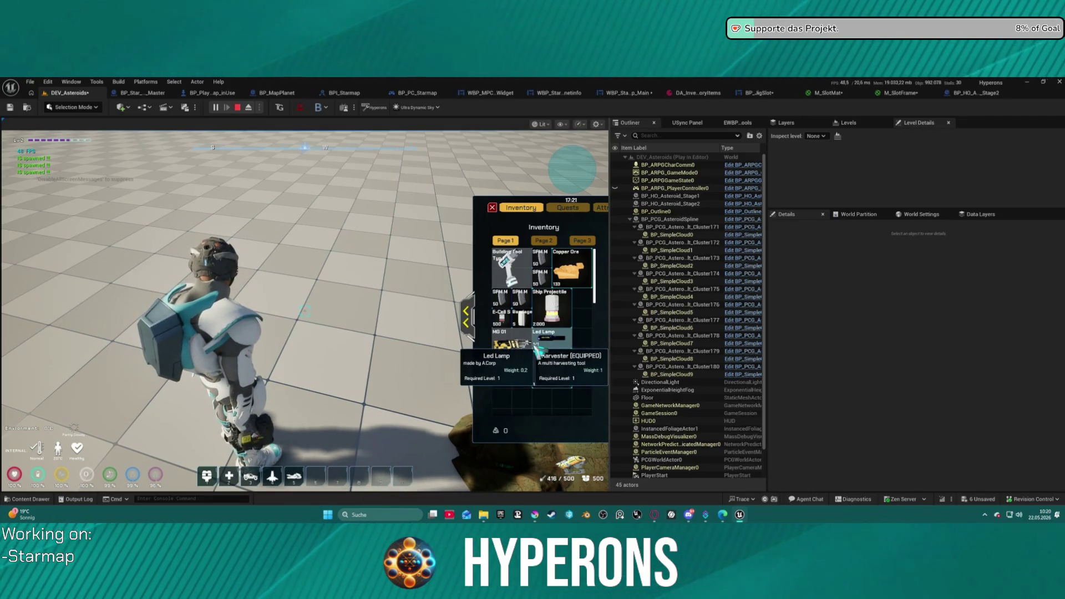
pyautogui.moveTo(534, 343)
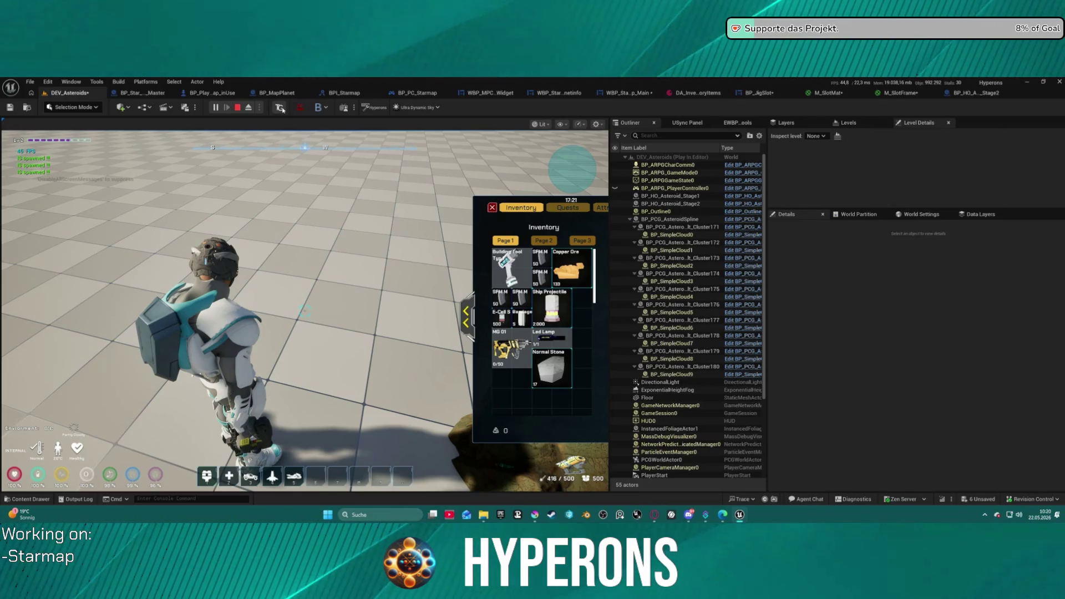
pyautogui.moveTo(740, 515)
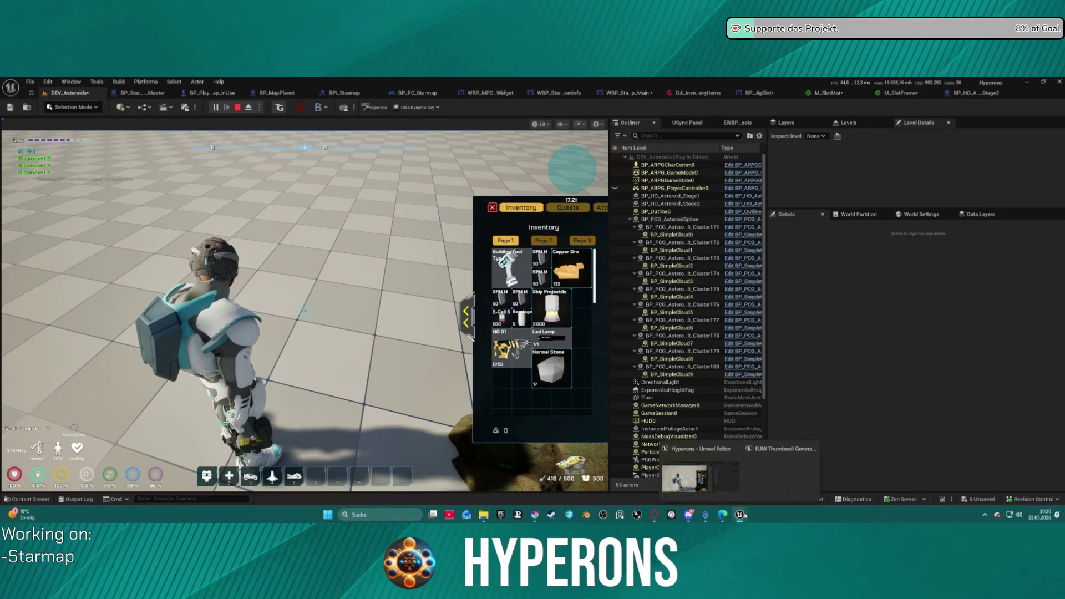
pyautogui.click(779, 471)
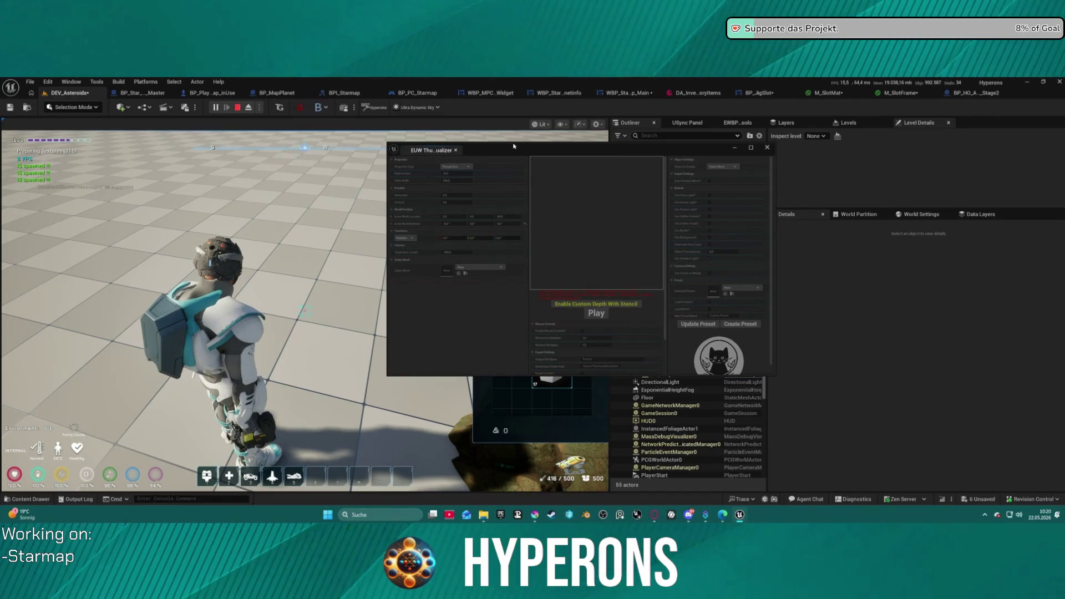
pyautogui.moveTo(603, 150); pyautogui.dragTo(442, 142)
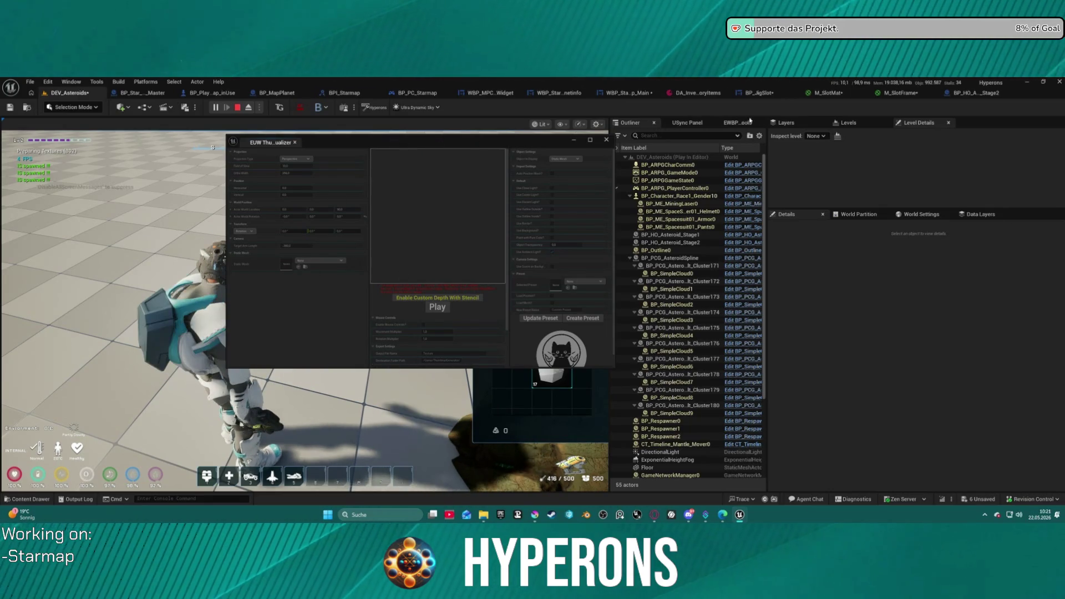
pyautogui.moveTo(455, 146)
pyautogui.mouseDown()
pyautogui.moveTo(223, 169)
pyautogui.moveTo(359, 155)
pyautogui.moveTo(333, 154)
pyautogui.mouseUp()
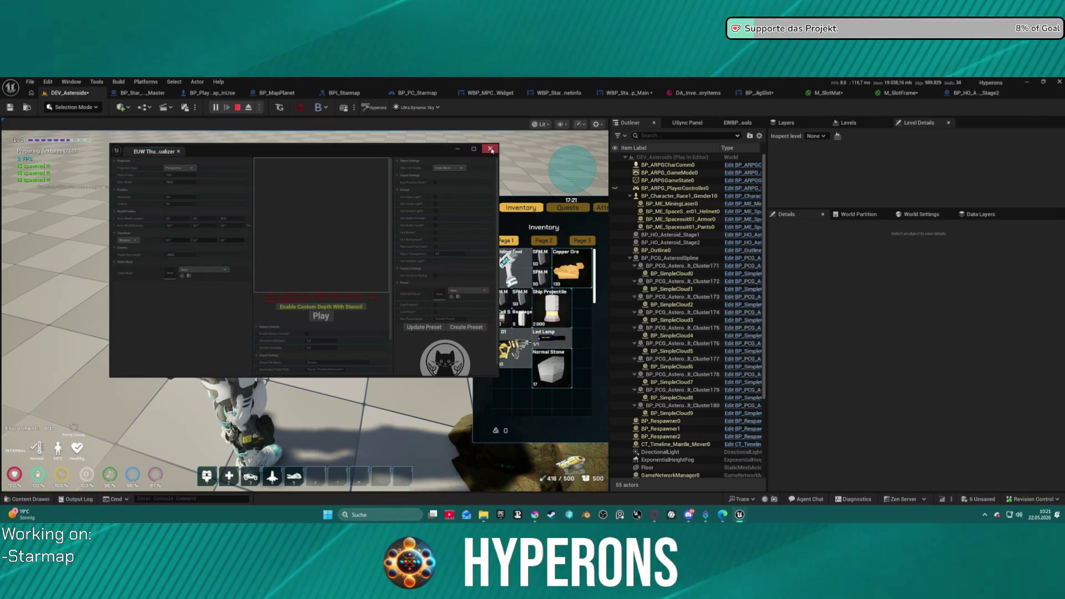
pyautogui.click(240, 110)
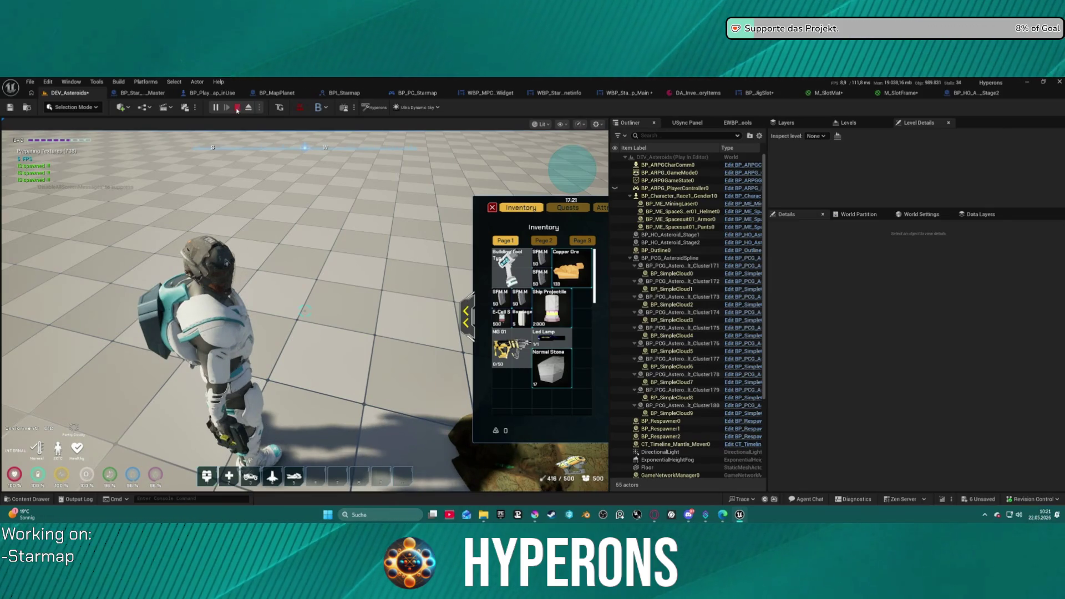
pyautogui.press('Escape')
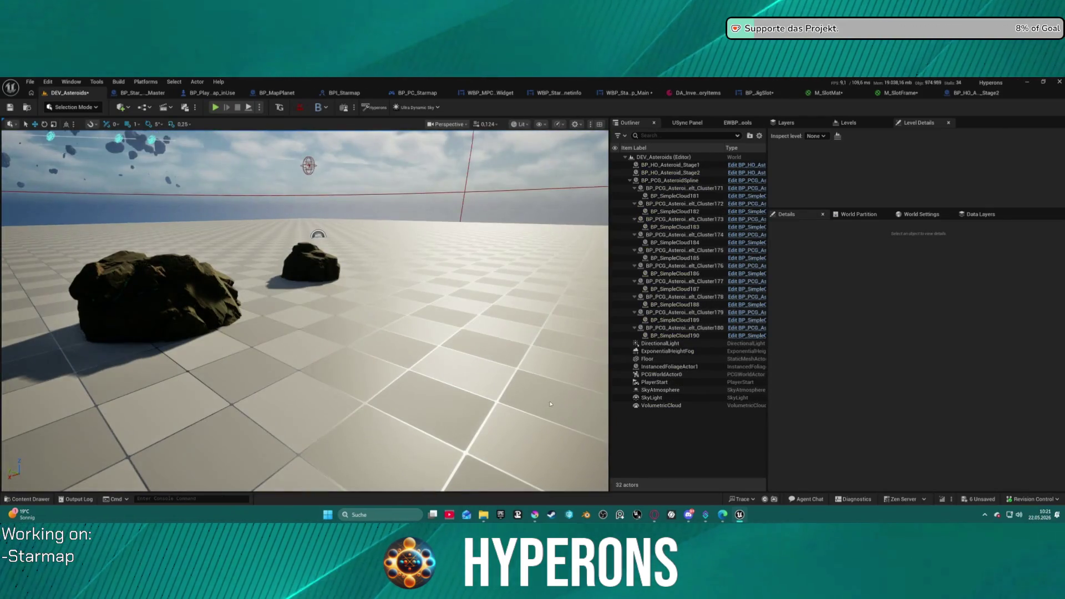
# Reposition the EUW Thumbnail tool window and maximize it to full screen.
pyautogui.moveTo(739, 514)
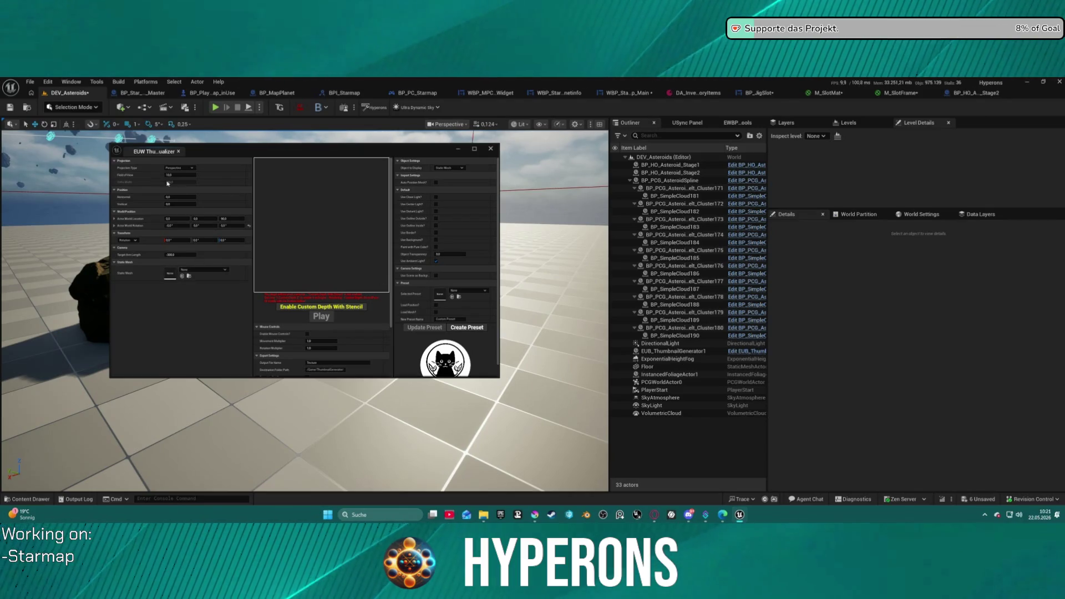
pyautogui.moveTo(248, 154)
pyautogui.mouseDown()
pyautogui.moveTo(260, 195)
pyautogui.moveTo(218, 217)
pyautogui.mouseUp()
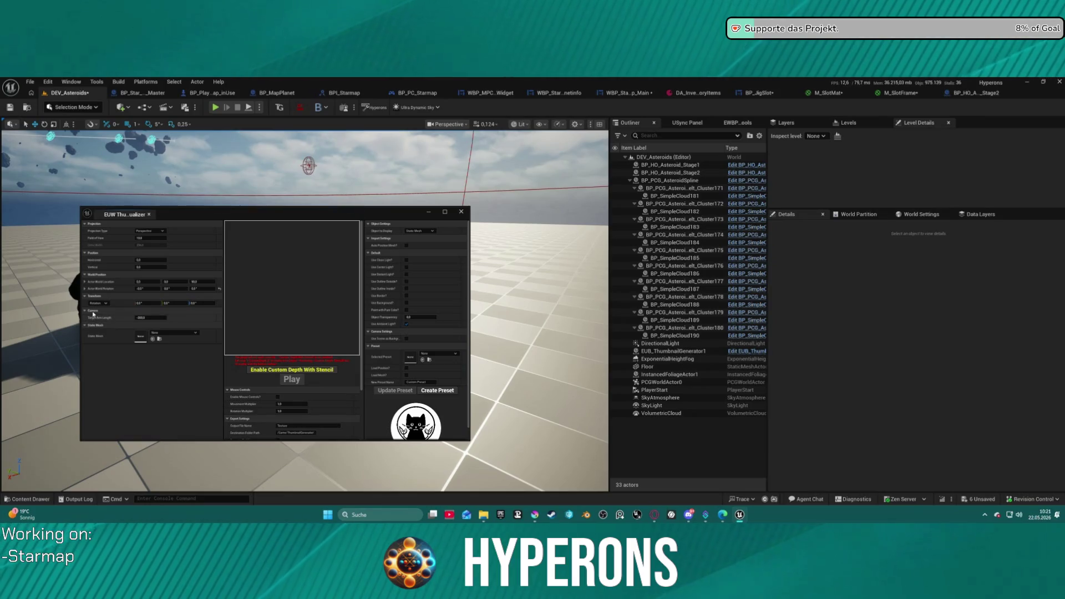
pyautogui.click(445, 213)
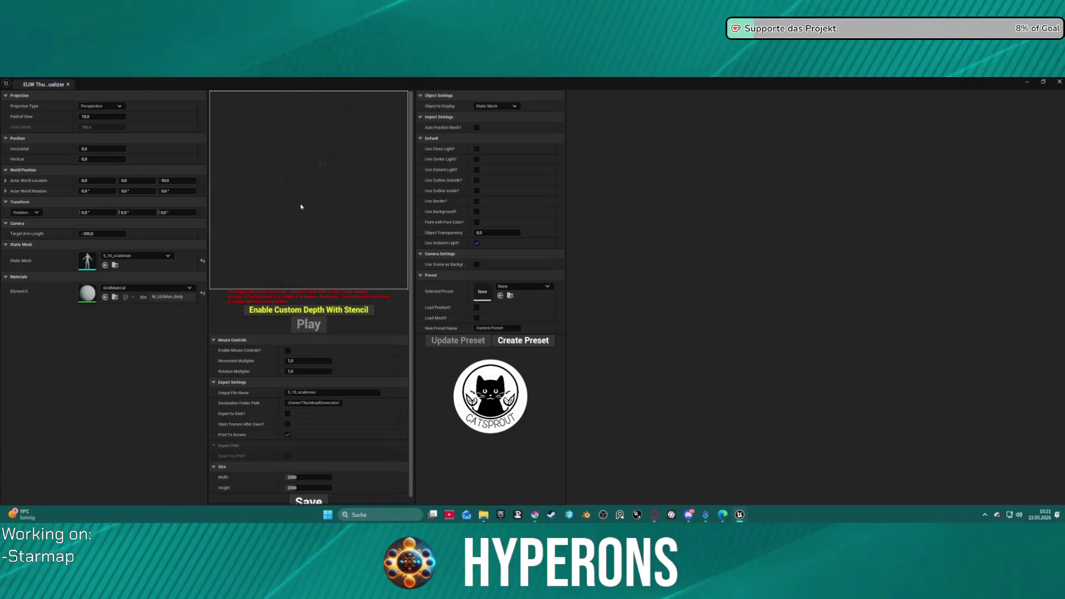
# Set the thumbnail's static mesh to Antenna_006, keeping Field of View at its 10.0 default.
pyautogui.click(135, 256)
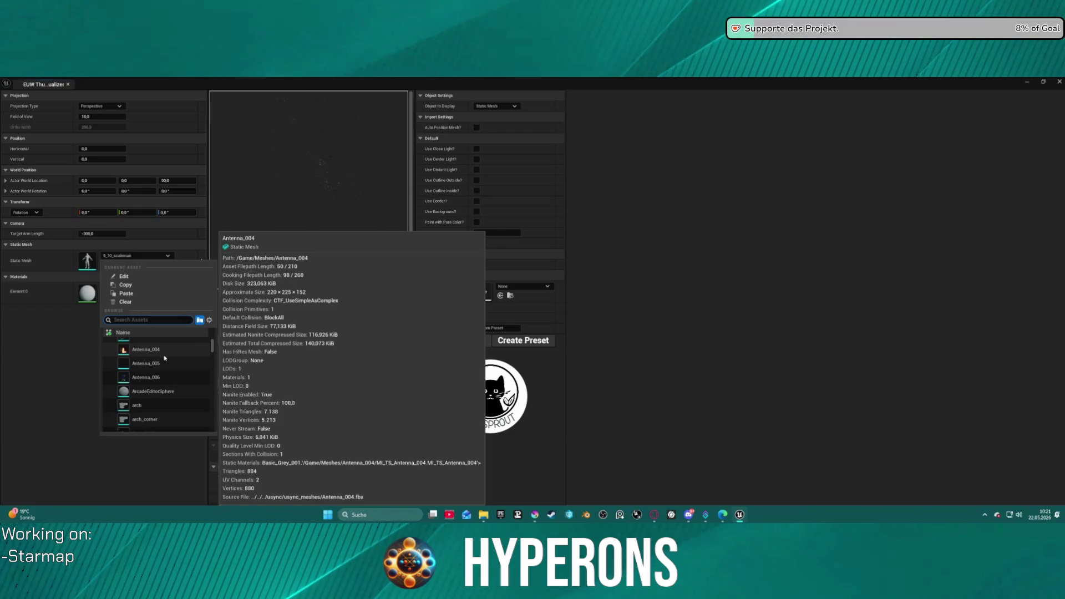
pyautogui.scroll(-1, 166, 376)
pyautogui.click(164, 377)
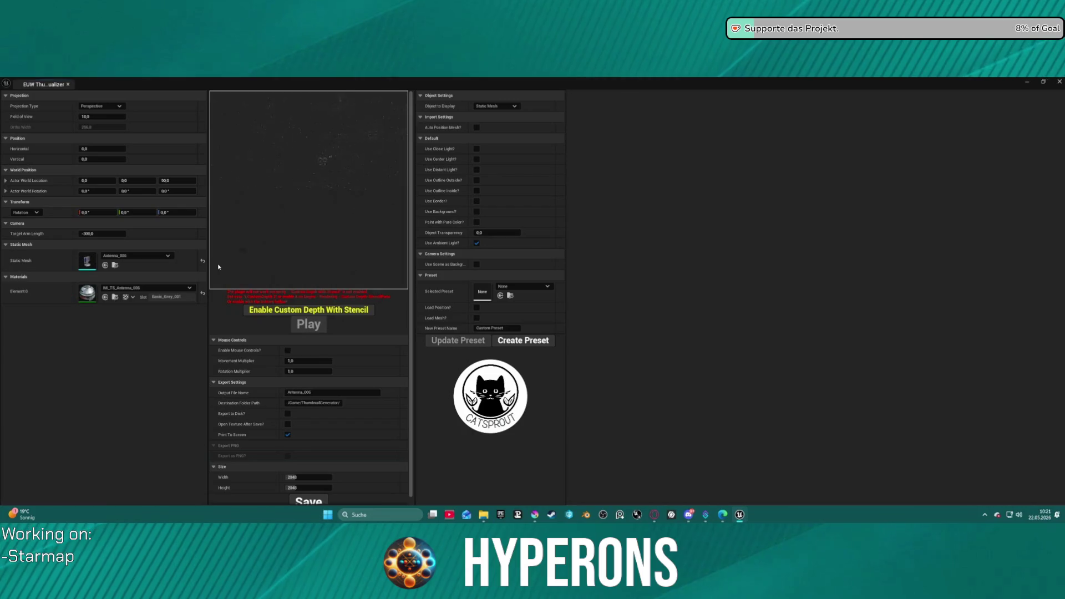
pyautogui.scroll(-1, 218, 266)
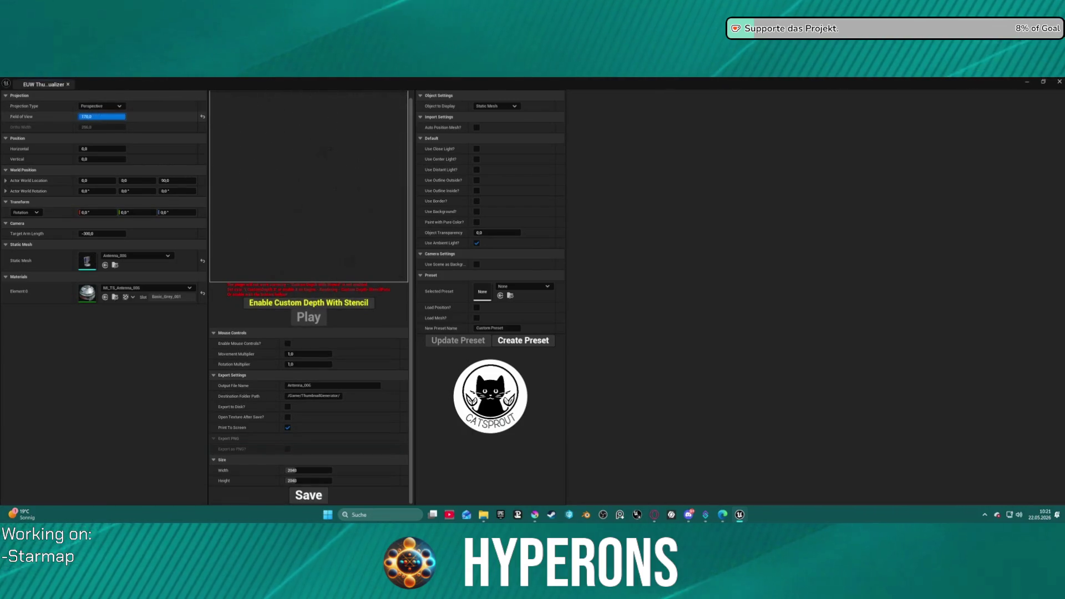
pyautogui.write('568005')
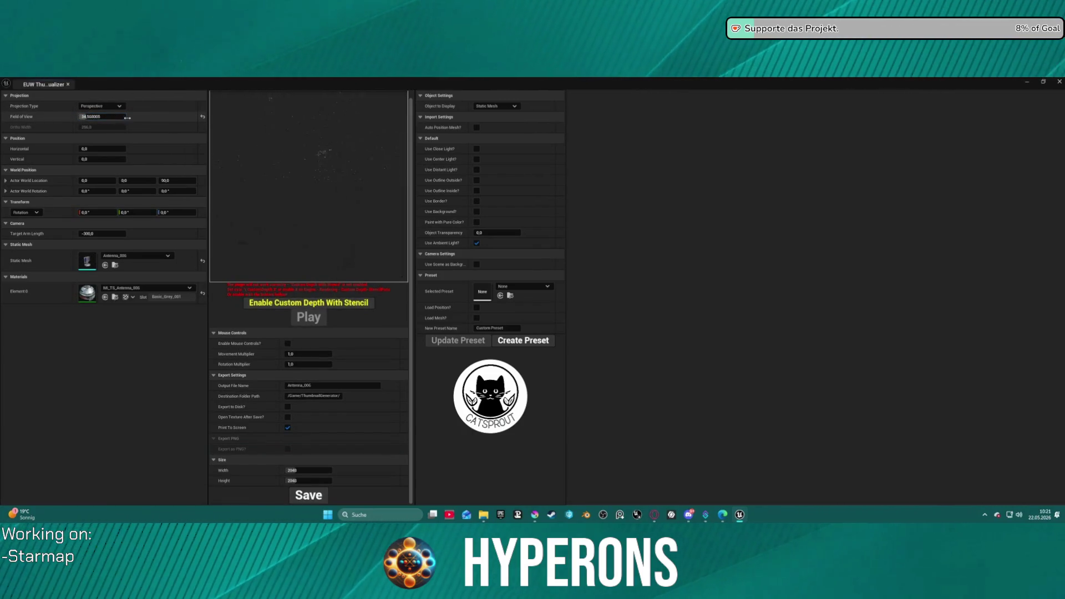
pyautogui.click(202, 118)
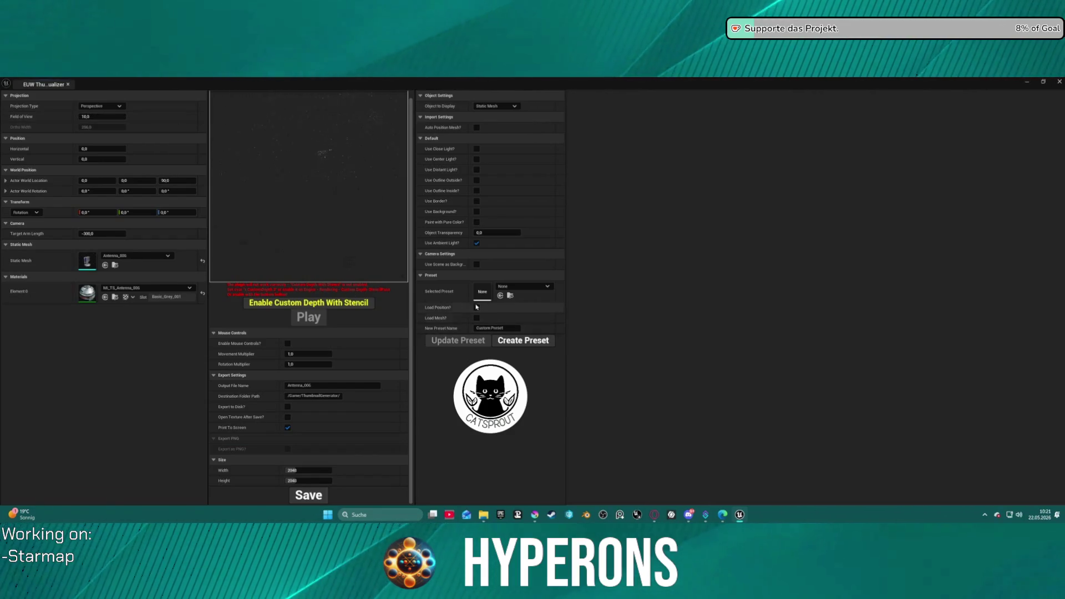
pyautogui.click(523, 286)
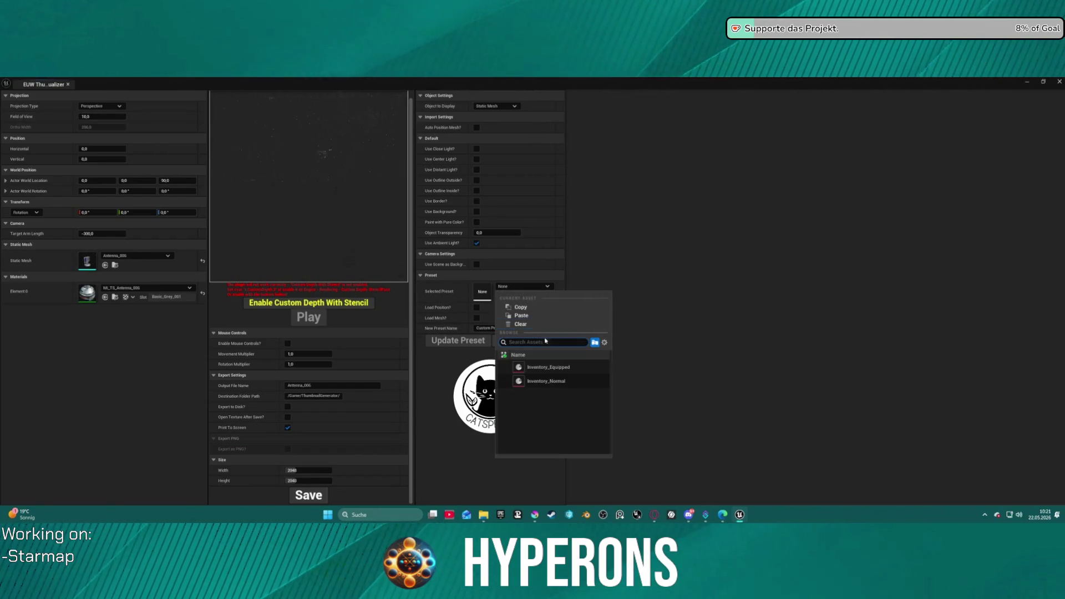
# Load the Inventory_Equipped preset and set the camera Target Arm Length to -1000.
pyautogui.click(577, 368)
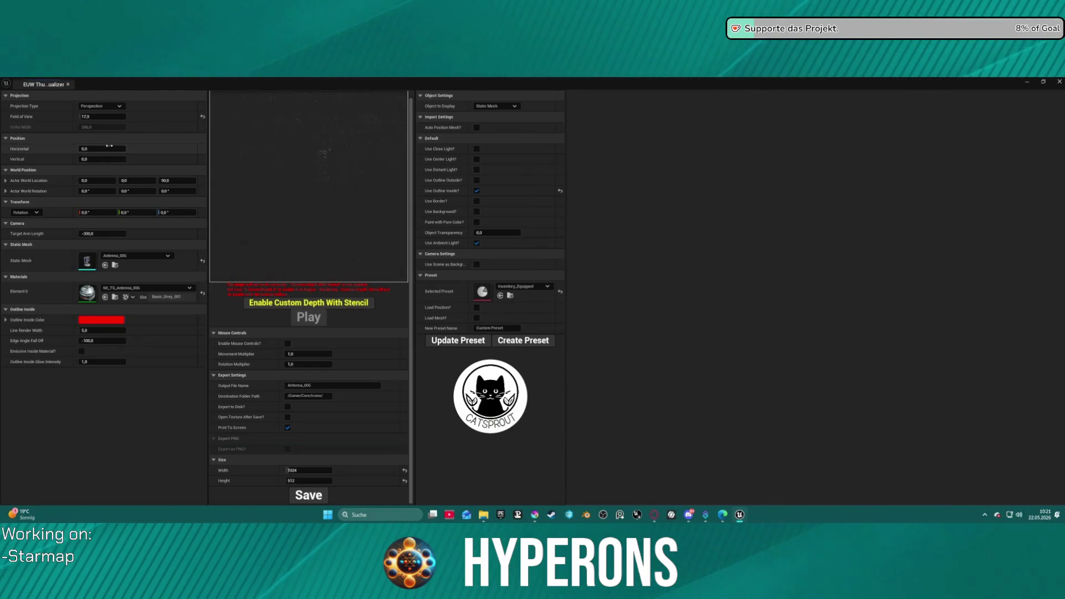
pyautogui.moveTo(108, 231)
pyautogui.mouseDown()
pyautogui.moveTo(77, 231)
pyautogui.moveTo(105, 231)
pyautogui.mouseUp()
pyautogui.moveTo(204, 237); pyautogui.dragTo(103, 233)
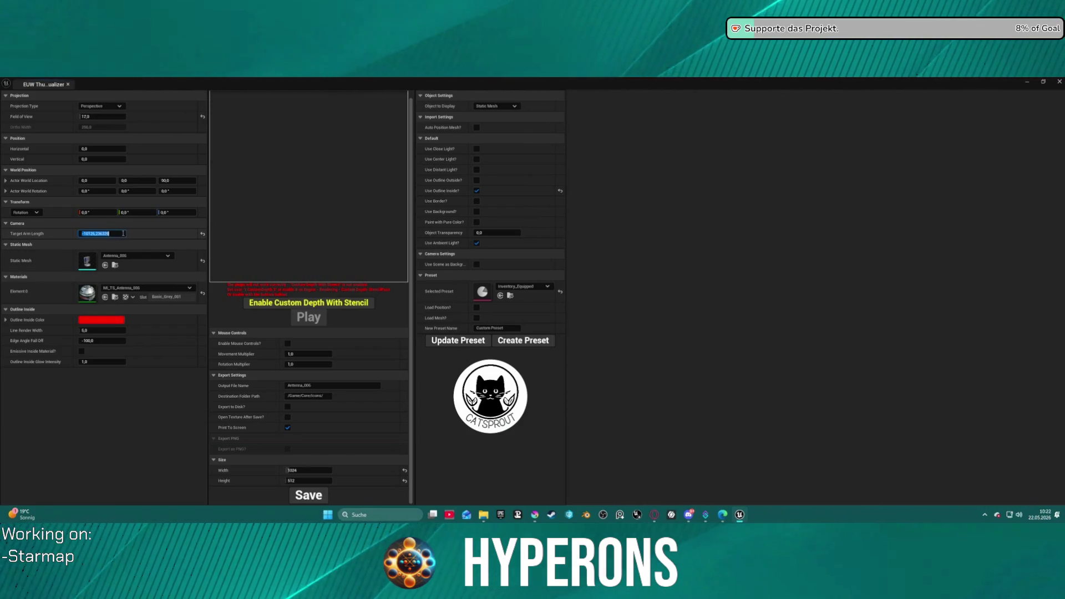
pyautogui.write('-1000,0')
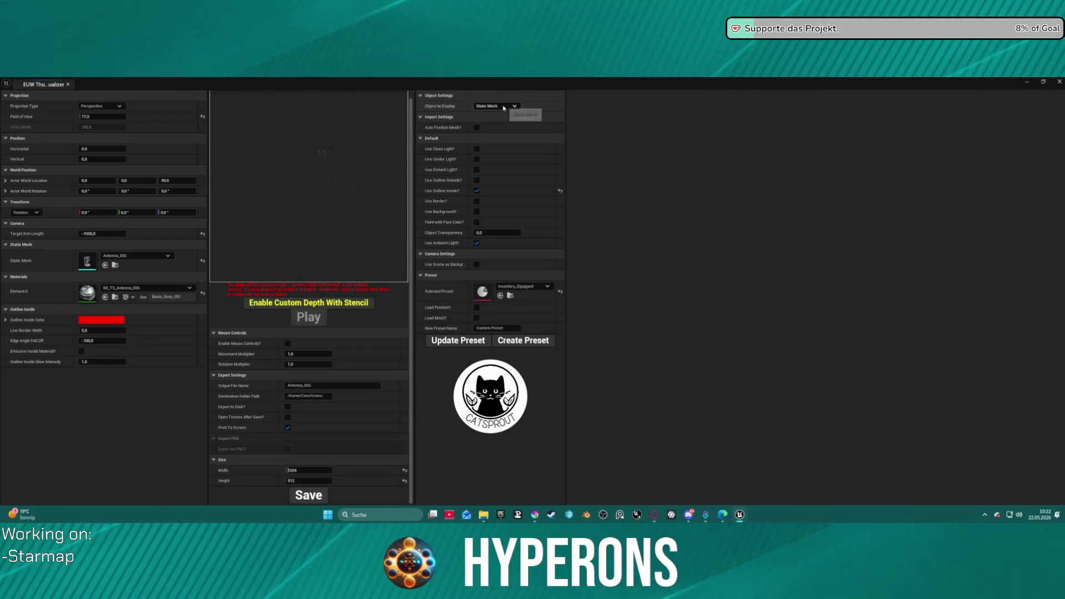
# Enable Use Border? and adjust Line Render Width, Box Dimensions and Corner Radius.
pyautogui.click(477, 202)
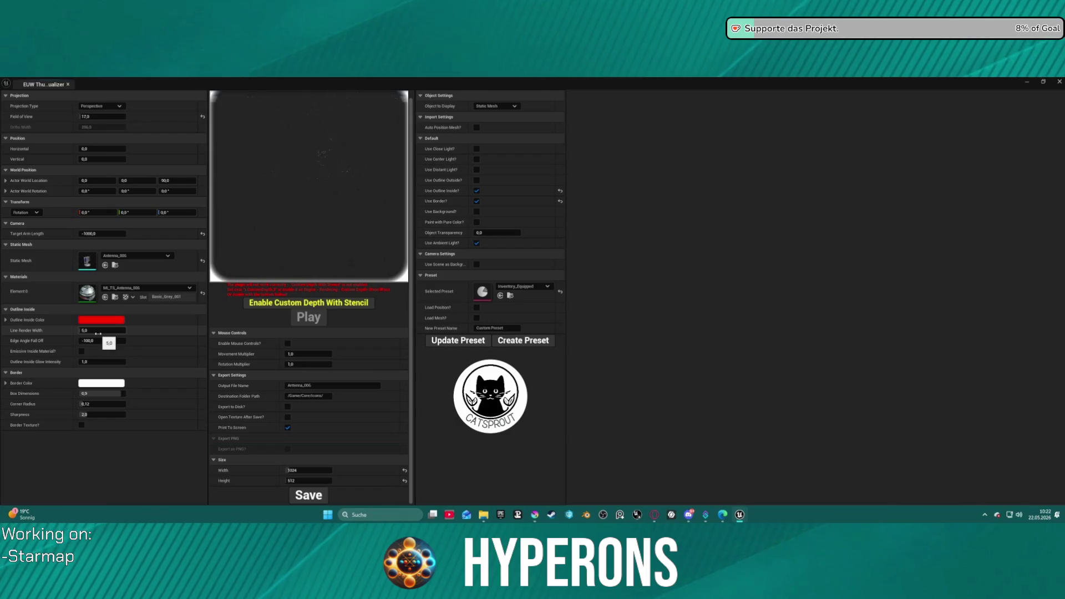
pyautogui.moveTo(98, 334)
pyautogui.mouseDown()
pyautogui.moveTo(66, 333)
pyautogui.moveTo(106, 330)
pyautogui.moveTo(107, 341)
pyautogui.mouseUp()
pyautogui.moveTo(121, 393)
pyautogui.mouseDown()
pyautogui.moveTo(87, 394)
pyautogui.moveTo(117, 393)
pyautogui.mouseUp()
pyautogui.moveTo(84, 403)
pyautogui.mouseDown()
pyautogui.moveTo(118, 404)
pyautogui.moveTo(80, 403)
pyautogui.moveTo(108, 414)
pyautogui.mouseUp()
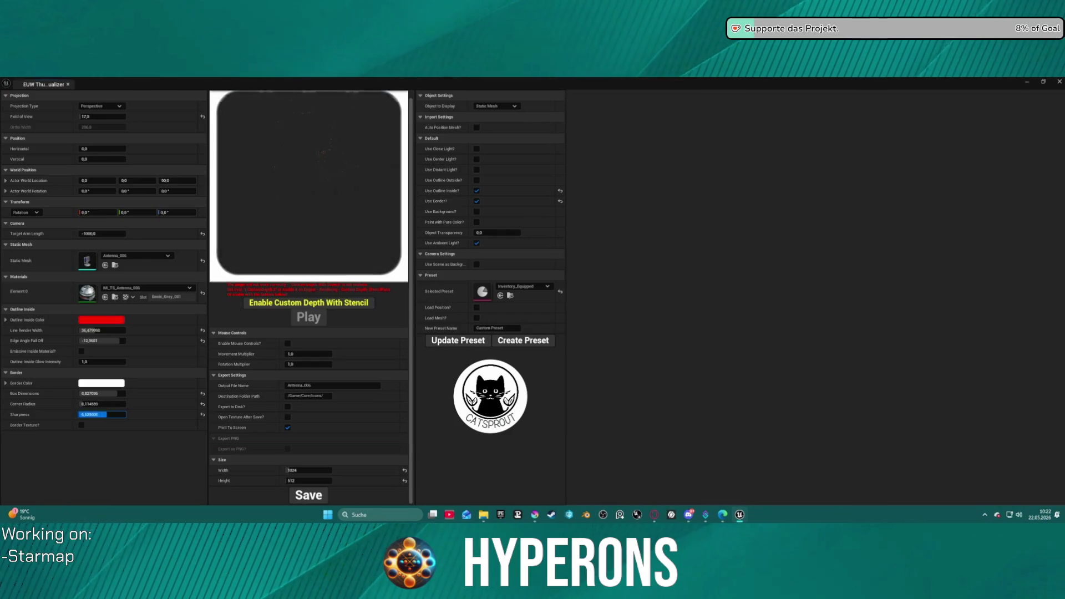
# Reset Edge Angle Fall Off and Line Render Width to defaults, then close the visualizer window.
pyautogui.click(202, 341)
pyautogui.click(202, 330)
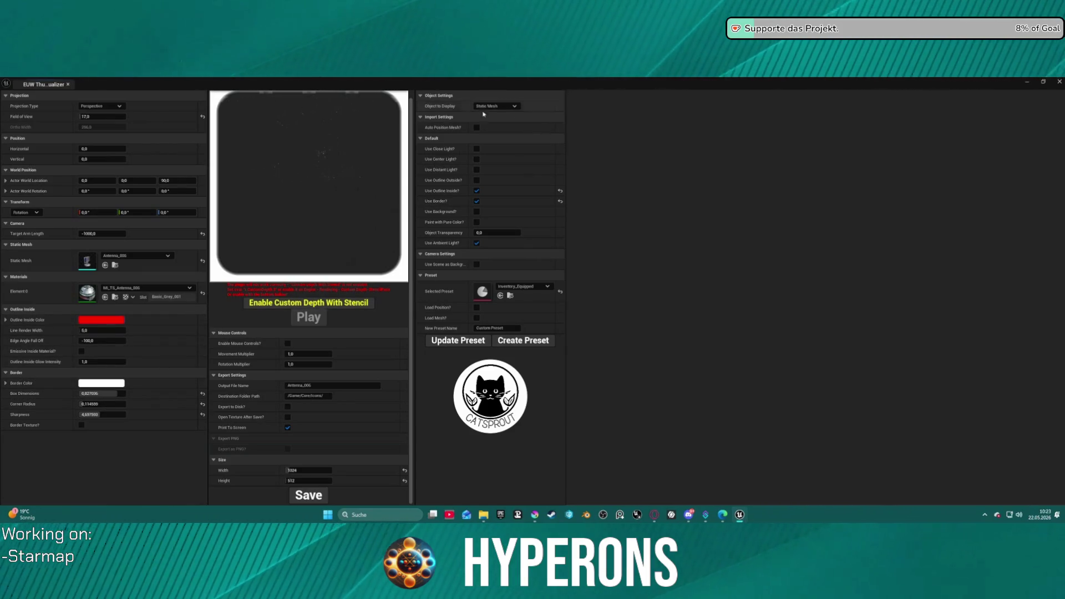
pyautogui.moveTo(413, 83)
pyautogui.mouseDown()
pyautogui.moveTo(542, 157)
pyautogui.moveTo(309, 172)
pyautogui.mouseUp()
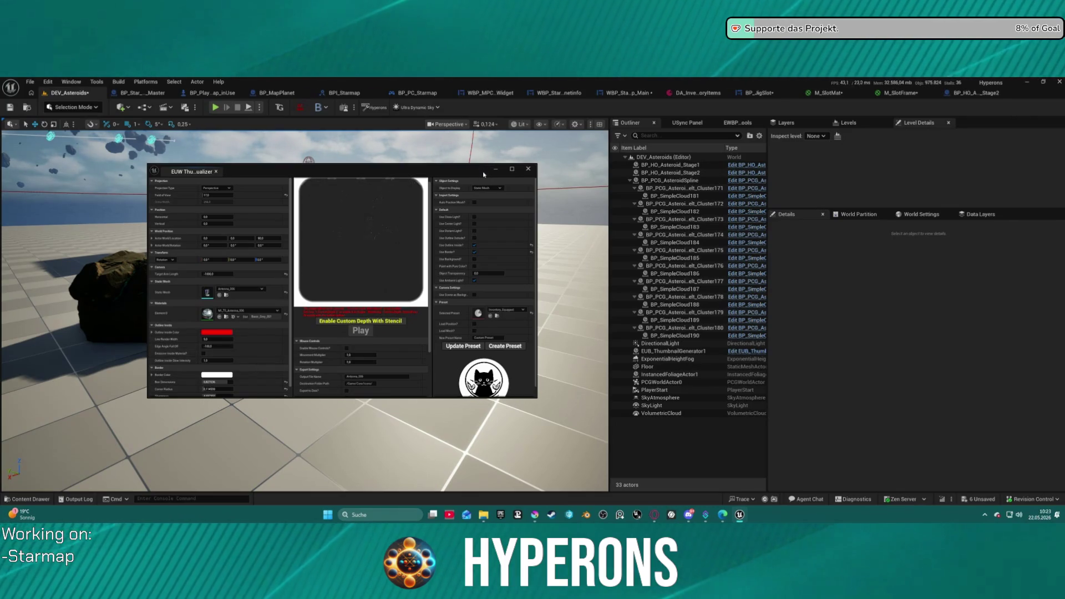
pyautogui.click(530, 170)
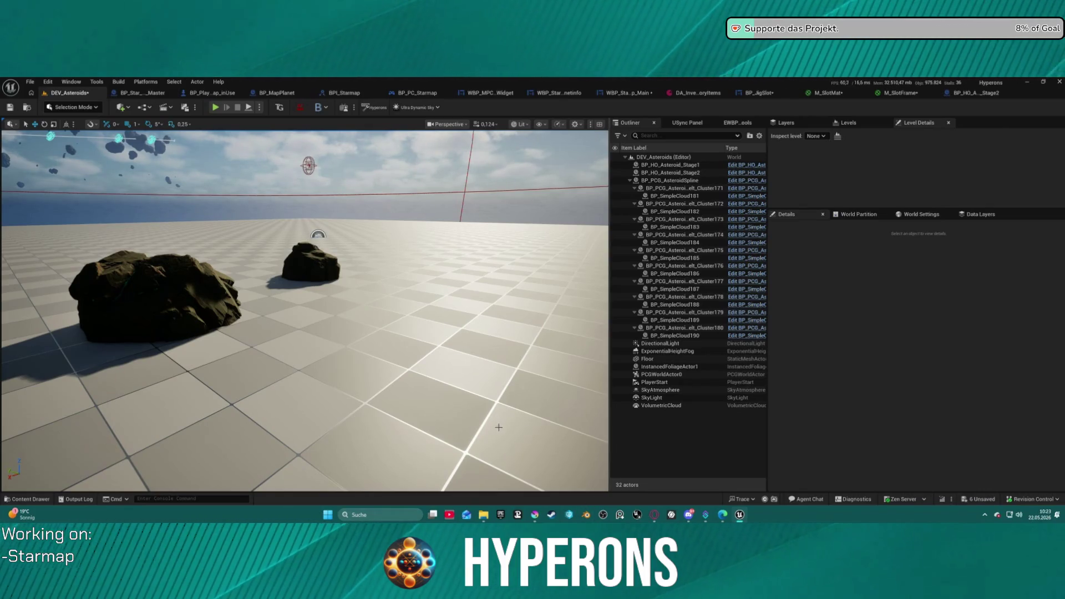
# In Krita, toggle the 1022 frame layer's visibility on and off to compare.
pyautogui.click(536, 515)
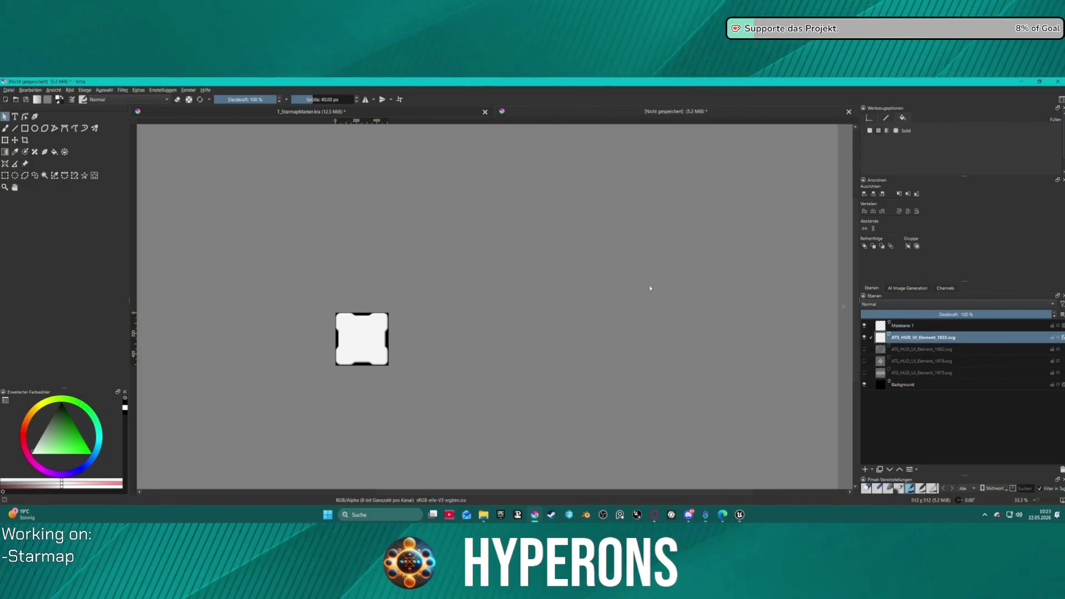
pyautogui.click(863, 339)
pyautogui.click(863, 338)
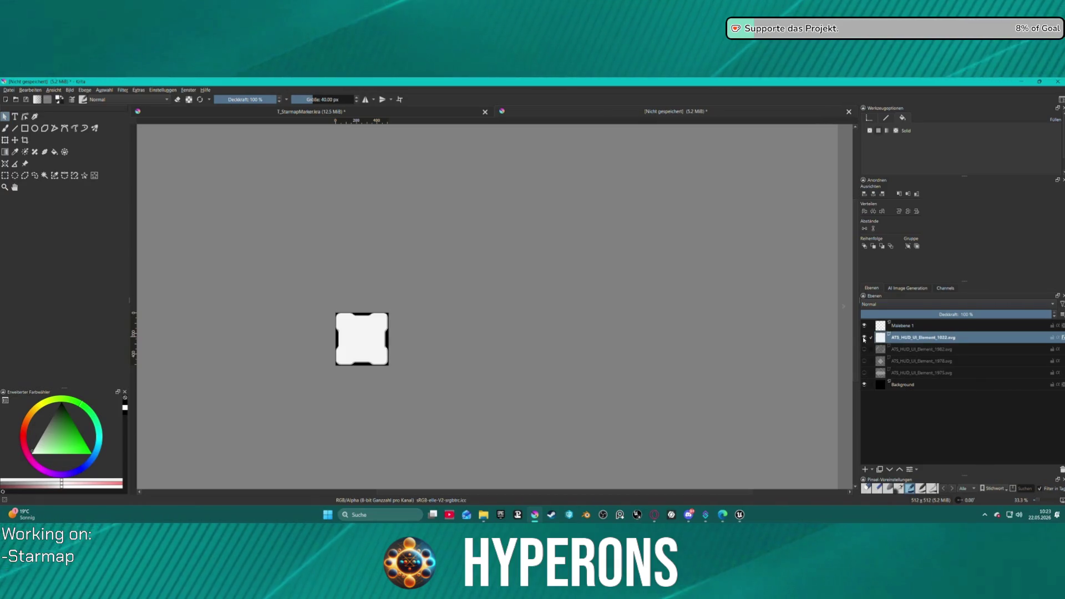
pyautogui.click(863, 339)
pyautogui.click(863, 338)
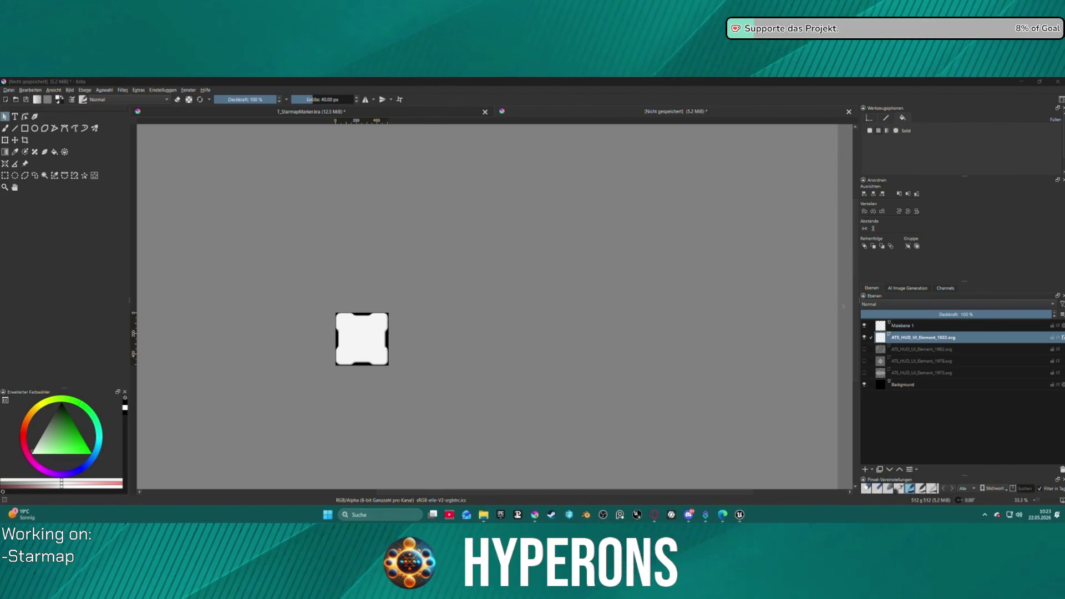
# Drop ATS_HUD_UI_Element_652.svg onto the canvas with 'Als neue Ebene einfügen'.
pyautogui.press('super+d')
pyautogui.press('super+d')
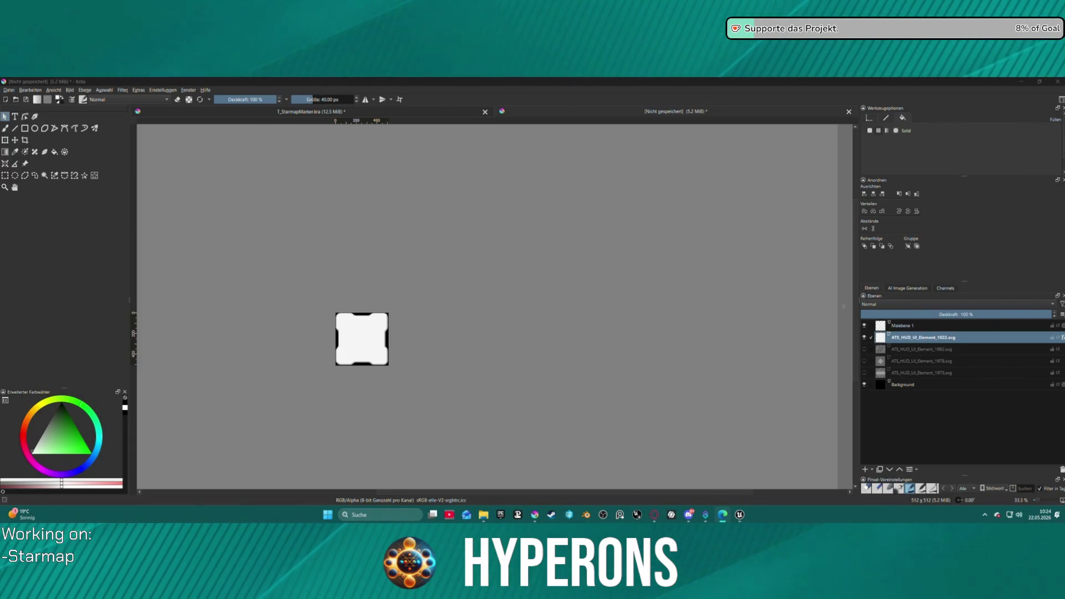
pyautogui.click(589, 346)
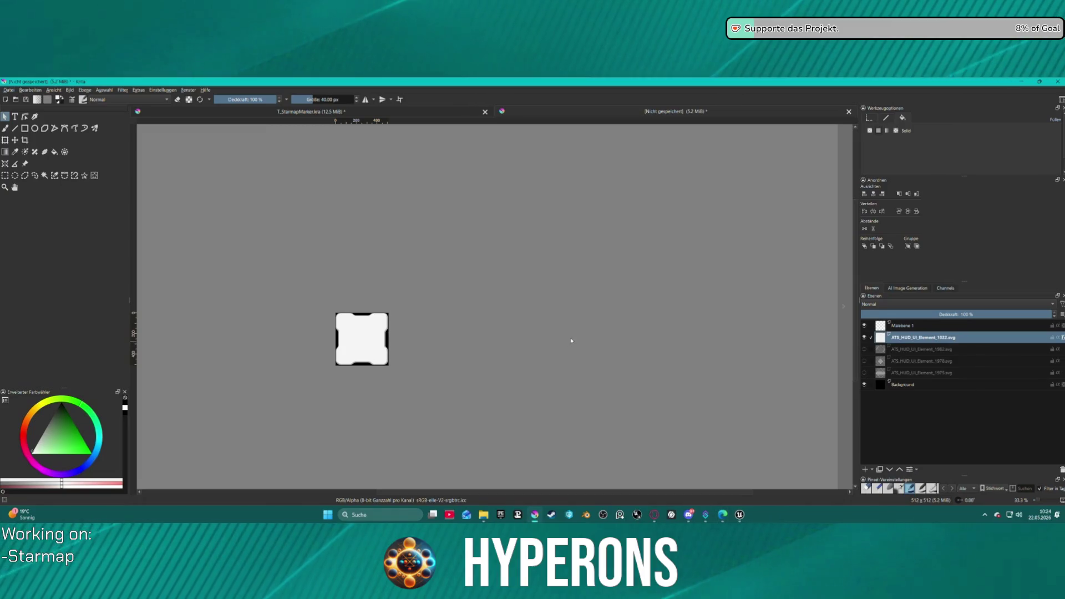
pyautogui.click(484, 516)
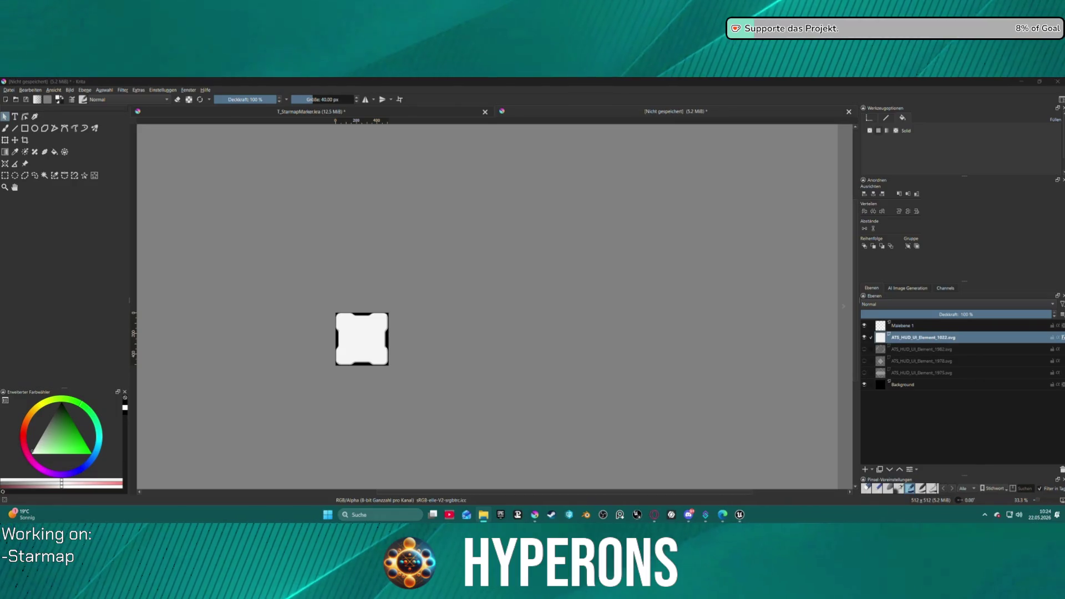
pyautogui.moveTo(430, 247)
pyautogui.mouseDown()
pyautogui.moveTo(364, 344)
pyautogui.moveTo(430, 335)
pyautogui.mouseUp()
pyautogui.click(471, 339)
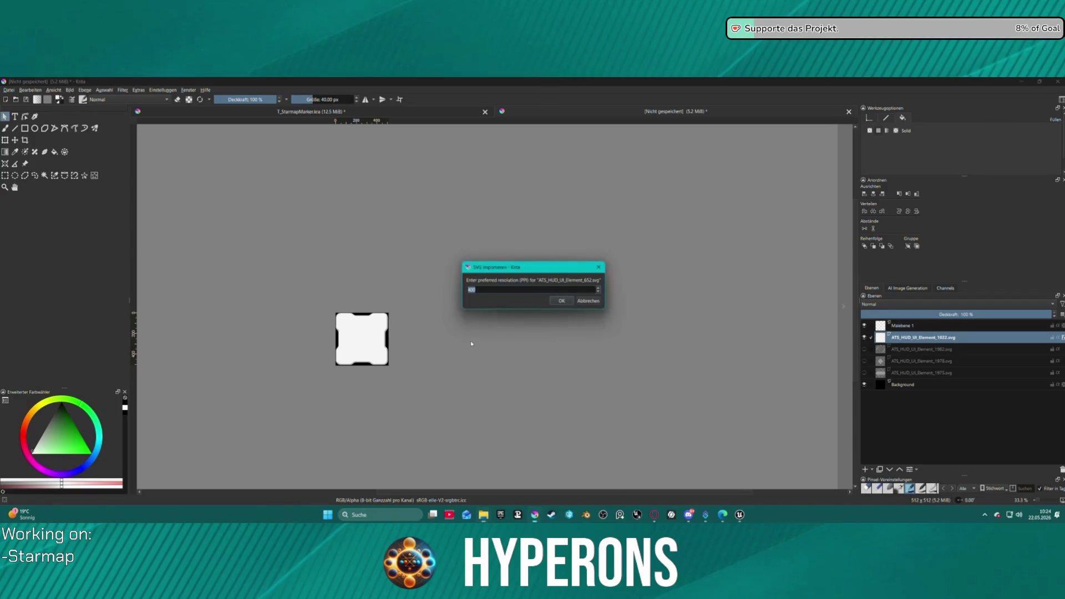
# Confirm the SVG import resolution and delete the ATS_HUD_UI_Element_1022.svg layer.
pyautogui.click(562, 301)
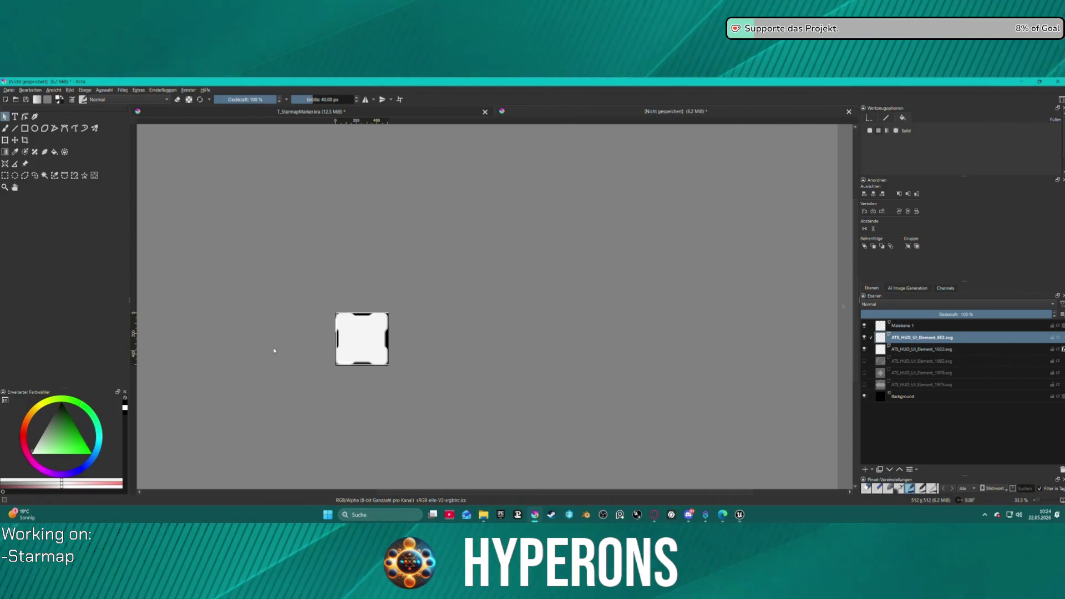
pyautogui.click(937, 349)
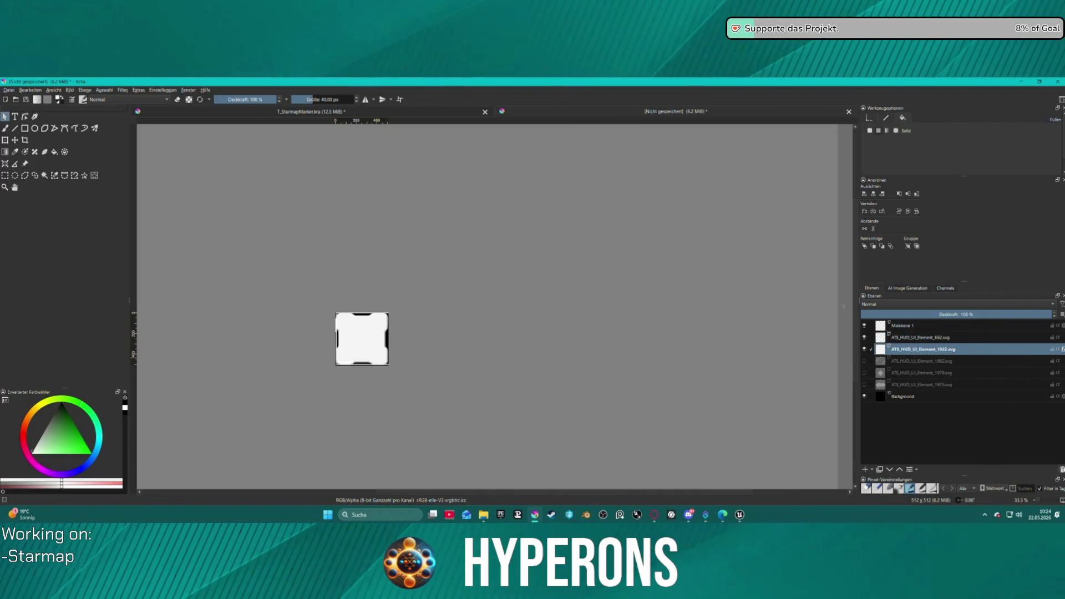
pyautogui.hotkey('shift', 'Delete')
pyautogui.scroll(2, 496, 357)
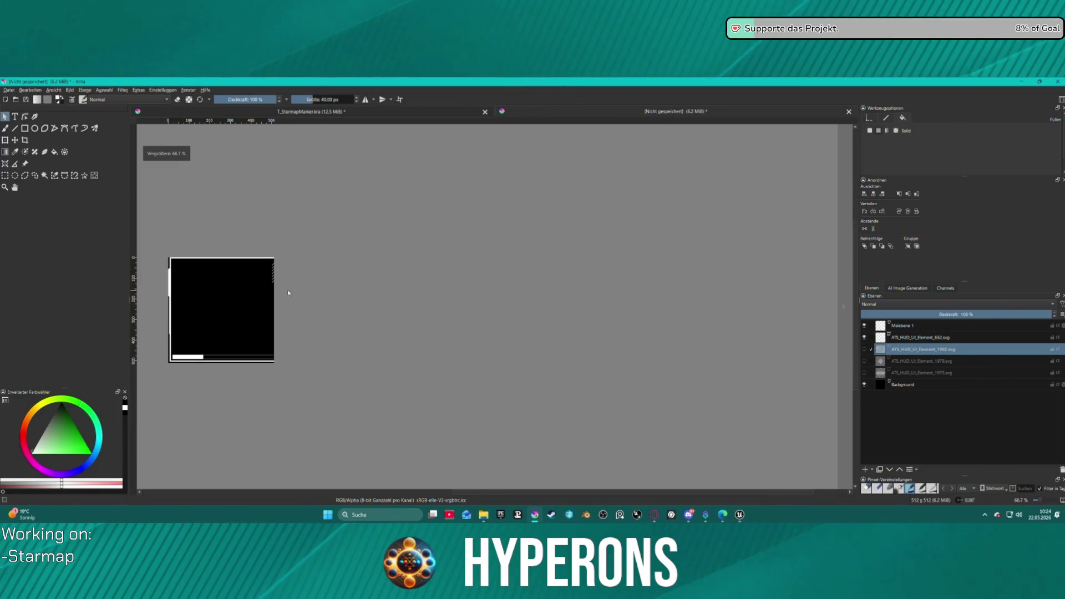
# Select the 652 frame shape and resize it with its handles over the black square.
pyautogui.click(921, 338)
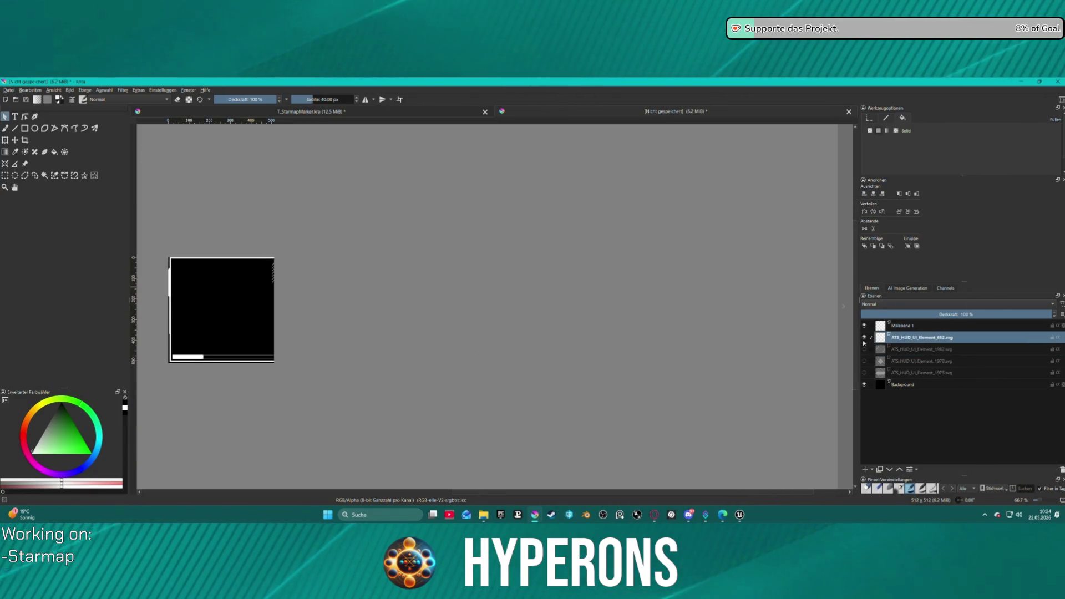
pyautogui.moveTo(155, 246); pyautogui.dragTo(334, 361)
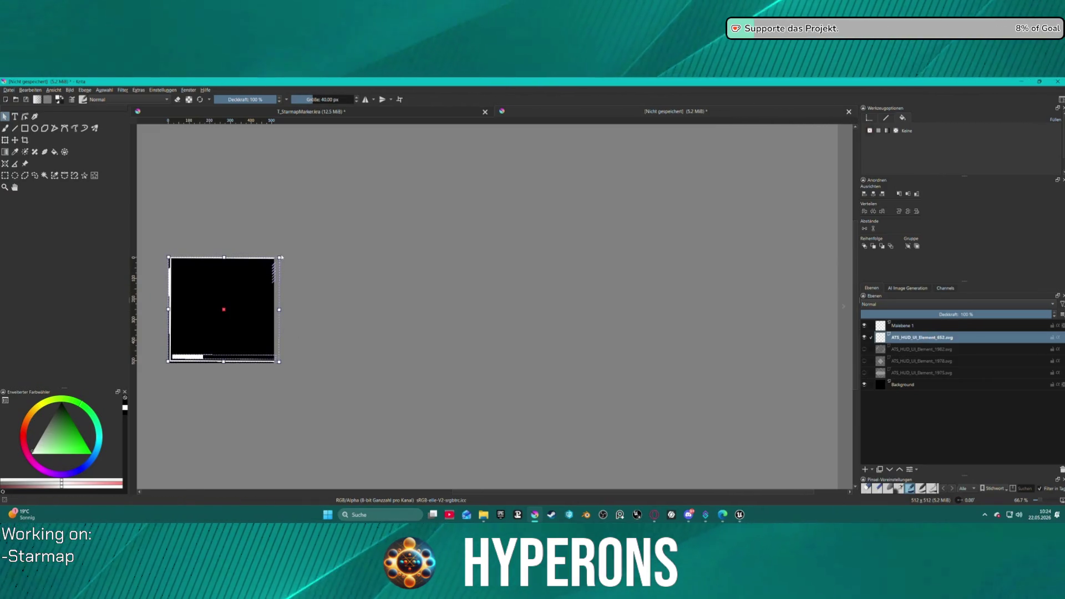
pyautogui.moveTo(280, 258); pyautogui.dragTo(272, 257)
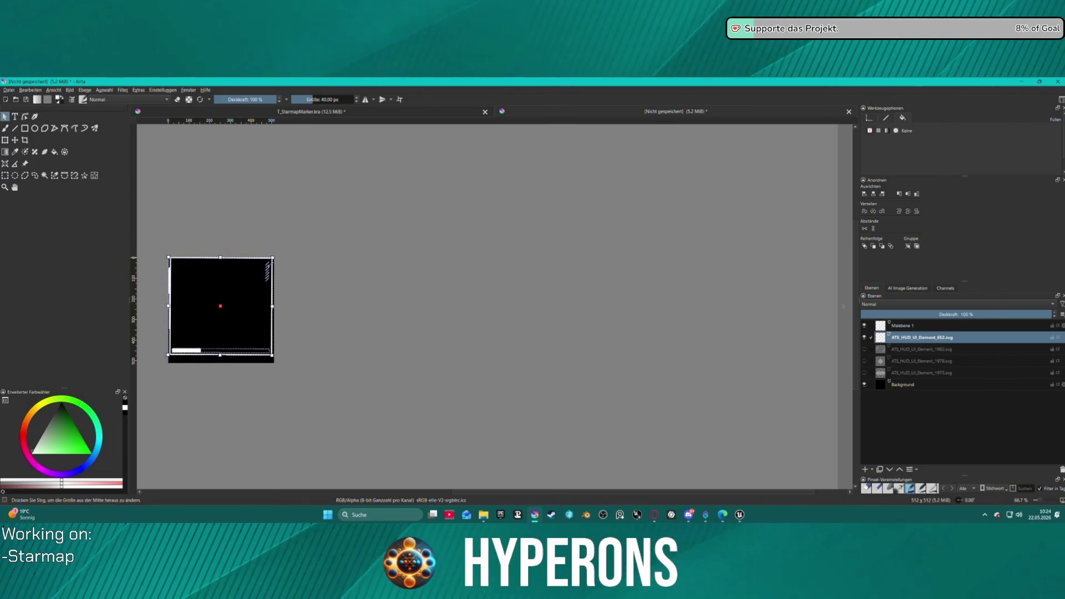
pyautogui.moveTo(236, 307); pyautogui.dragTo(237, 310)
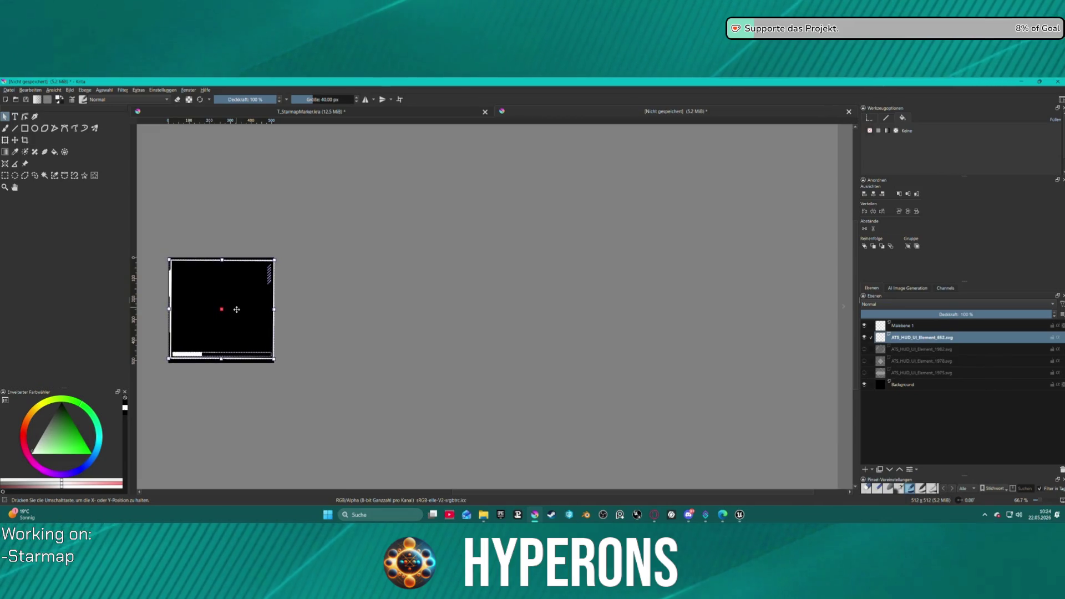
pyautogui.moveTo(274, 259); pyautogui.dragTo(274, 259)
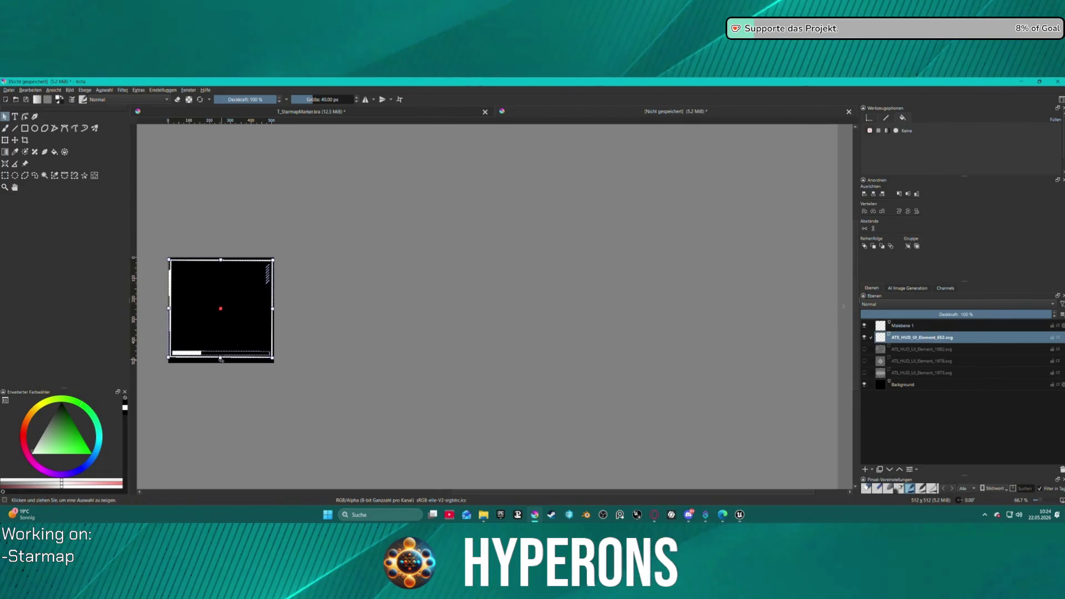
pyautogui.moveTo(221, 356); pyautogui.dragTo(223, 359)
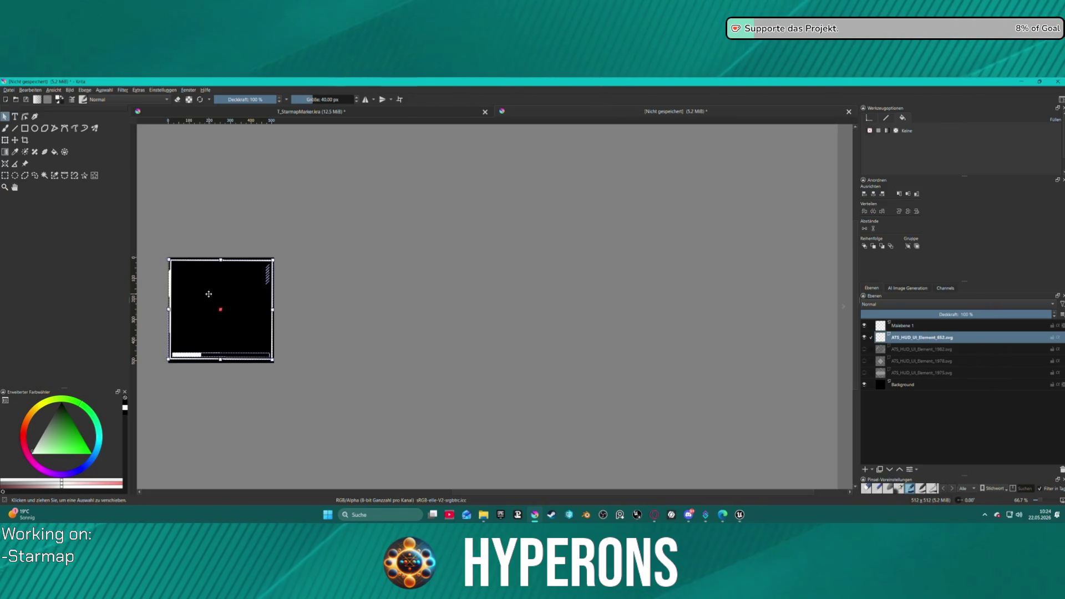
# Centre the 652 frame horizontally and vertically on the canvas.
pyautogui.click(878, 193)
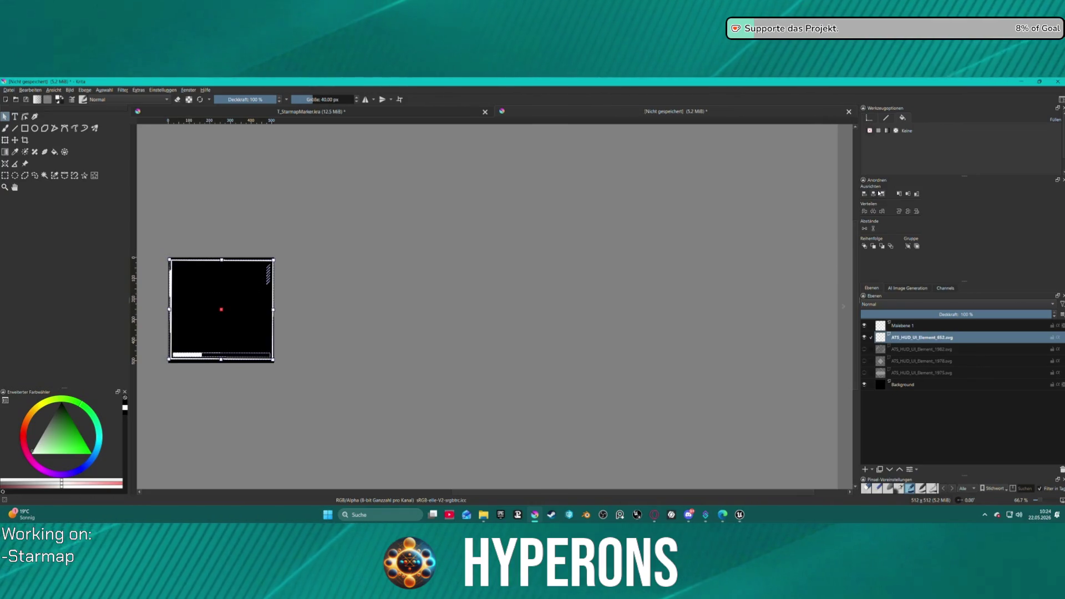
pyautogui.click(904, 194)
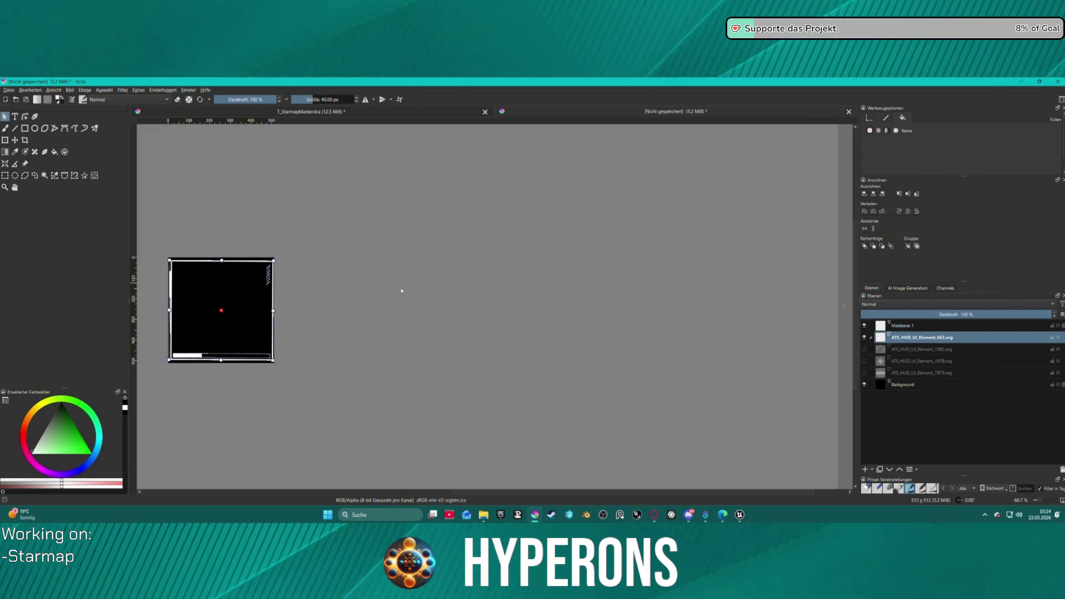
pyautogui.scroll(-2, 298, 397)
pyautogui.scroll(2, 297, 397)
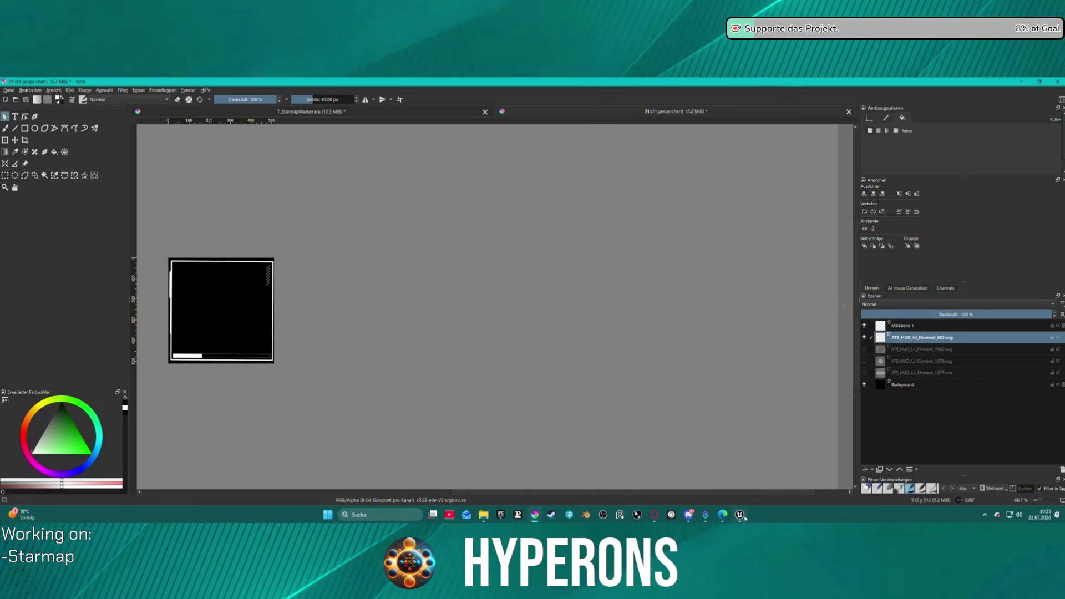
pyautogui.hotkey('alt', 'Tab')
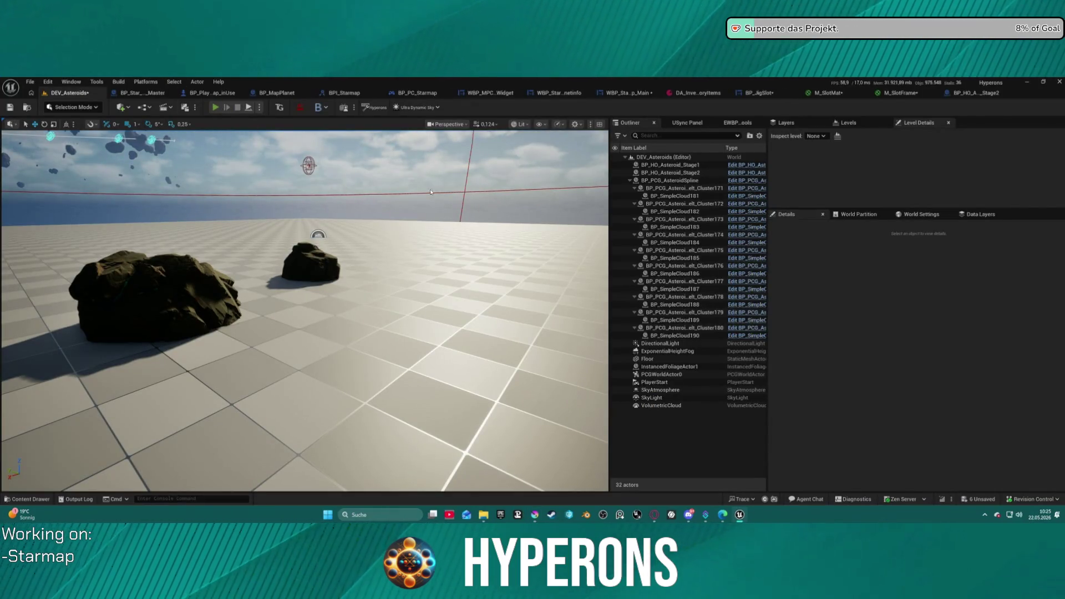
# Run a Play test, open the inventory with I, stop with Esc, and return to Krita.
pyautogui.click(215, 107)
pyautogui.press('i')
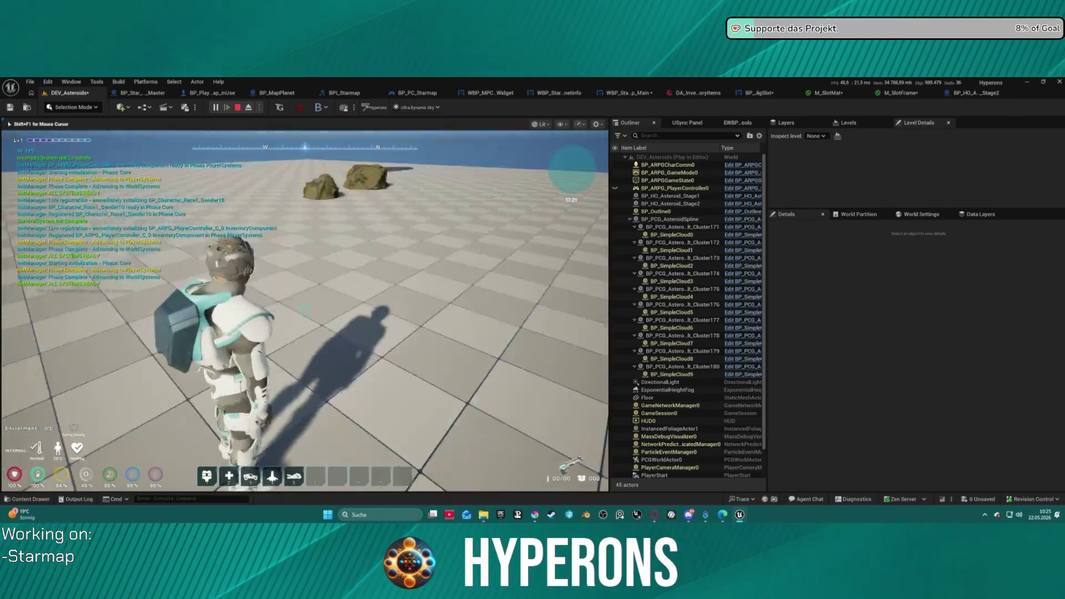
pyautogui.press('Escape')
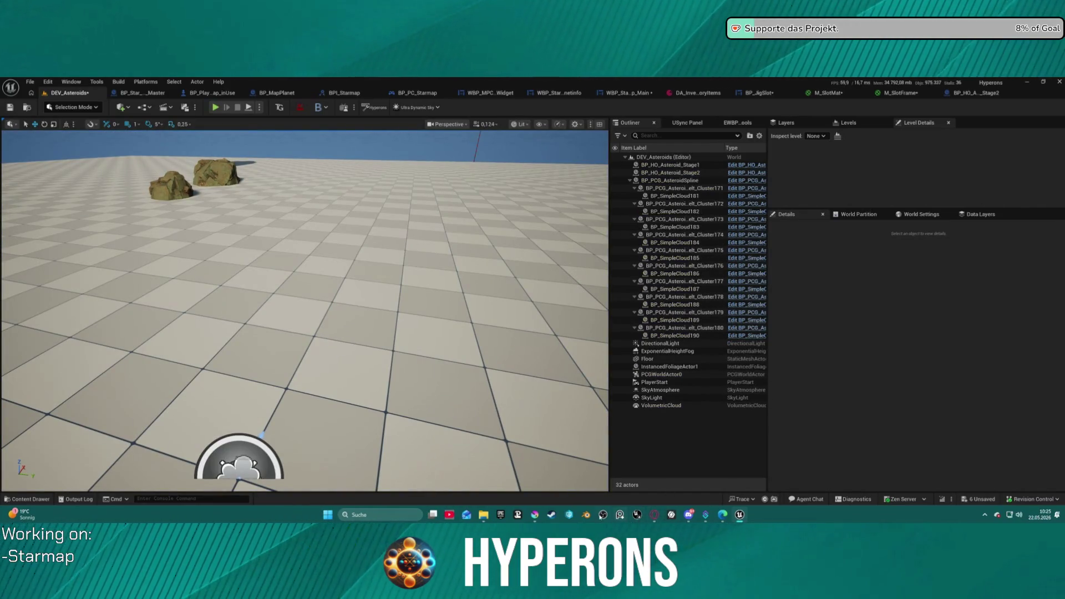
pyautogui.hotkey('alt', 'Tab')
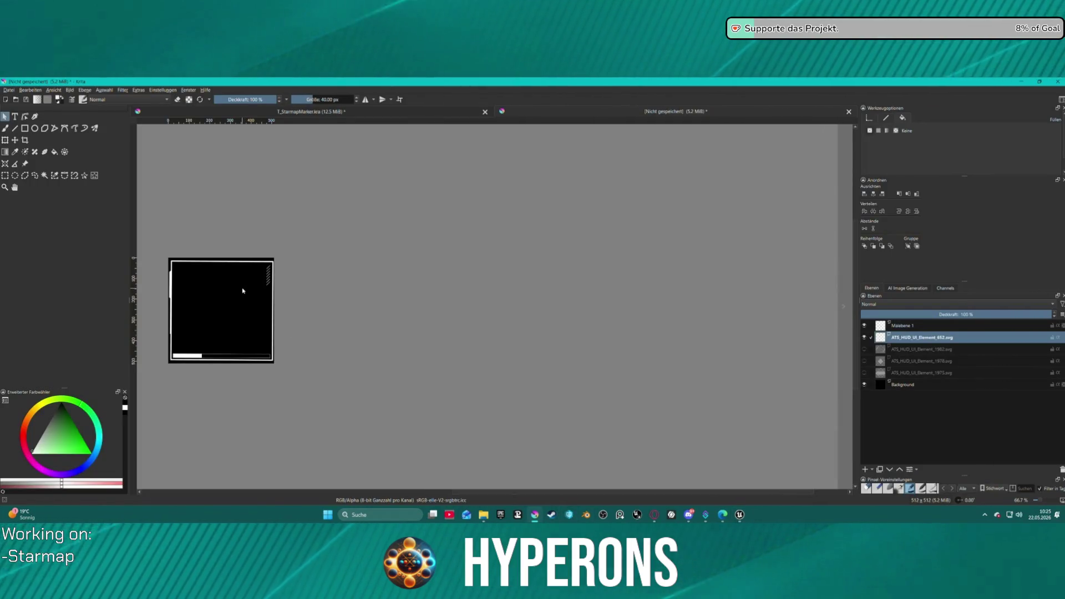
# Zoom to the frame's bottom edge, try a white Calligraphy stroke over the bar, and undo it.
pyautogui.click(199, 356)
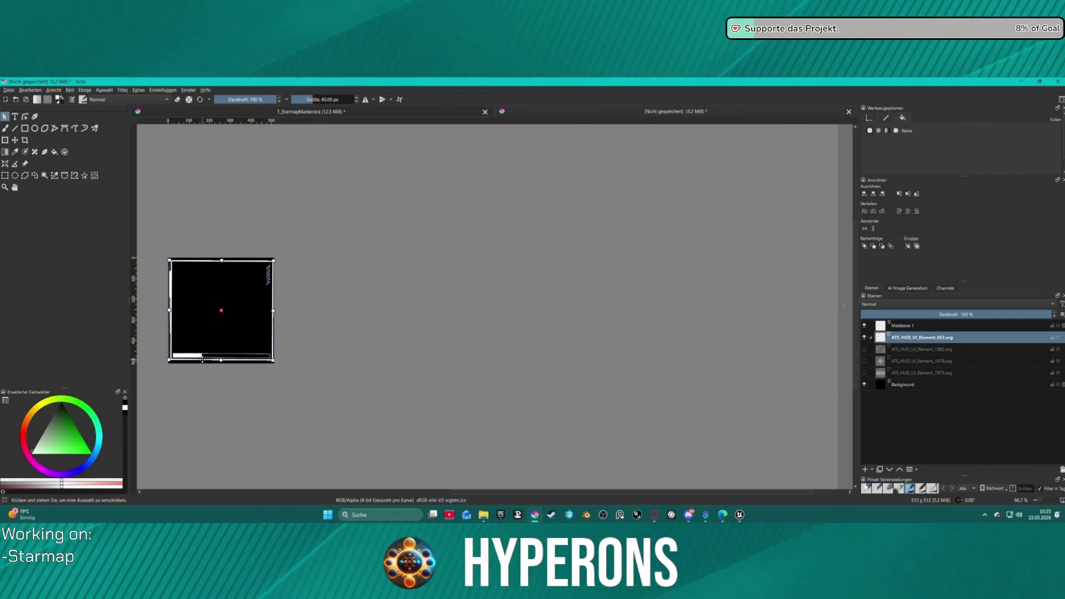
pyautogui.click(25, 117)
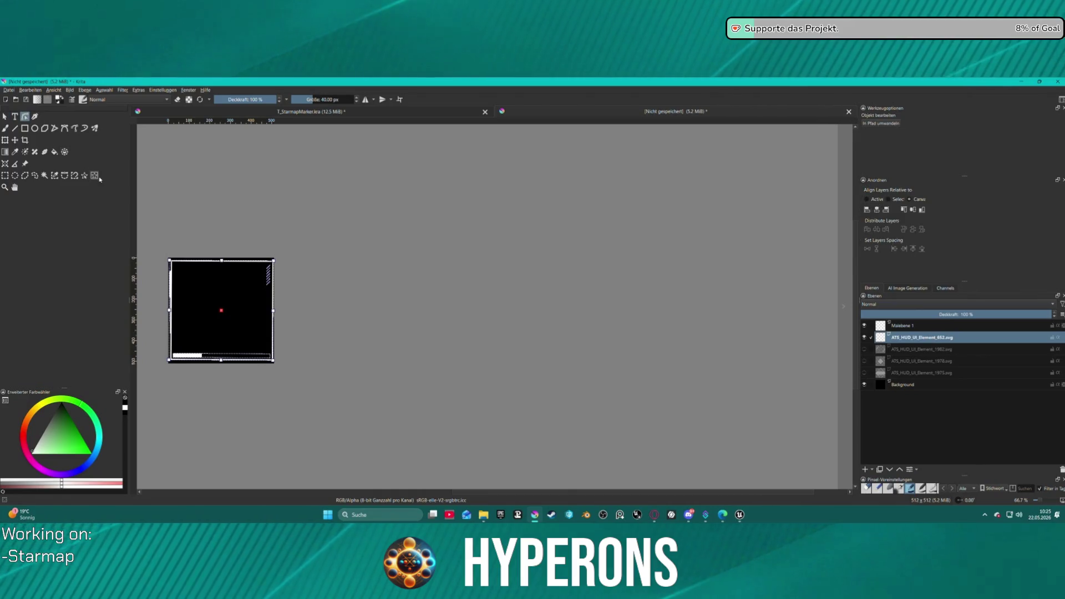
pyautogui.click(34, 117)
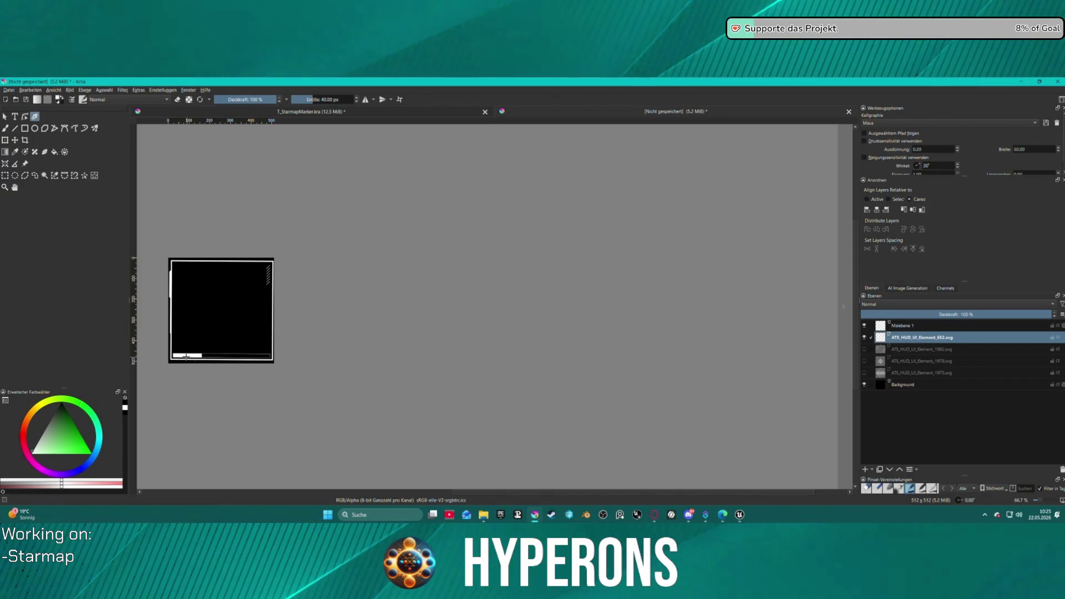
pyautogui.scroll(5, 186, 355)
pyautogui.scroll(-2, 201, 321)
pyautogui.moveTo(202, 321)
pyautogui.mouseDown()
pyautogui.moveTo(238, 299)
pyautogui.moveTo(366, 290)
pyautogui.mouseUp()
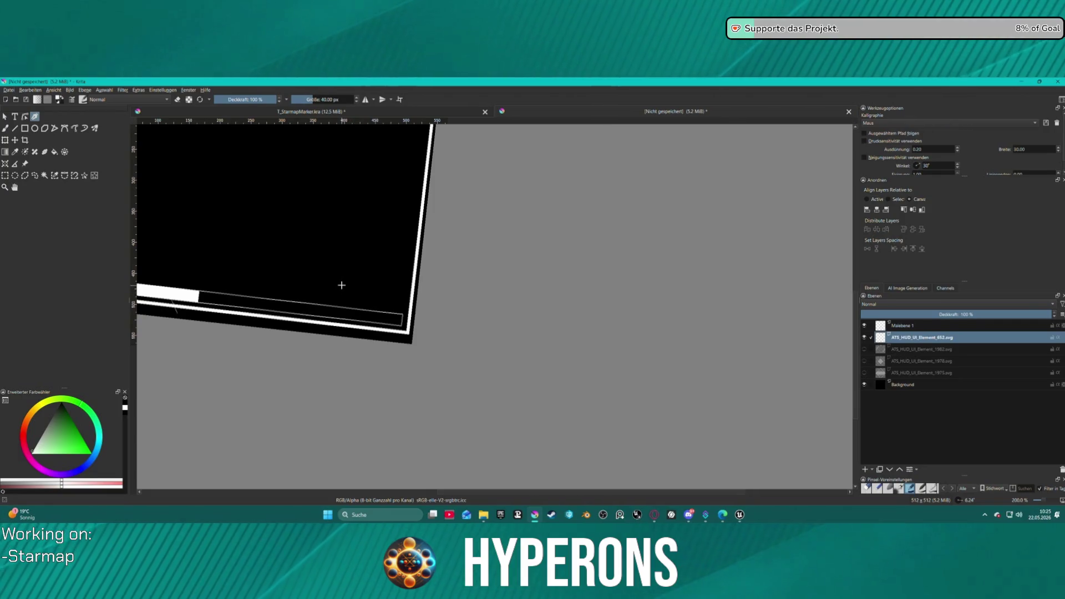
pyautogui.scroll(-6, 327, 287)
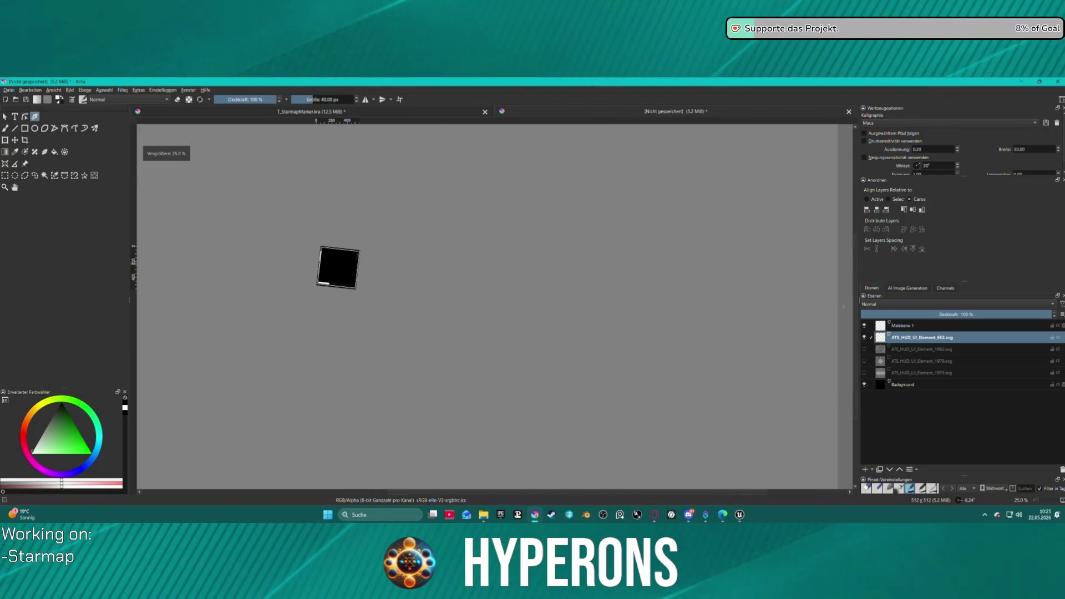
pyautogui.moveTo(394, 277)
pyautogui.mouseDown()
pyautogui.moveTo(406, 273)
pyautogui.moveTo(350, 277)
pyautogui.moveTo(360, 279)
pyautogui.mouseUp()
pyautogui.scroll(8, 338, 294)
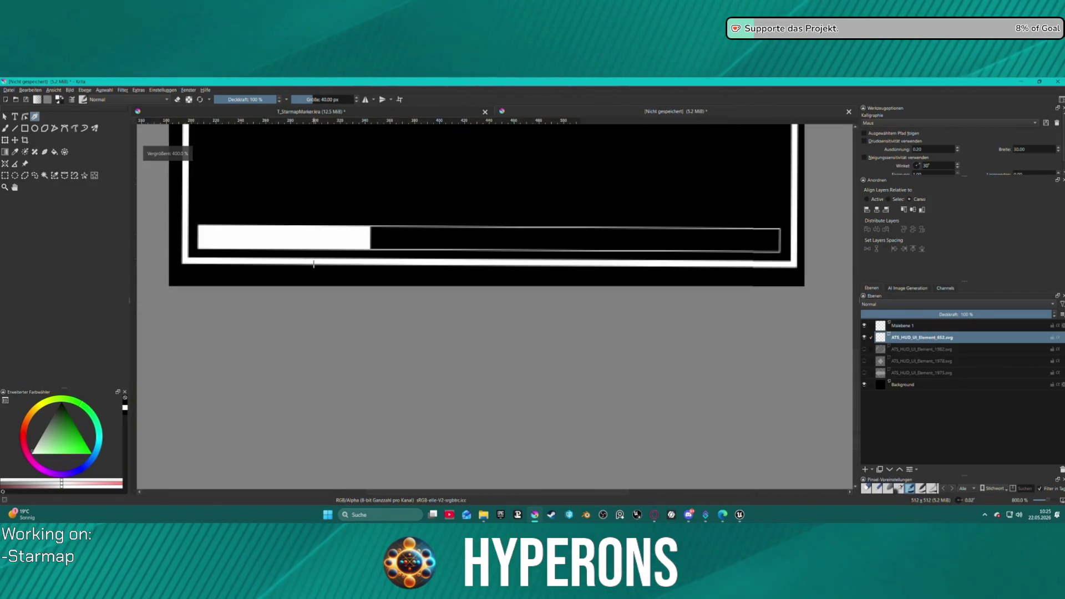
pyautogui.scroll(-4, 316, 241)
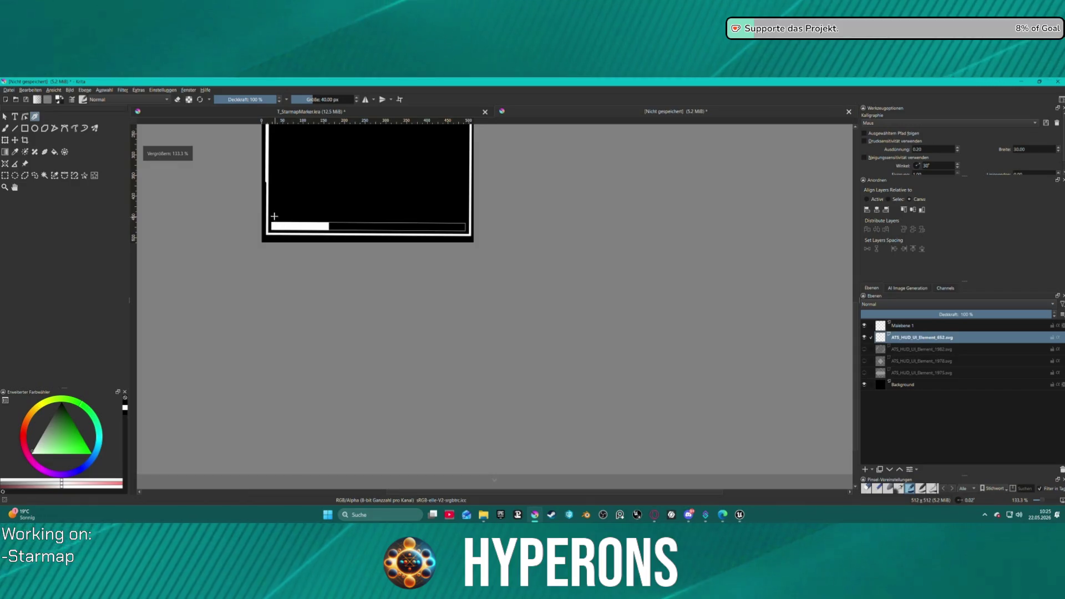
pyautogui.moveTo(272, 215); pyautogui.dragTo(404, 210)
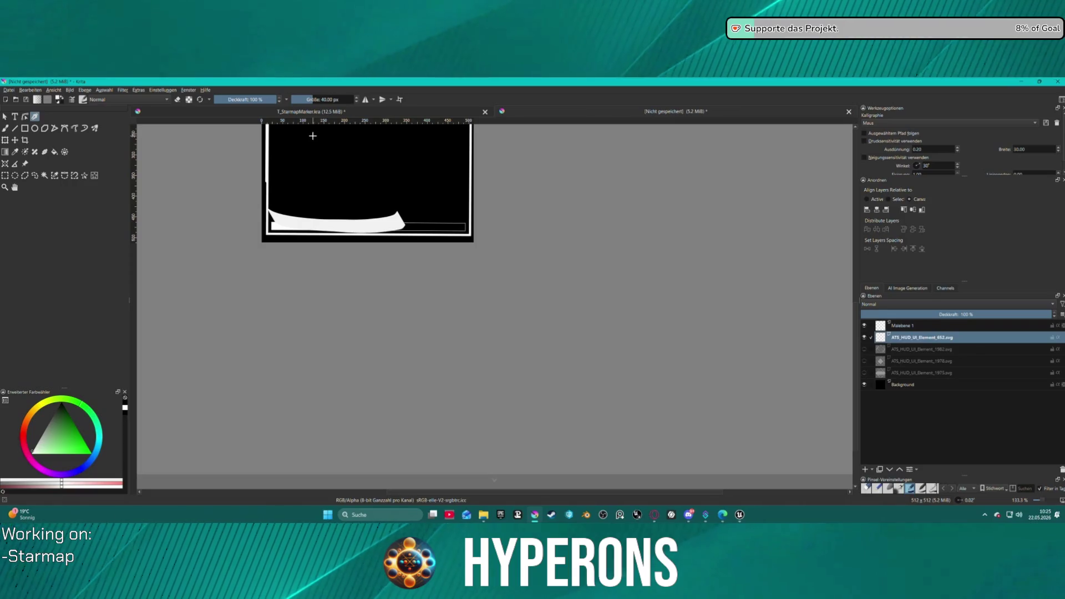
pyautogui.hotkey('ctrl', 'z')
# With Edit Shapes, box-select the shapes around the bottom bar and reselect the frame.
pyautogui.click(25, 117)
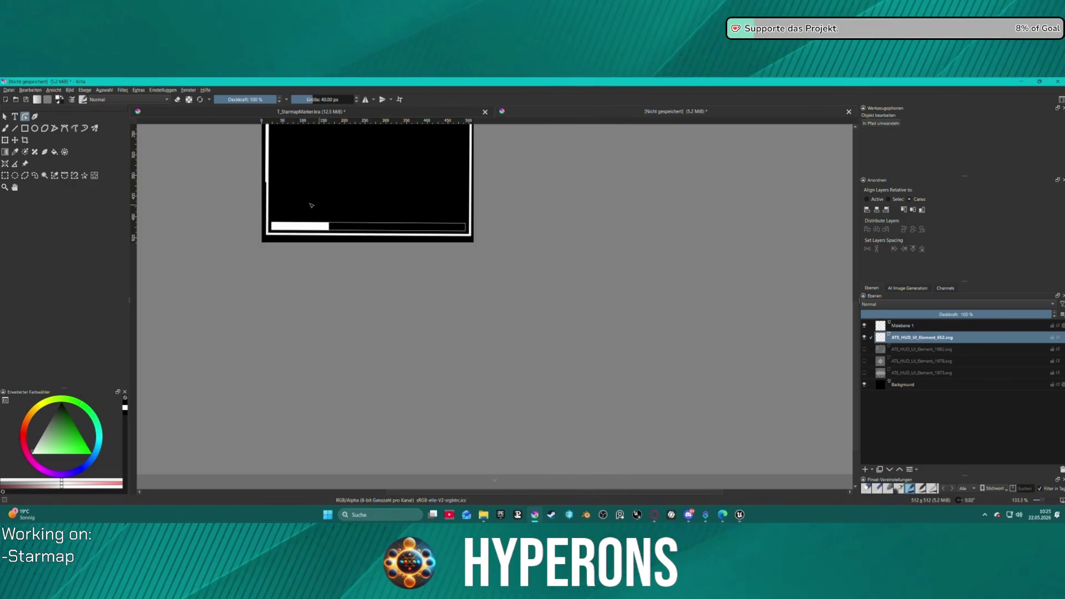
pyautogui.moveTo(274, 203)
pyautogui.mouseDown()
pyautogui.moveTo(289, 217)
pyautogui.moveTo(461, 233)
pyautogui.mouseUp()
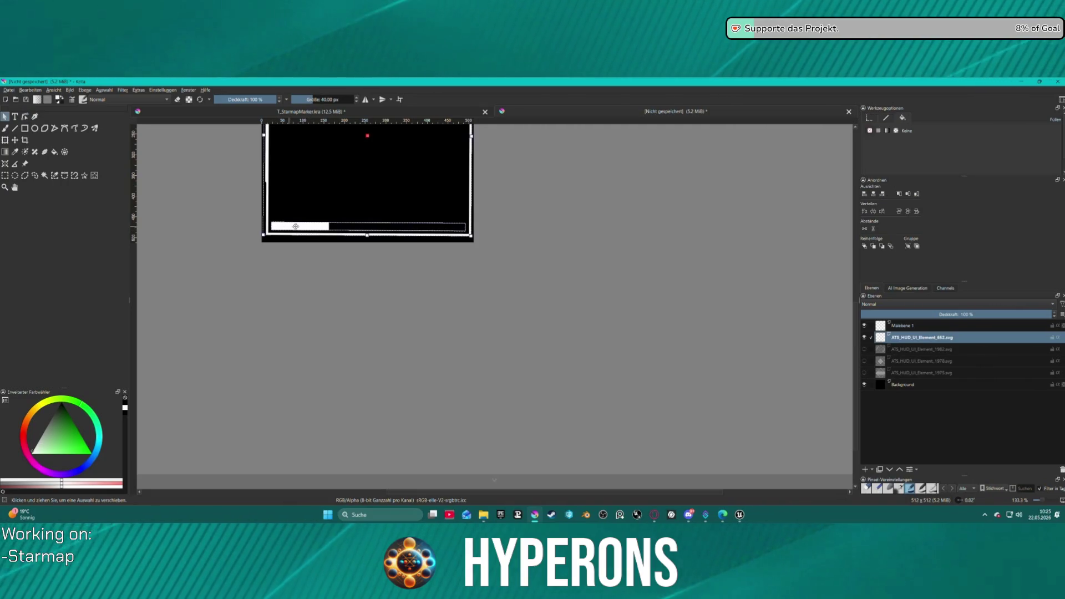
pyautogui.scroll(-2, 330, 211)
pyautogui.rightClick(330, 213)
pyautogui.click(313, 237)
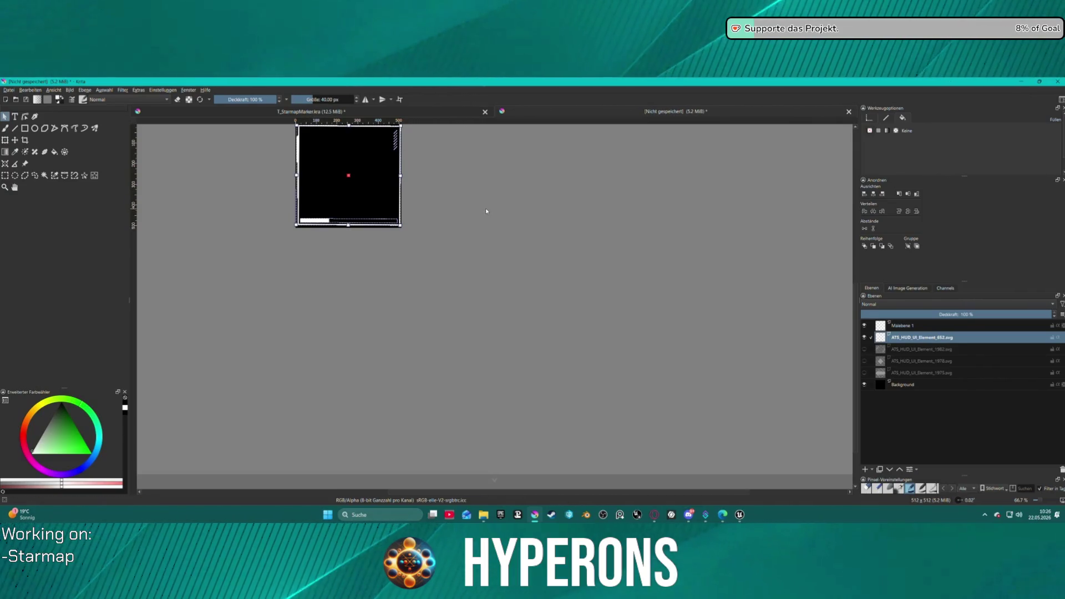
pyautogui.click(444, 203)
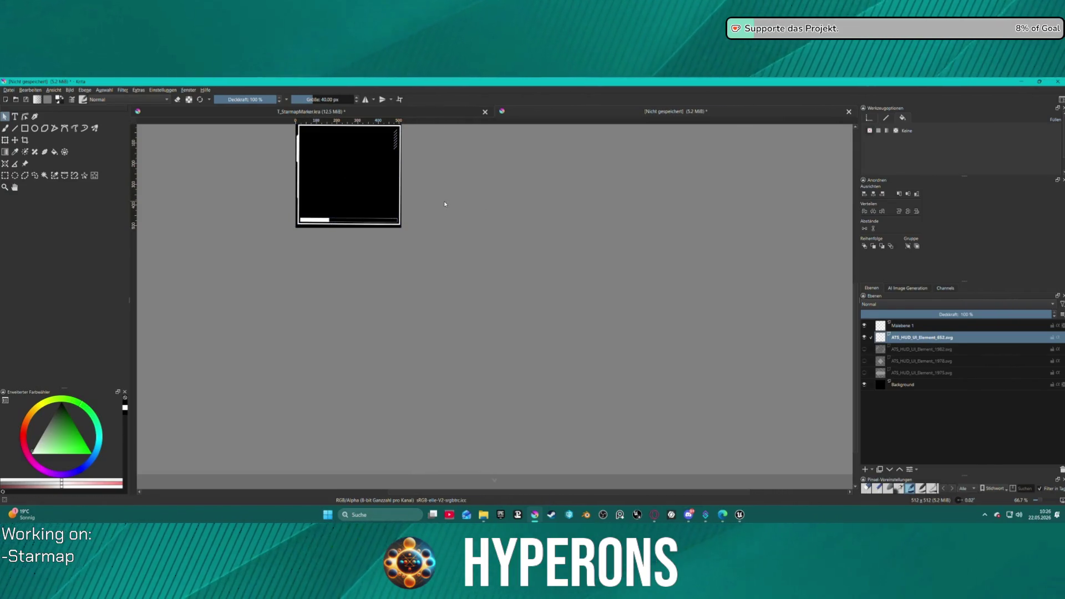
pyautogui.click(327, 221)
# Use the shape context menu and direct clicks to isolate the lower white bar.
pyautogui.rightClick(318, 218)
pyautogui.click(371, 319)
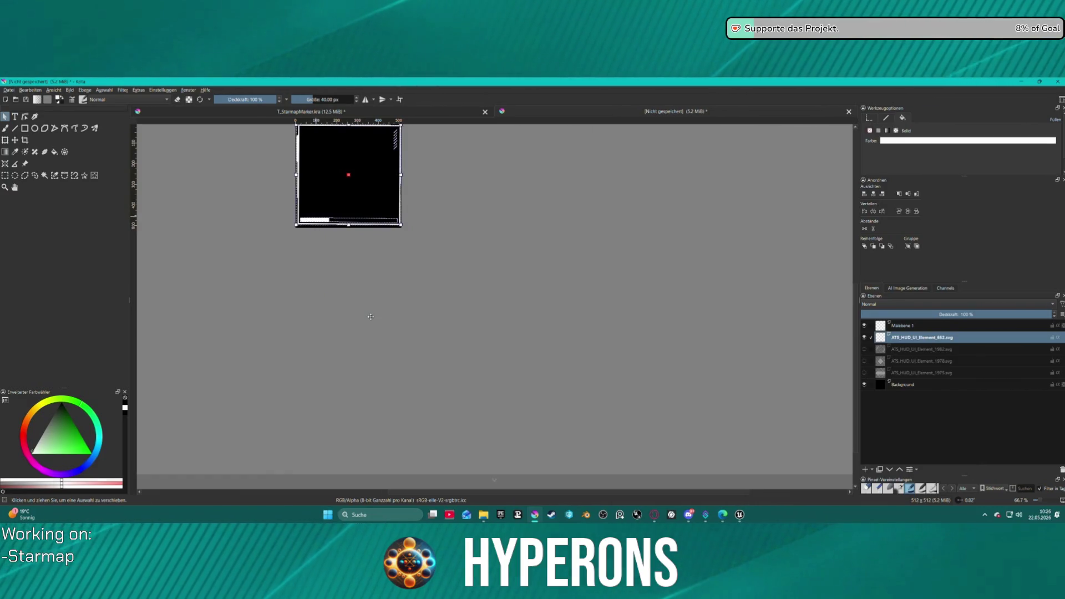
pyautogui.click(462, 182)
pyautogui.click(332, 219)
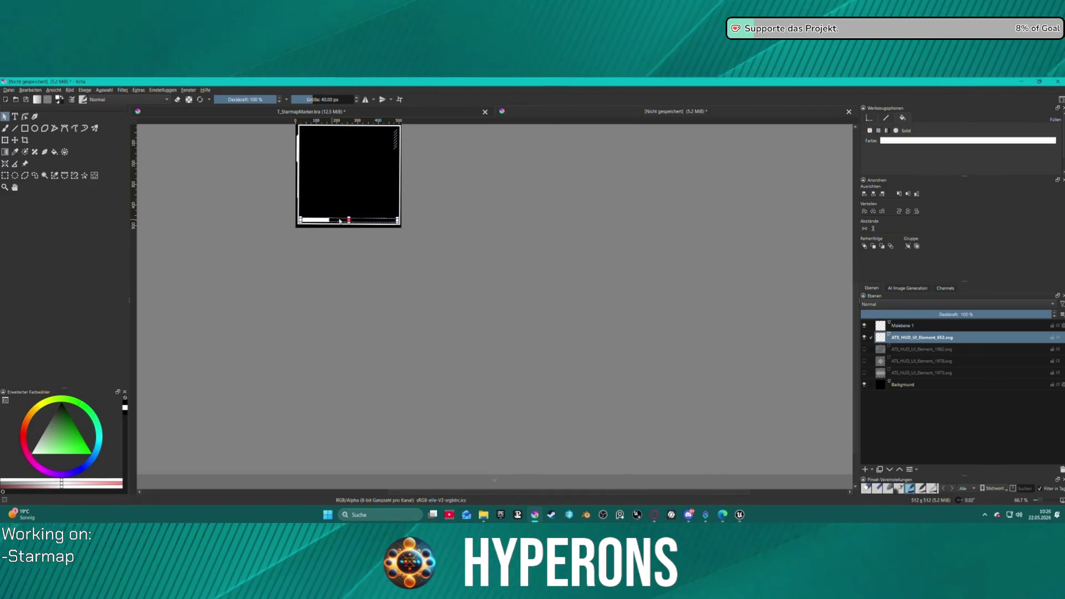
pyautogui.click(407, 219)
pyautogui.scroll(-4, 407, 219)
pyautogui.scroll(3, 390, 185)
pyautogui.scroll(2, 534, 328)
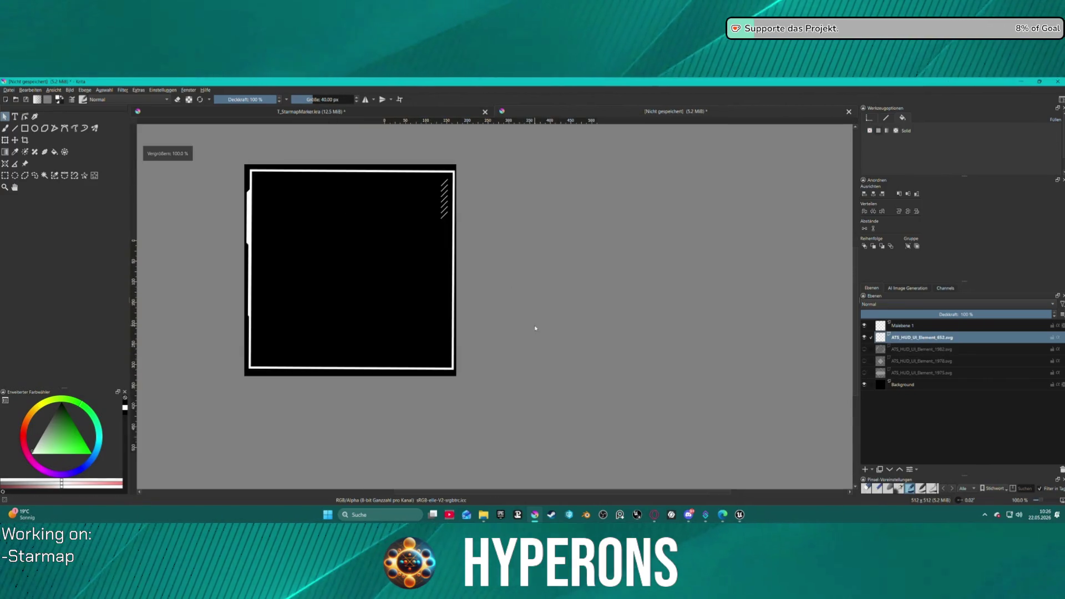
pyautogui.scroll(2, 380, 264)
pyautogui.scroll(-3, 383, 222)
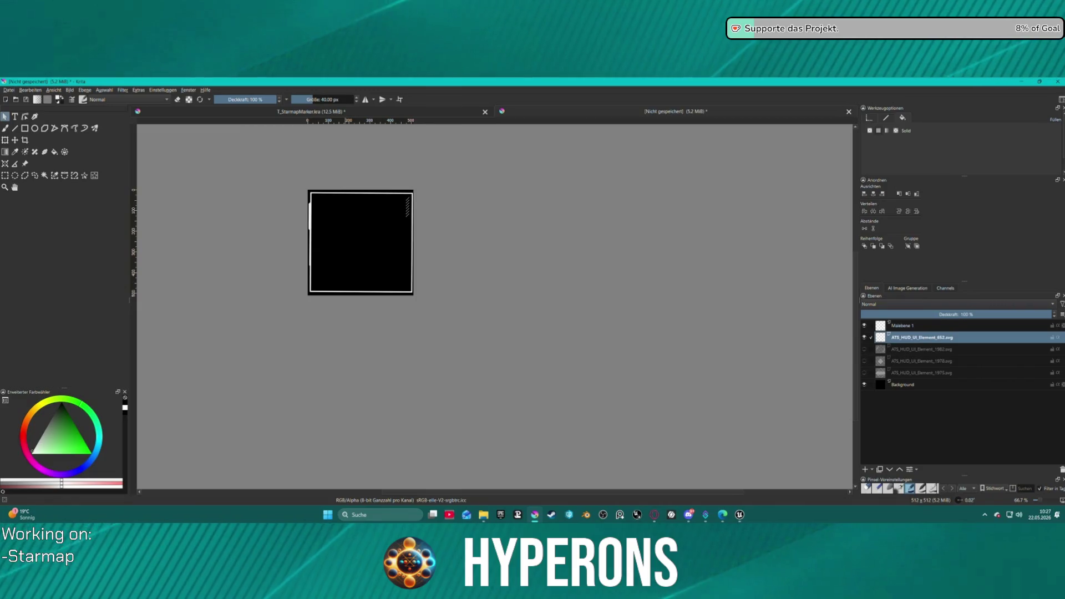
# Import ATS_HUD_UI_Element_772.svg onto the canvas as a new layer at the default resolution.
pyautogui.moveTo(1064, 232); pyautogui.dragTo(375, 256)
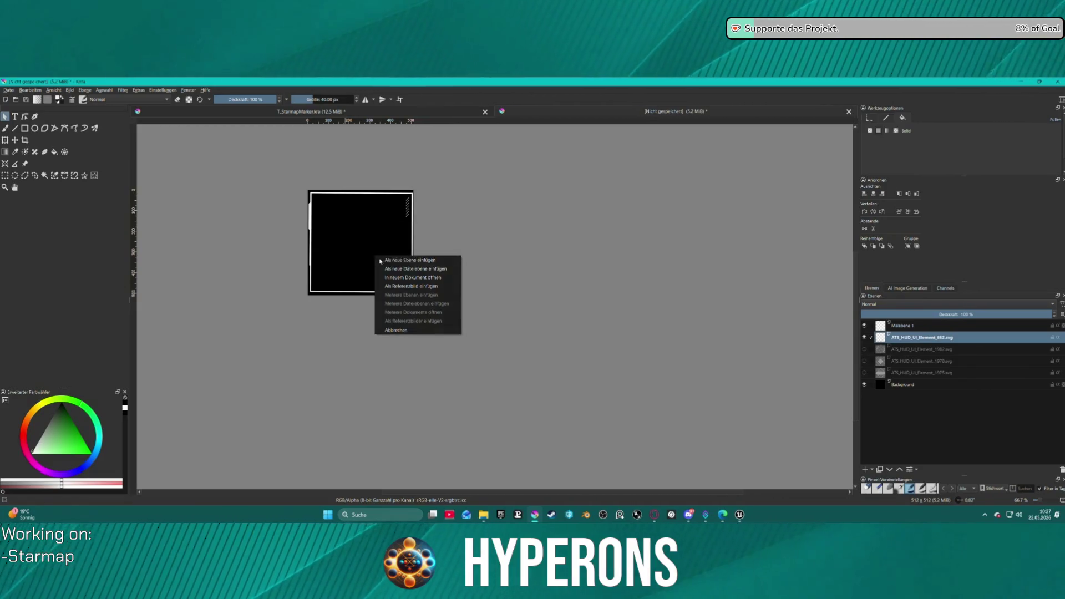
pyautogui.click(428, 260)
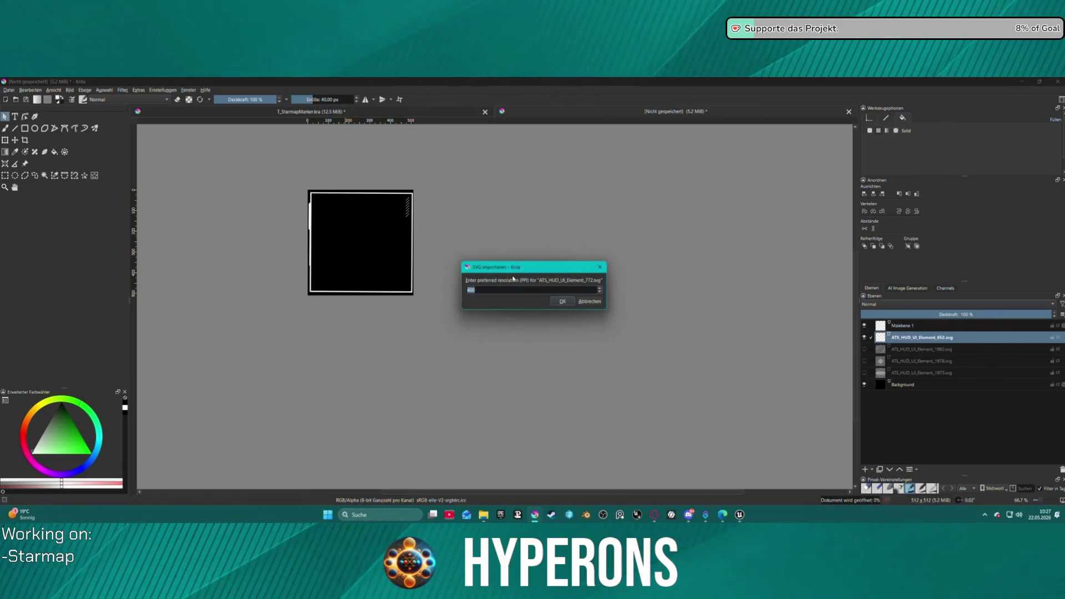
pyautogui.press('Return')
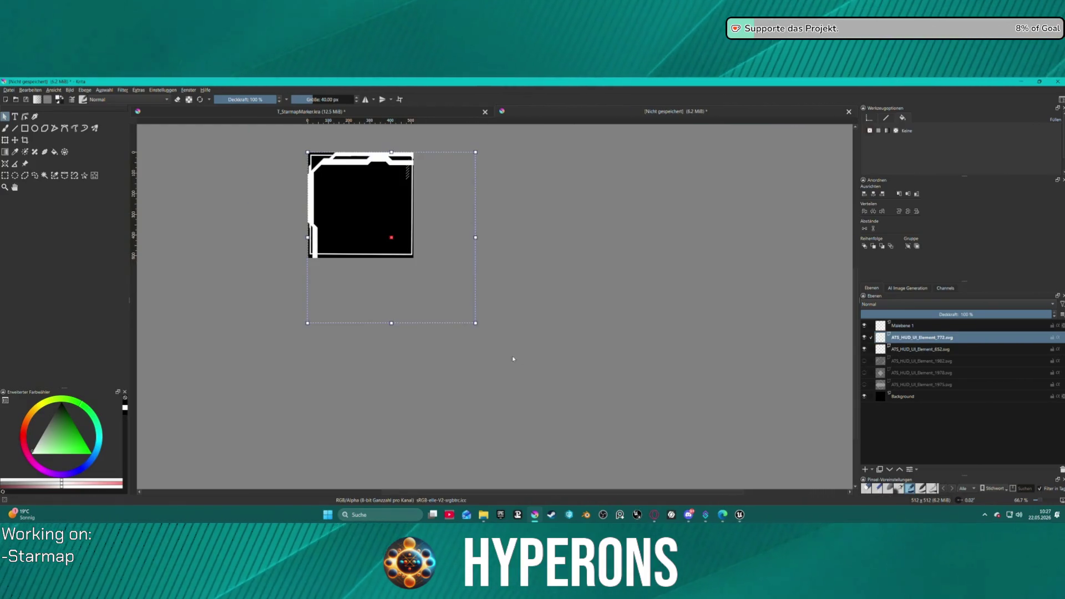
# Scale and centre the 772 frame over the black square and hide the 652 layer.
pyautogui.moveTo(475, 323)
pyautogui.mouseDown()
pyautogui.moveTo(405, 250)
pyautogui.moveTo(412, 257)
pyautogui.mouseUp()
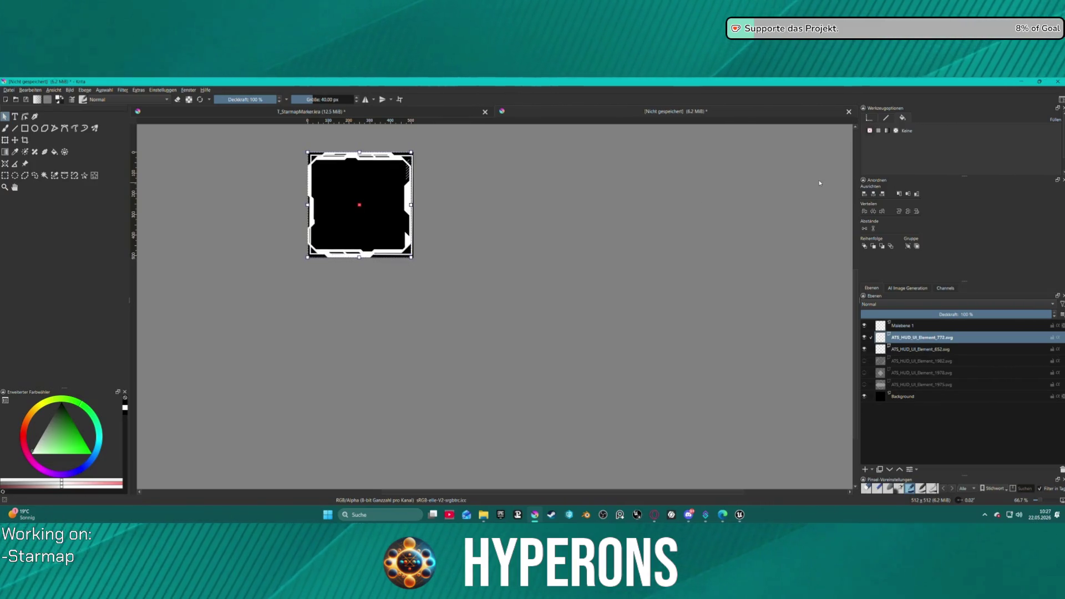
pyautogui.click(874, 194)
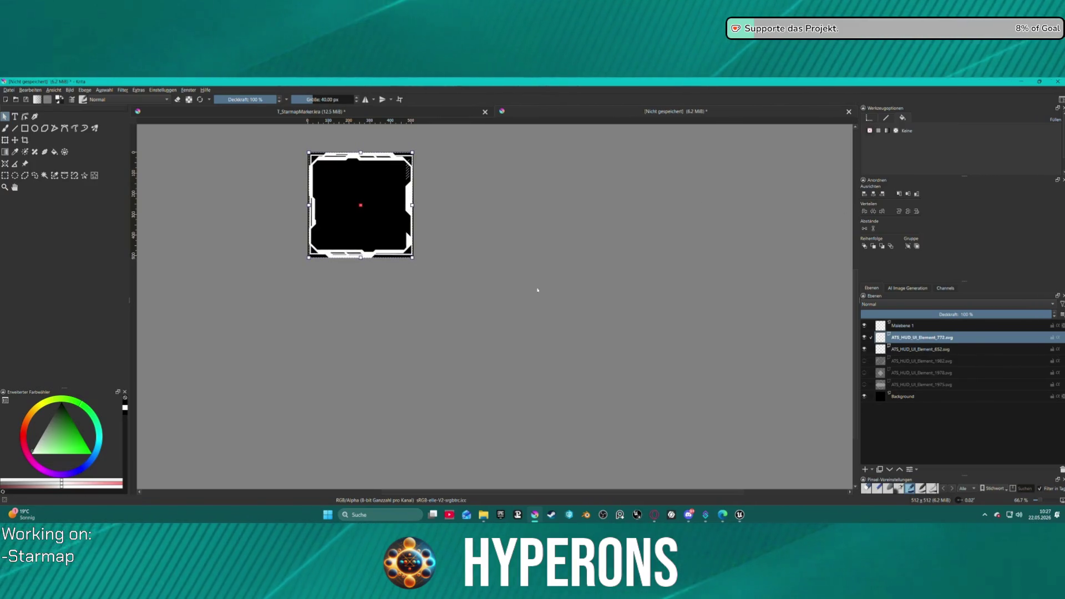
pyautogui.scroll(3, 353, 182)
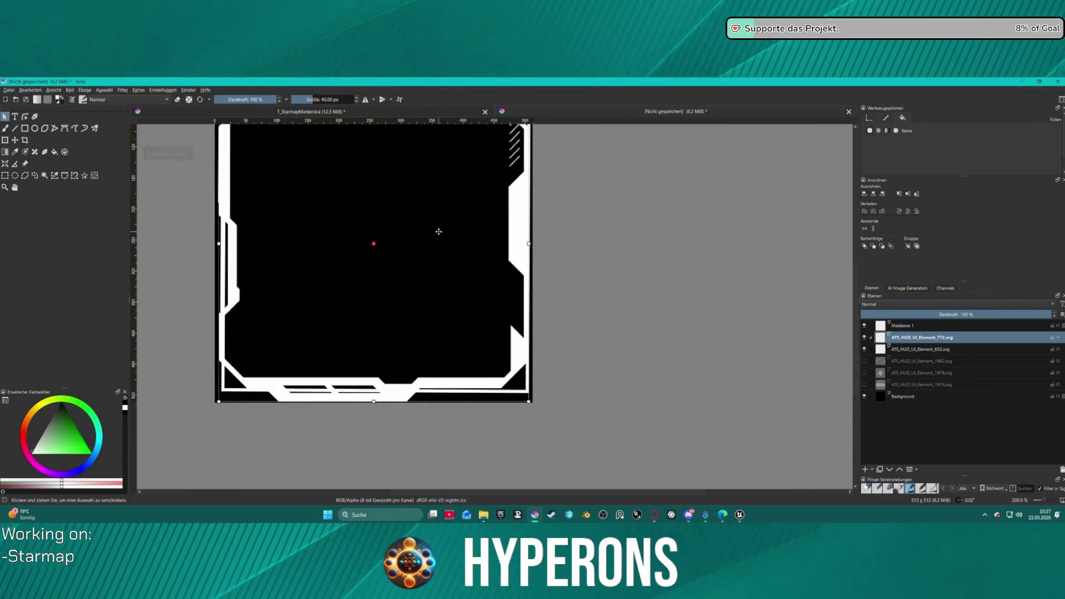
pyautogui.scroll(-4, 438, 231)
pyautogui.scroll(3, 438, 231)
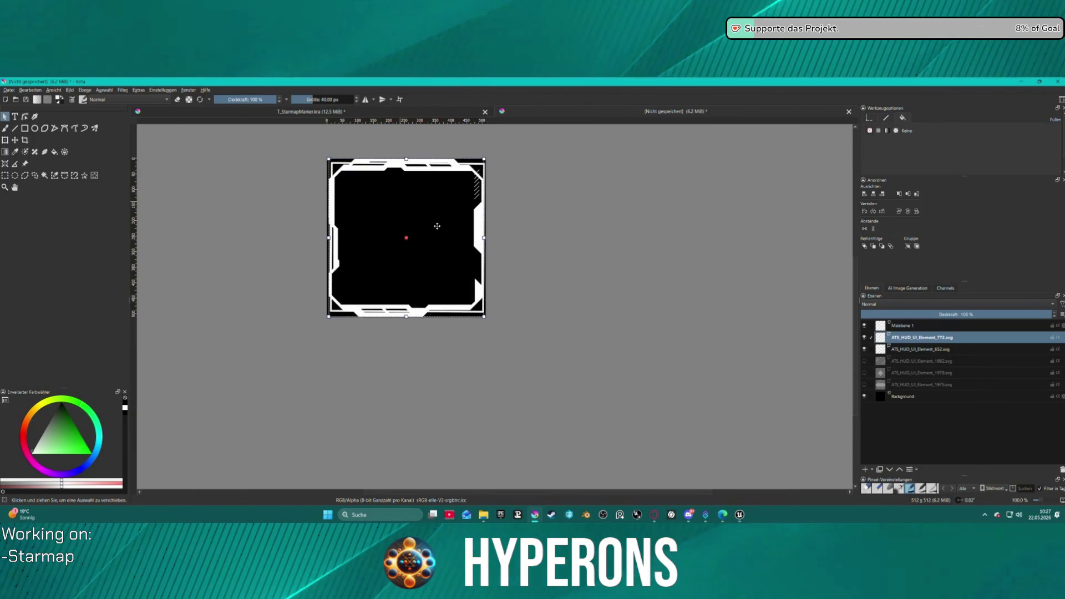
pyautogui.click(865, 350)
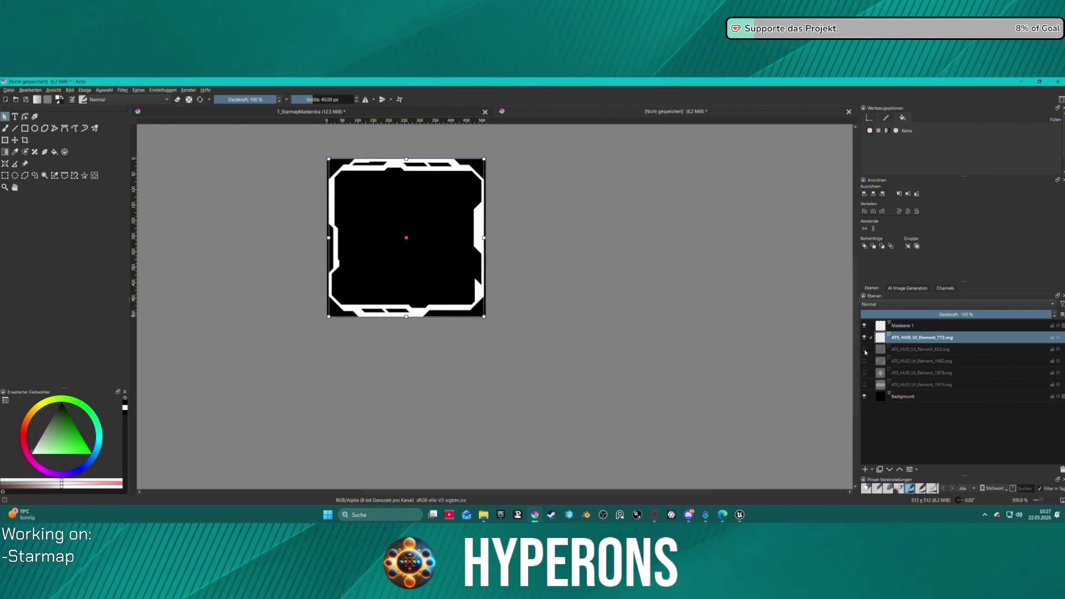
pyautogui.scroll(-4, 599, 230)
pyautogui.scroll(3, 612, 224)
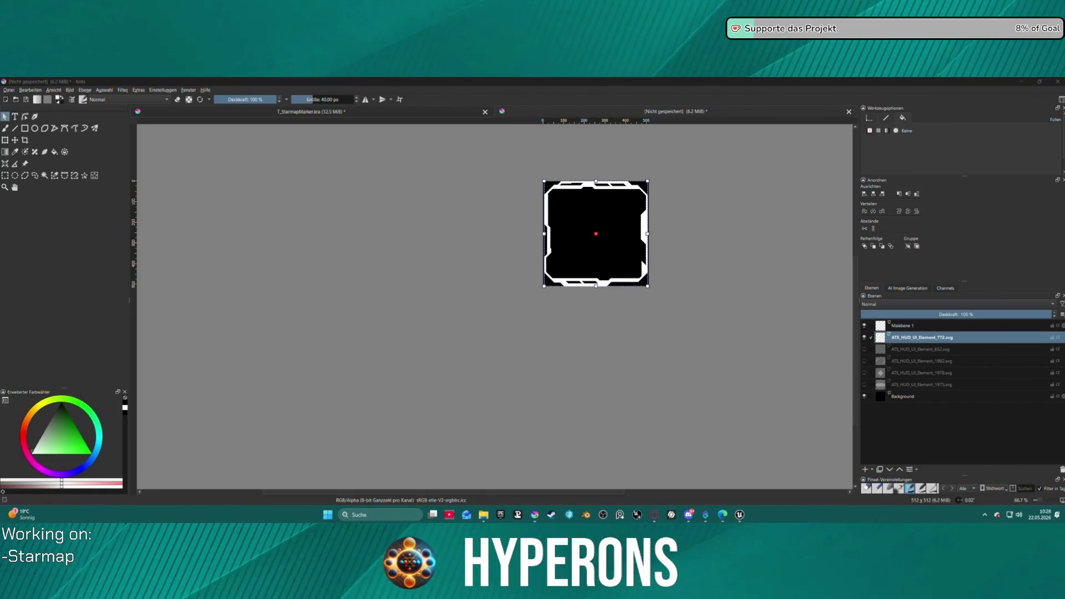
pyautogui.press('super+d')
pyautogui.press('super+d')
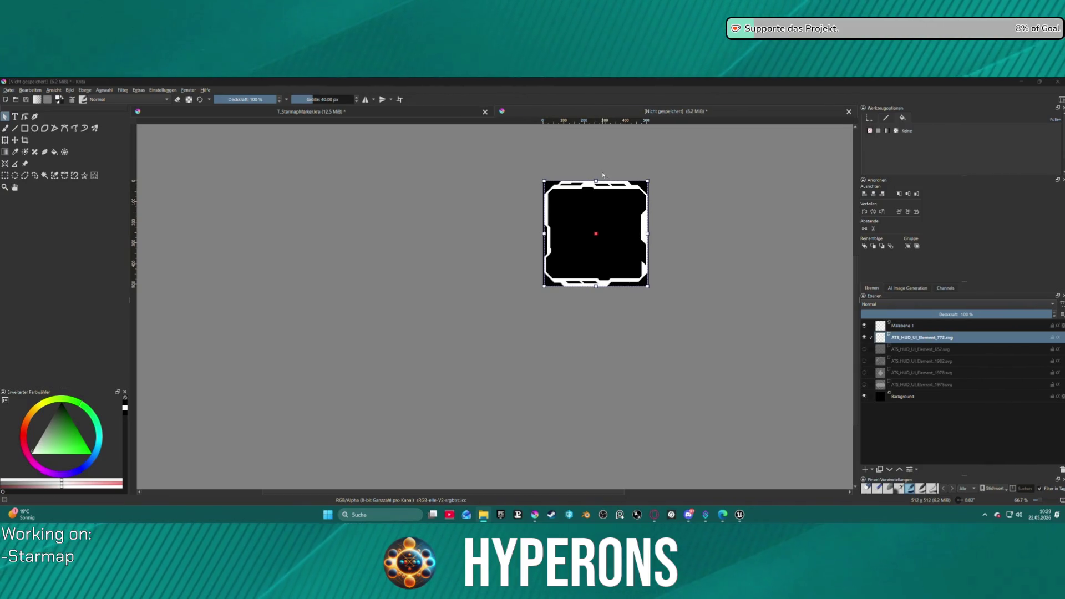
pyautogui.click(901, 340)
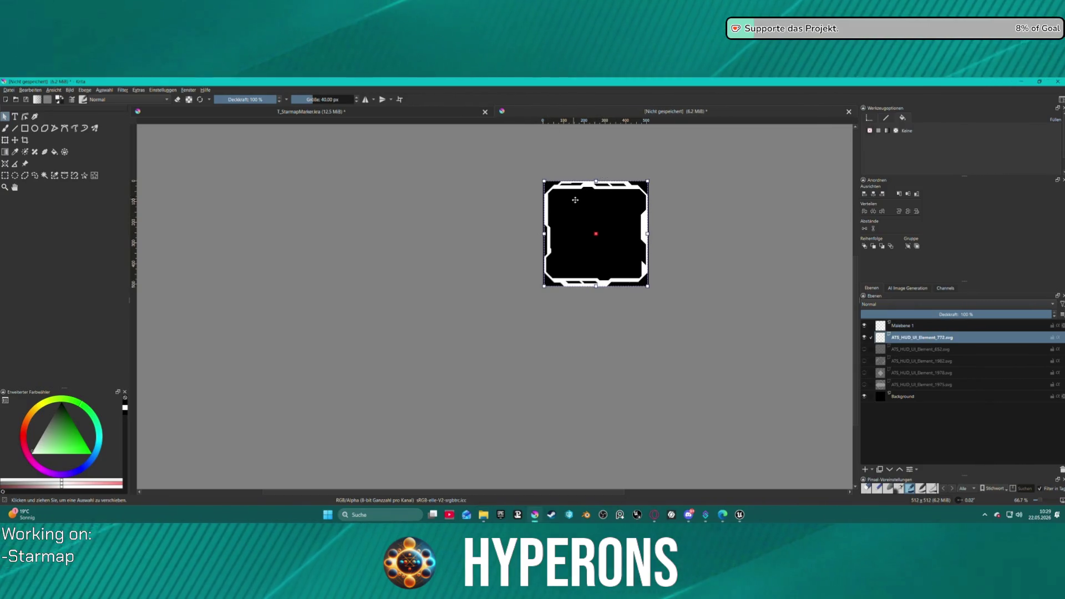
# Delete the selected vector frame and three leftover HUD frame layers.
pyautogui.press('Delete')
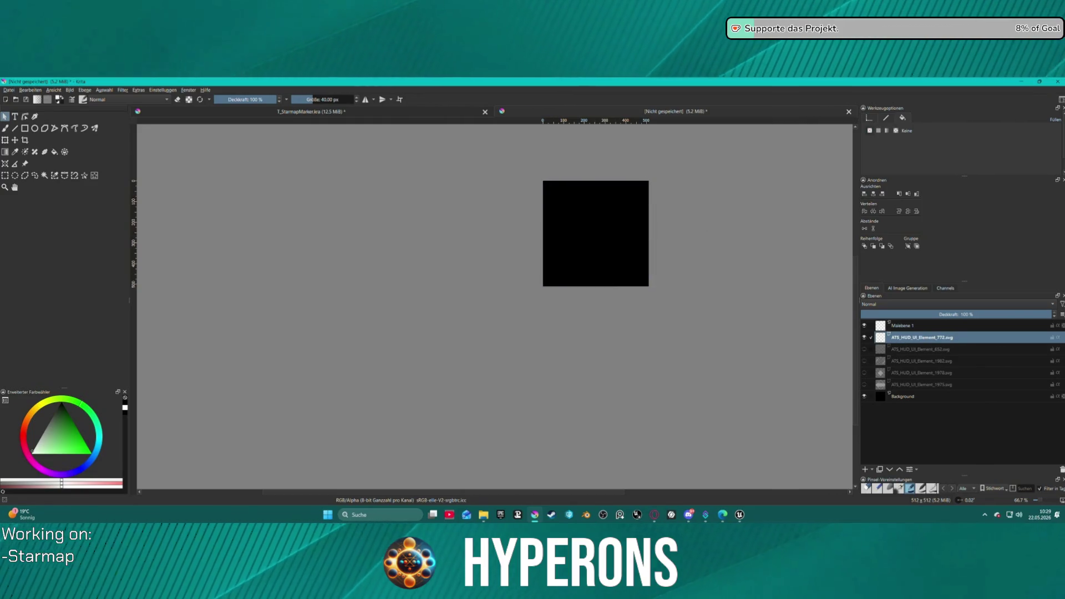
pyautogui.click(1061, 470)
pyautogui.click(1061, 470)
pyautogui.click(1061, 470)
pyautogui.click(1061, 469)
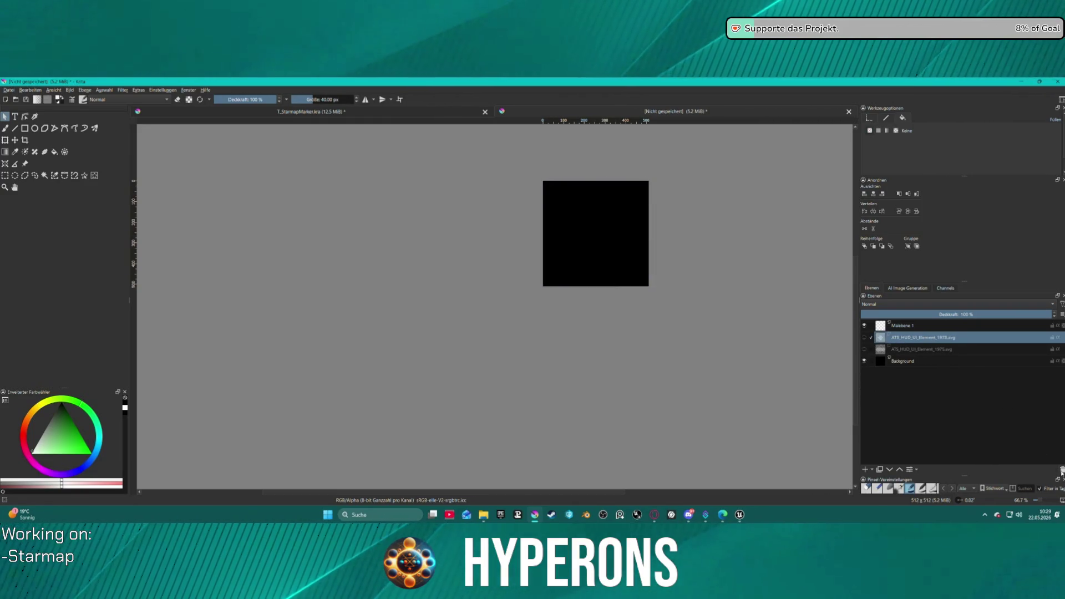
pyautogui.click(1060, 469)
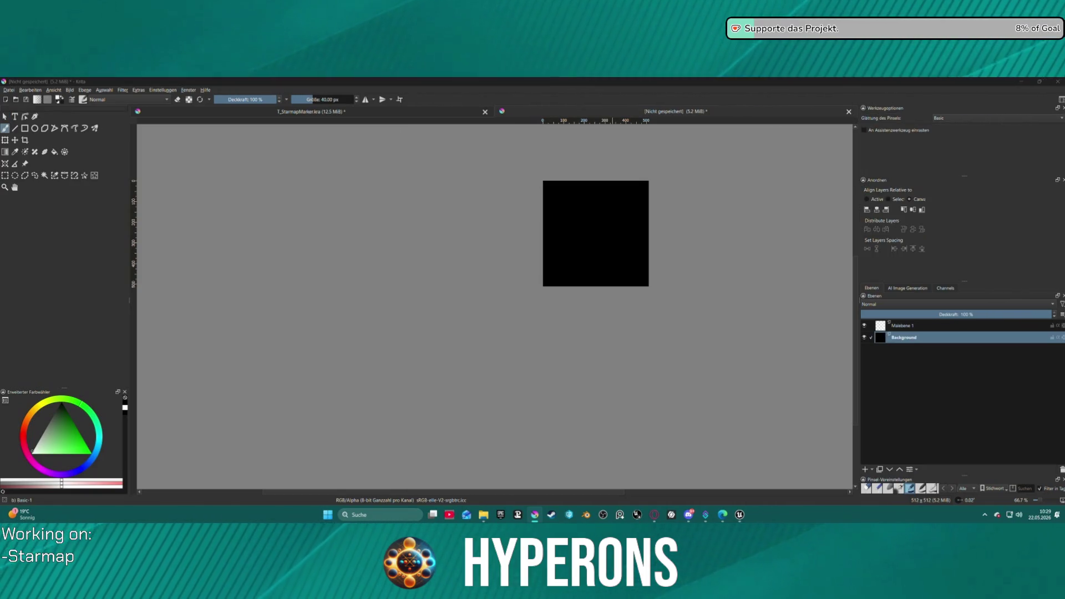
# Import ATS_HUD_UI_Element_983.svg as a new layer at 380 PPI.
pyautogui.moveTo(622, 221); pyautogui.dragTo(597, 232)
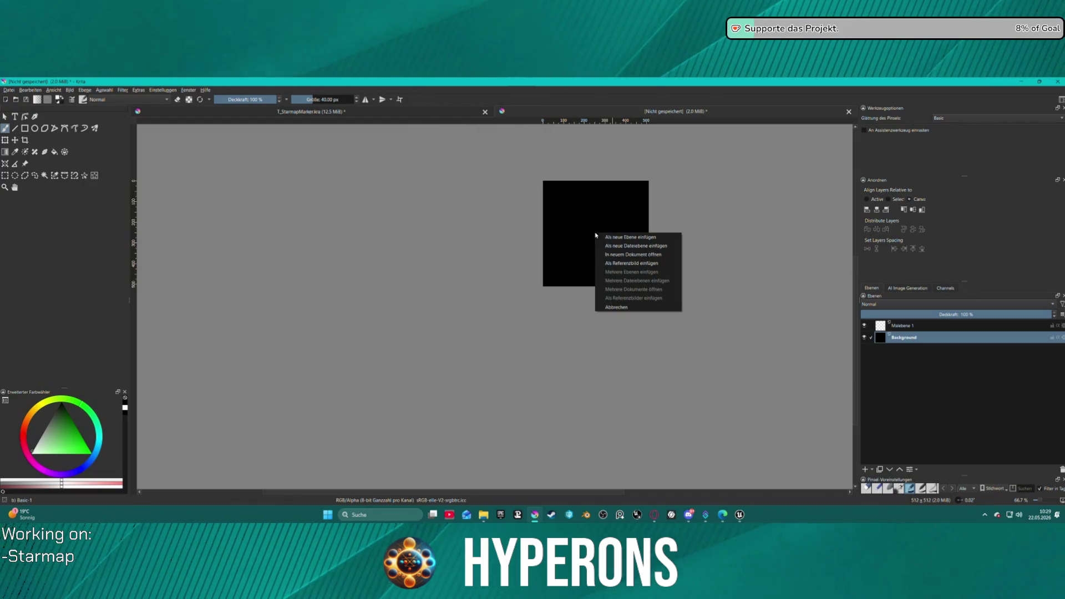
pyautogui.click(624, 238)
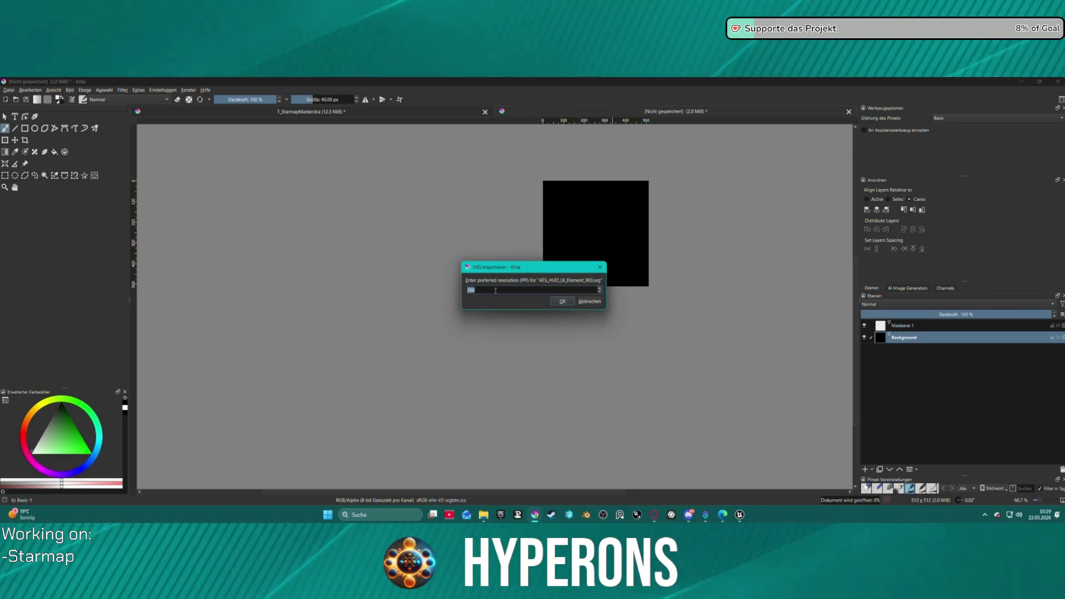
pyautogui.write('380')
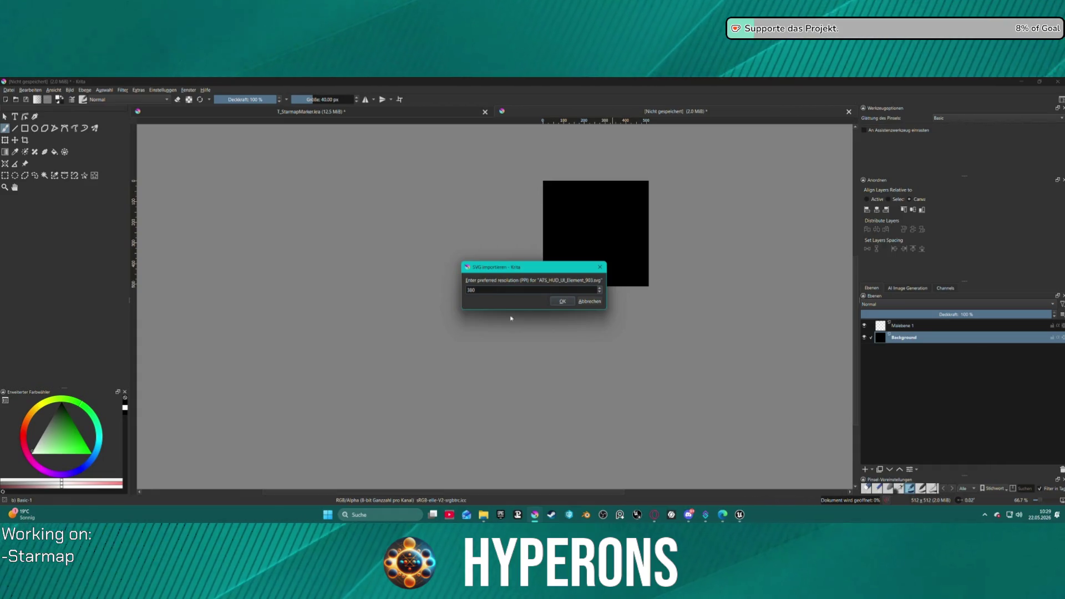
pyautogui.click(571, 302)
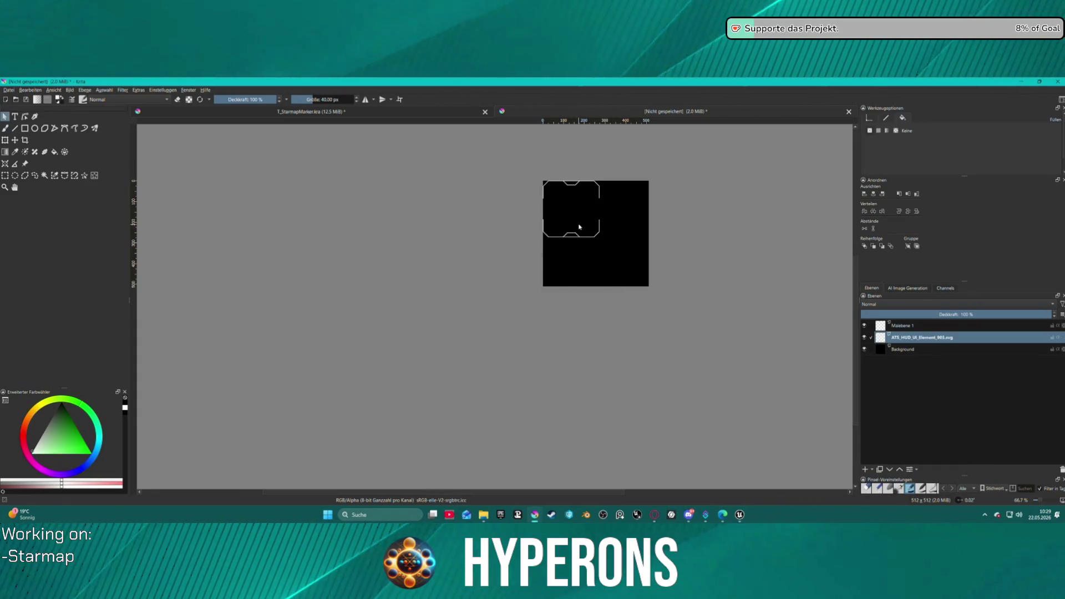
# Scale the 983 frame up to fill the black square and centre it horizontally.
pyautogui.moveTo(600, 237); pyautogui.dragTo(652, 285)
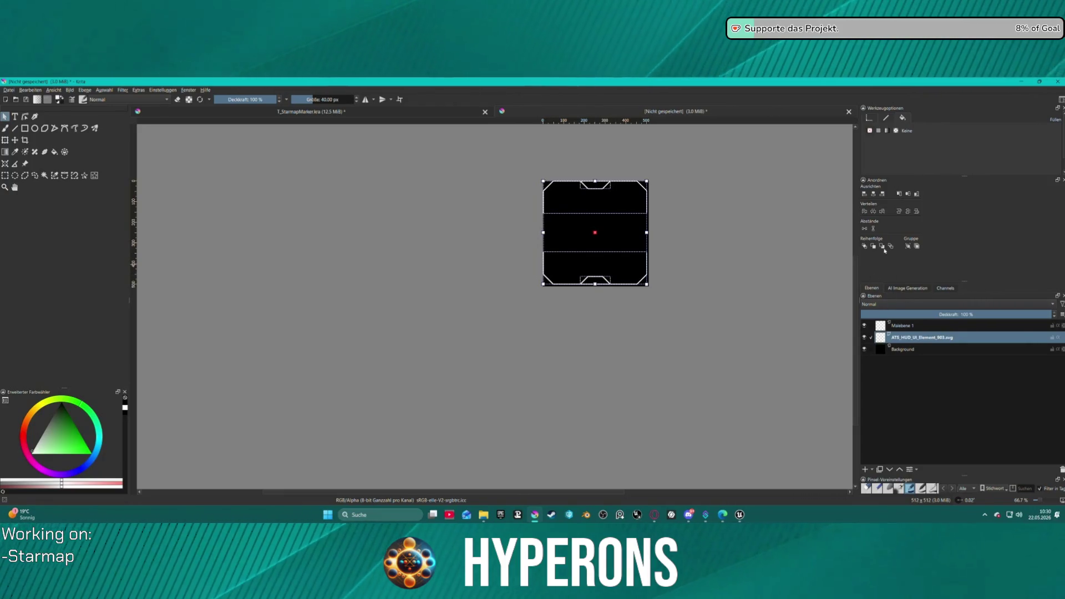
pyautogui.click(908, 194)
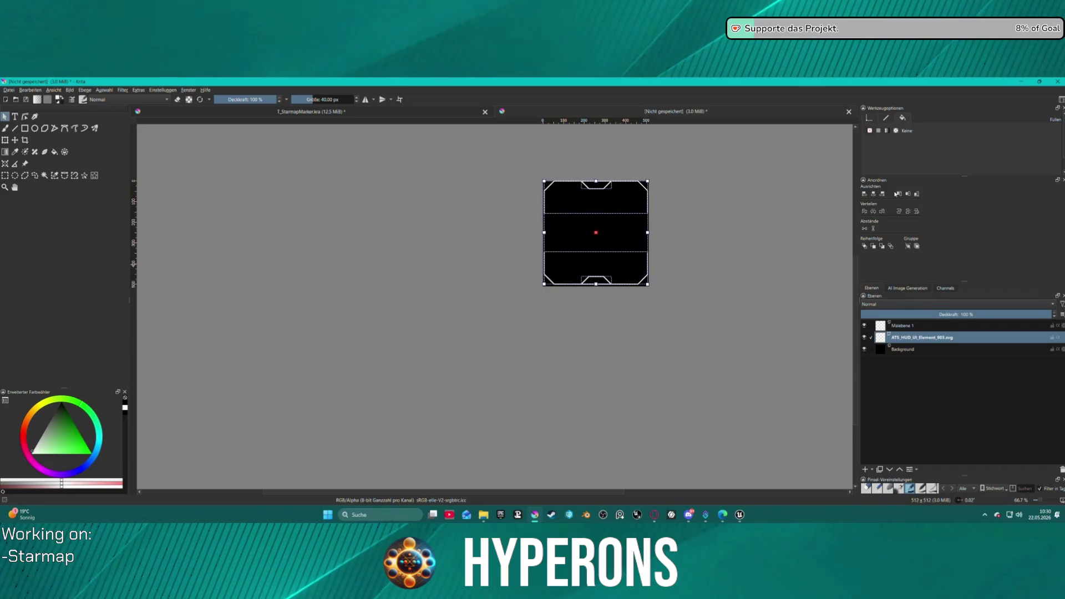
pyautogui.rightClick(576, 243)
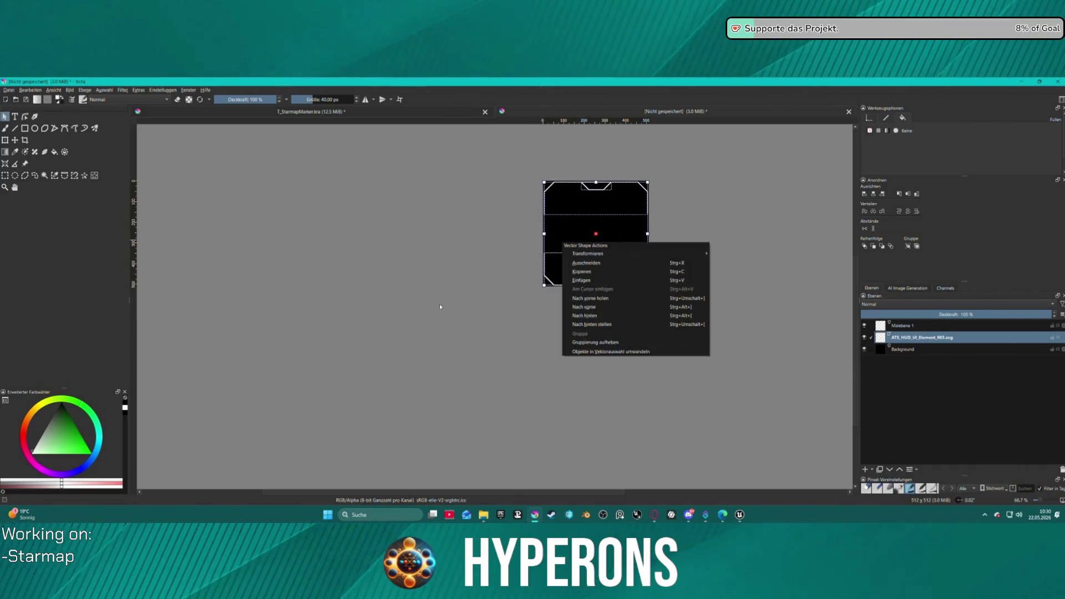
pyautogui.click(542, 297)
pyautogui.scroll(2, 731, 226)
pyautogui.moveTo(620, 199)
pyautogui.mouseDown()
pyautogui.moveTo(627, 244)
pyautogui.moveTo(617, 194)
pyautogui.moveTo(613, 209)
pyautogui.mouseUp()
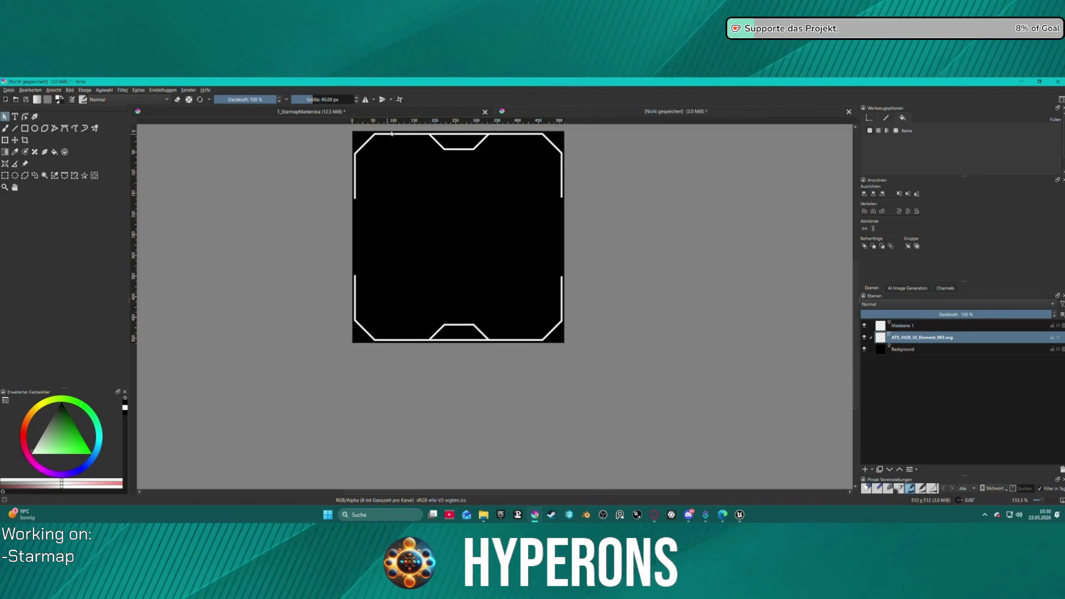
# Select the HUD frame and ungroup it with Gruppierung aufheben into separate pieces.
pyautogui.click(455, 146)
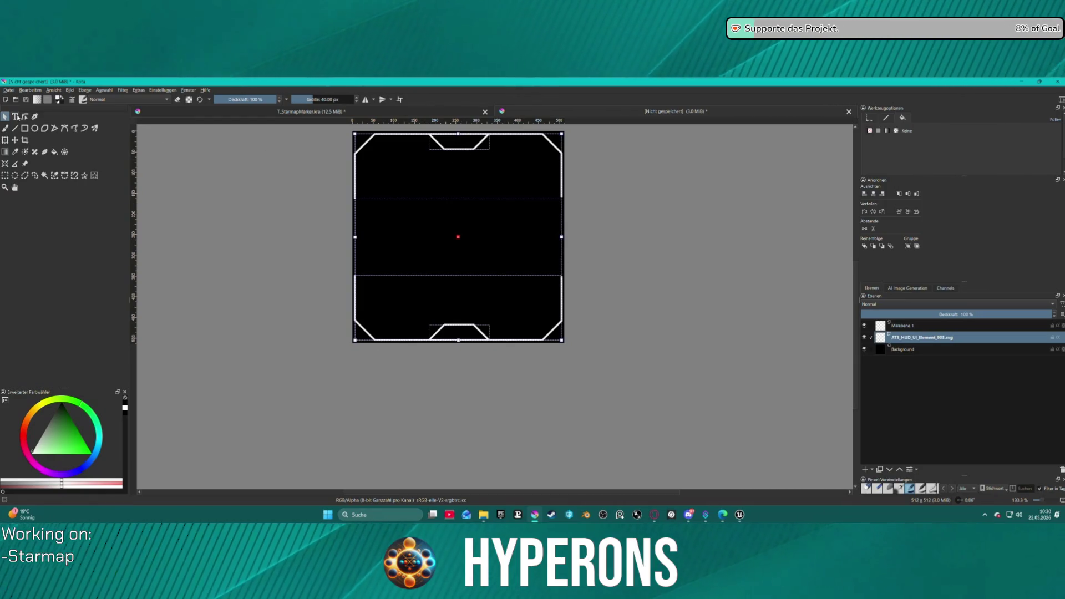
pyautogui.click(24, 117)
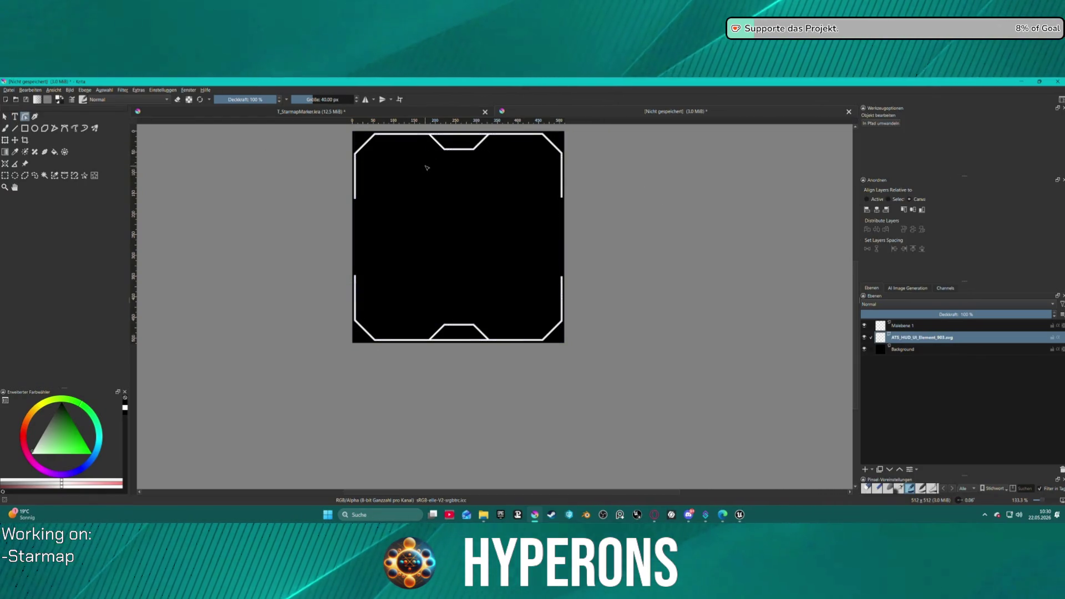
pyautogui.press('Escape')
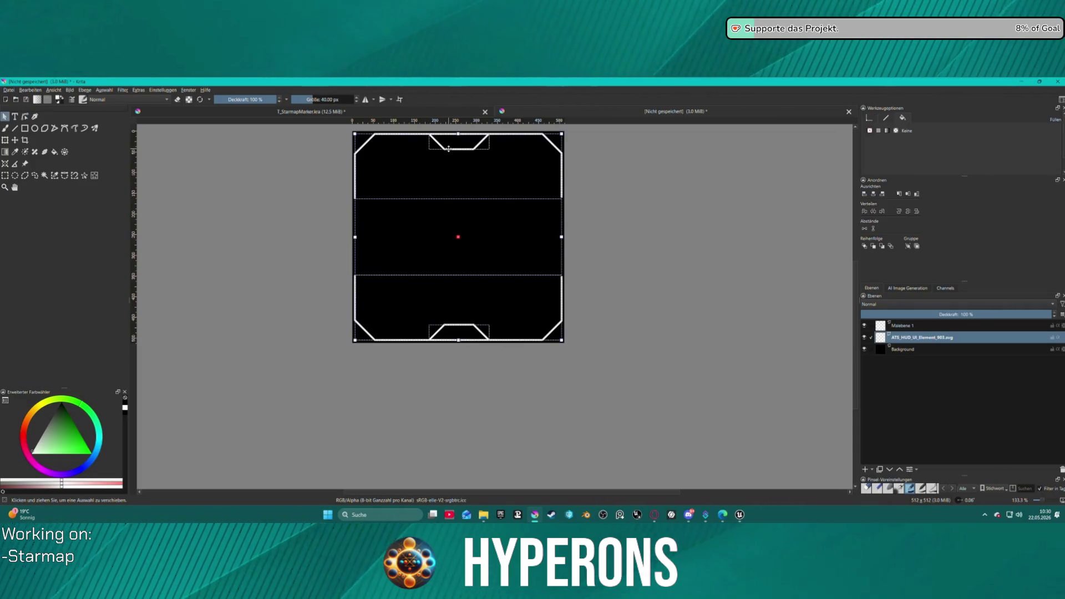
pyautogui.rightClick(451, 151)
pyautogui.click(482, 249)
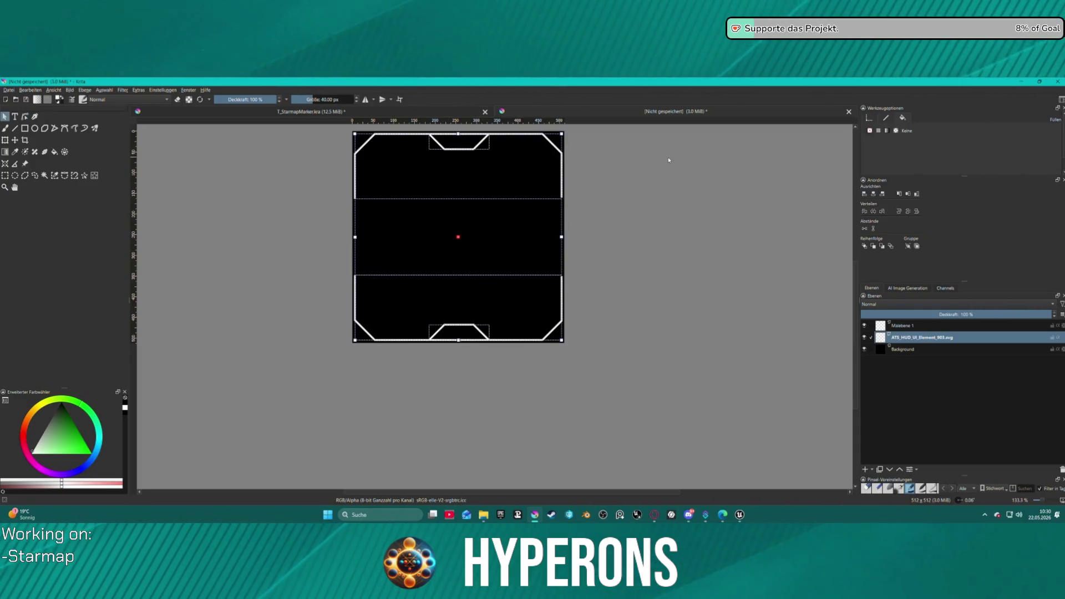
# Reorder the frame pieces through the context menu, then select the upper frame piece.
pyautogui.rightClick(482, 172)
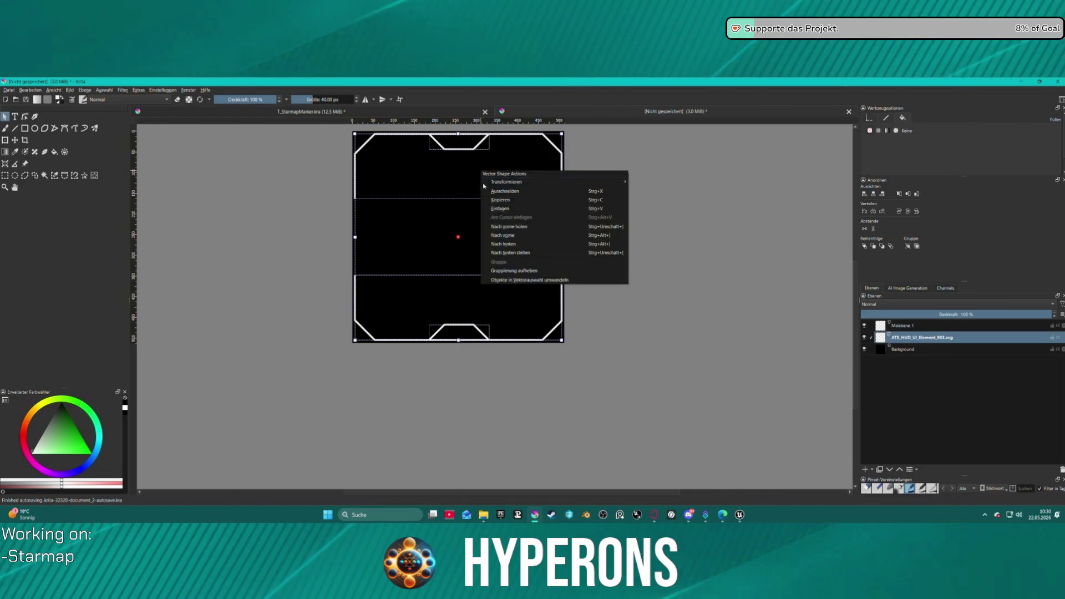
pyautogui.click(499, 249)
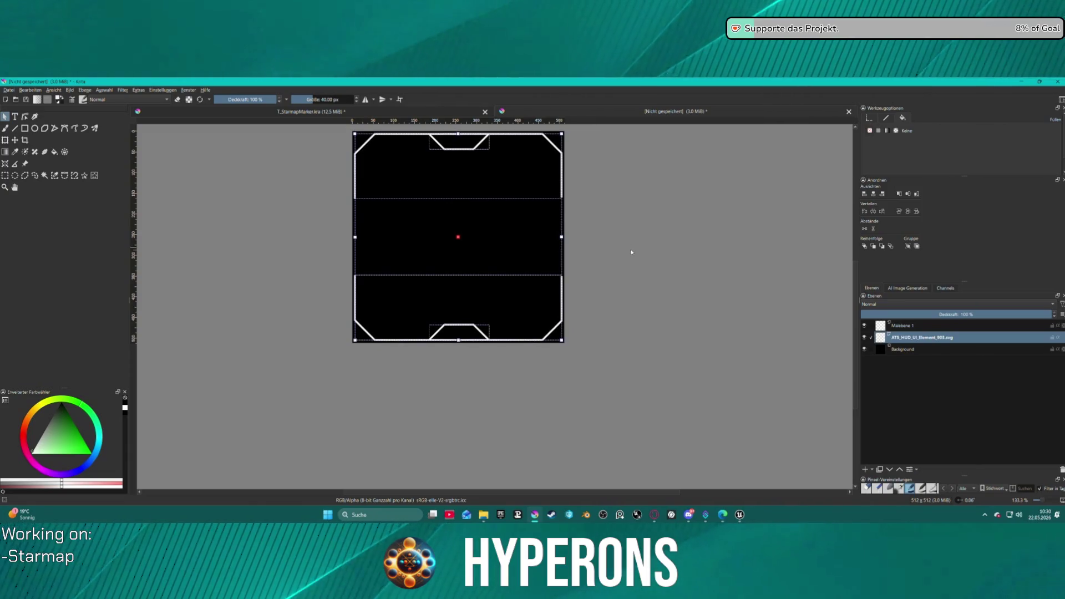
pyautogui.click(615, 176)
pyautogui.moveTo(328, 130); pyautogui.dragTo(684, 392)
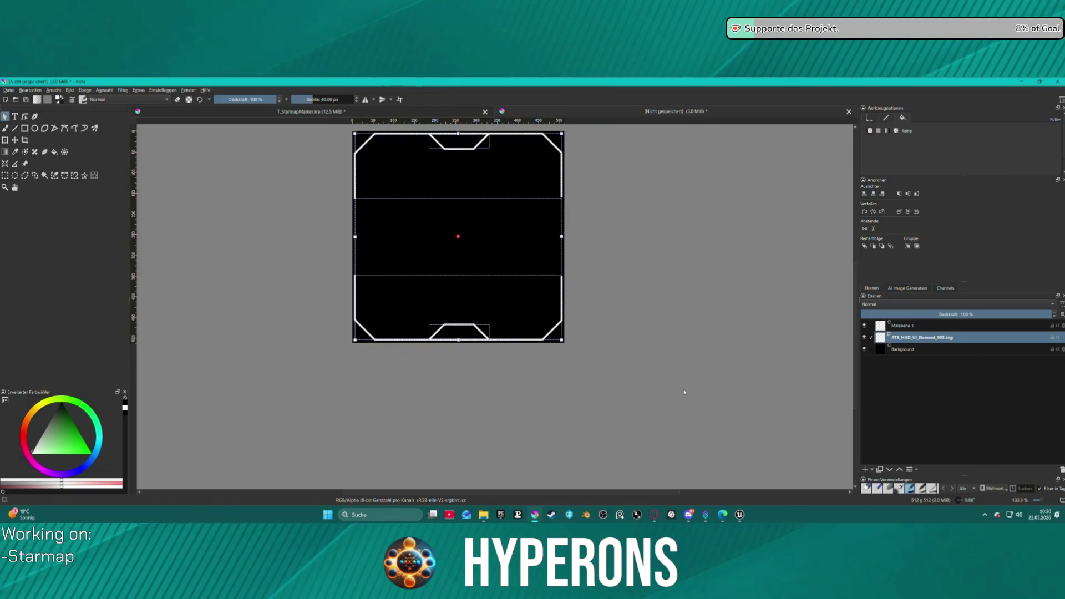
pyautogui.rightClick(403, 215)
pyautogui.click(438, 315)
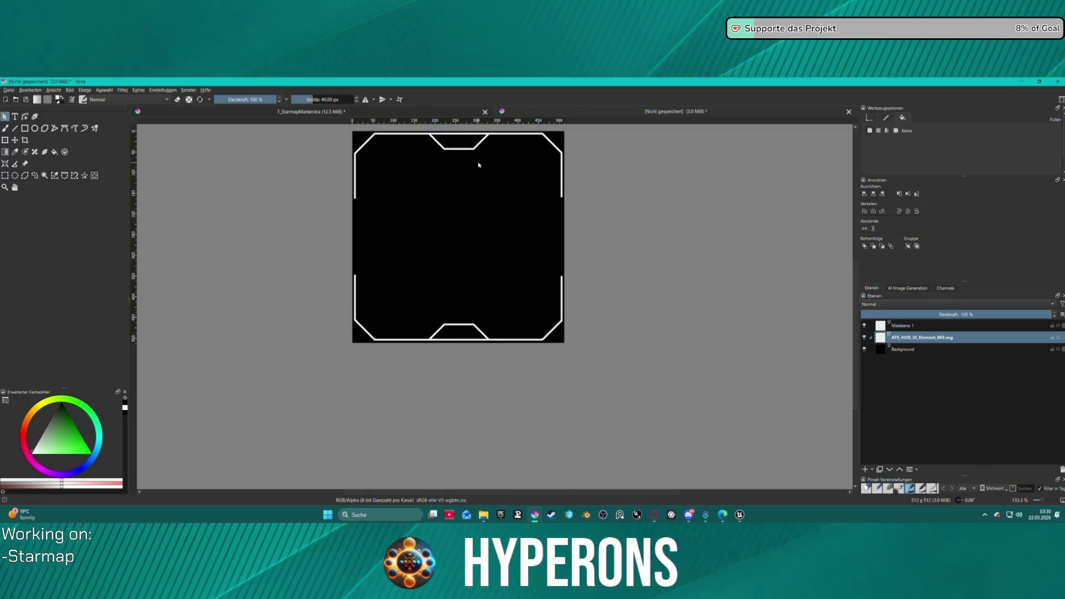
pyautogui.moveTo(292, 136)
pyautogui.mouseDown()
pyautogui.moveTo(520, 276)
pyautogui.moveTo(629, 363)
pyautogui.moveTo(502, 337)
pyautogui.moveTo(291, 208)
pyautogui.moveTo(344, 224)
pyautogui.moveTo(268, 190)
pyautogui.moveTo(349, 202)
pyautogui.mouseUp()
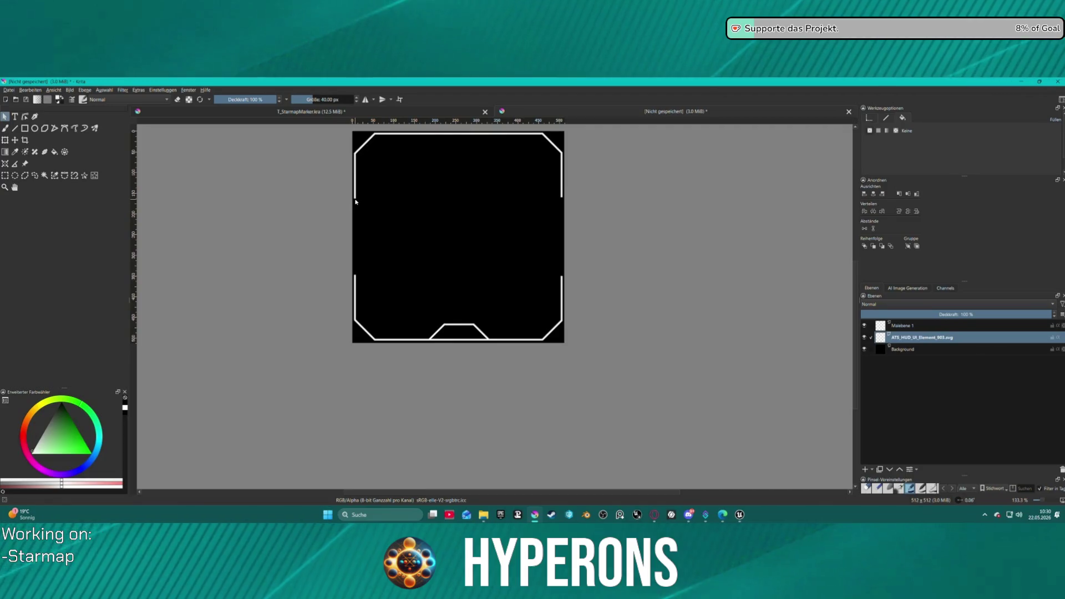
pyautogui.click(356, 199)
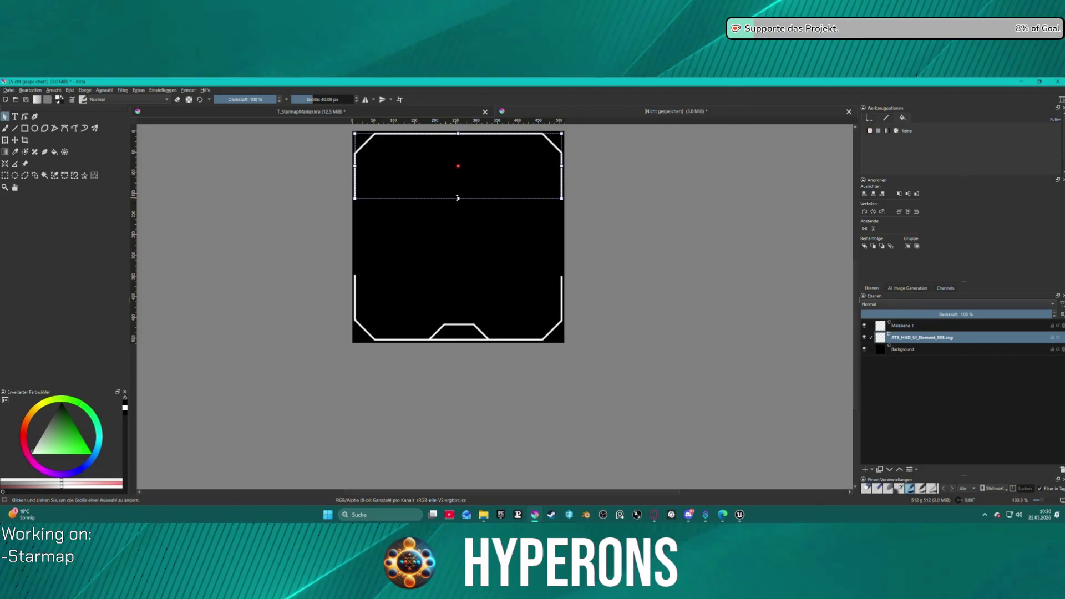
# Drag the upper piece's two middle side nodes down to meet the lower piece.
pyautogui.doubleClick(355, 192)
pyautogui.moveTo(327, 192)
pyautogui.mouseDown()
pyautogui.moveTo(584, 228)
pyautogui.moveTo(566, 211)
pyautogui.mouseUp()
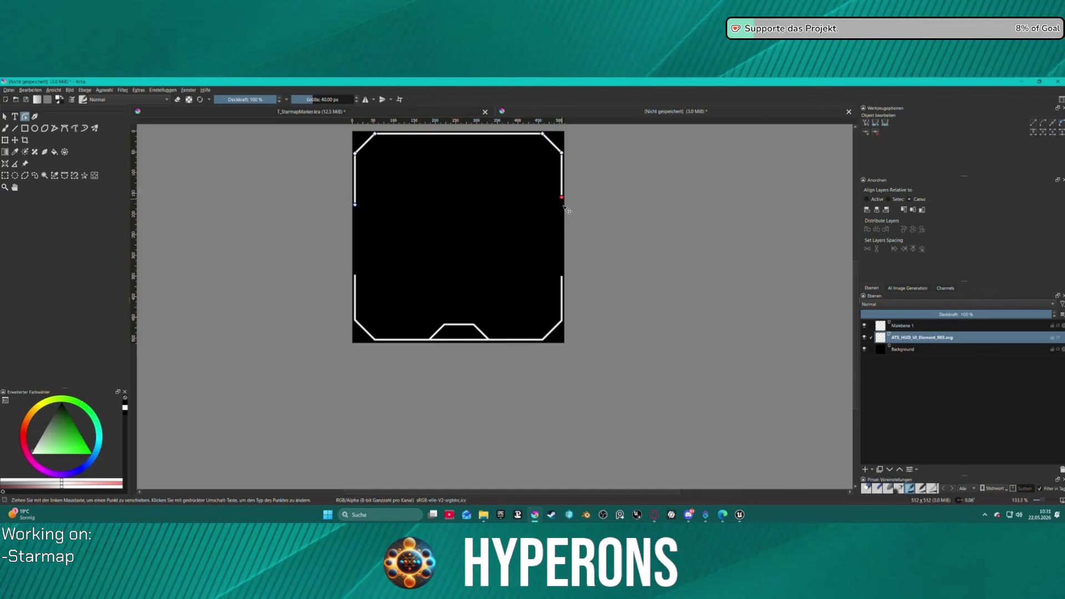
pyautogui.hotkey('ctrl', 'z')
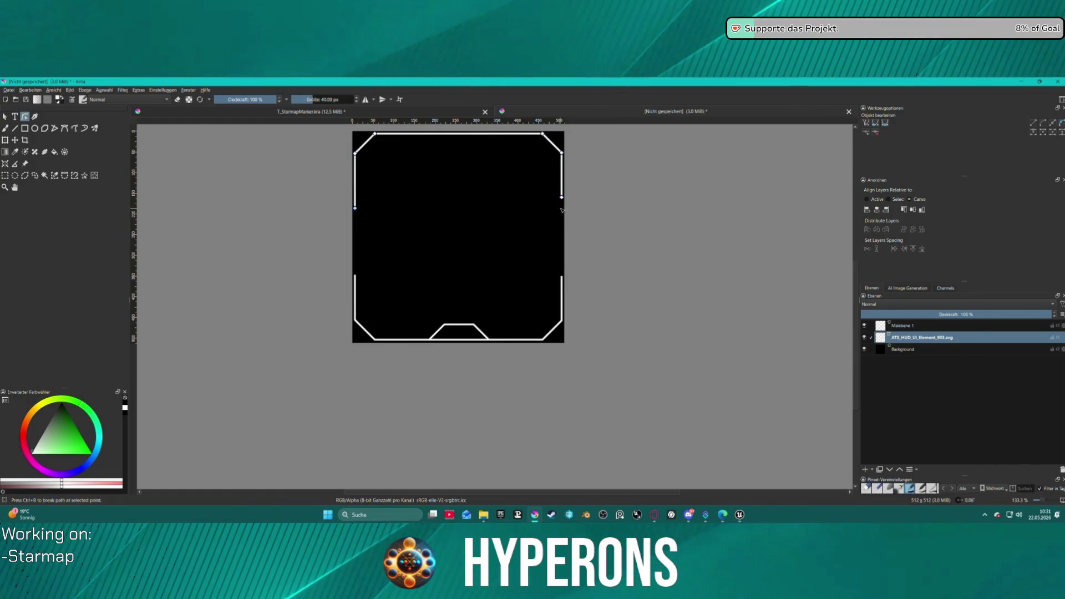
pyautogui.moveTo(332, 189); pyautogui.dragTo(632, 206)
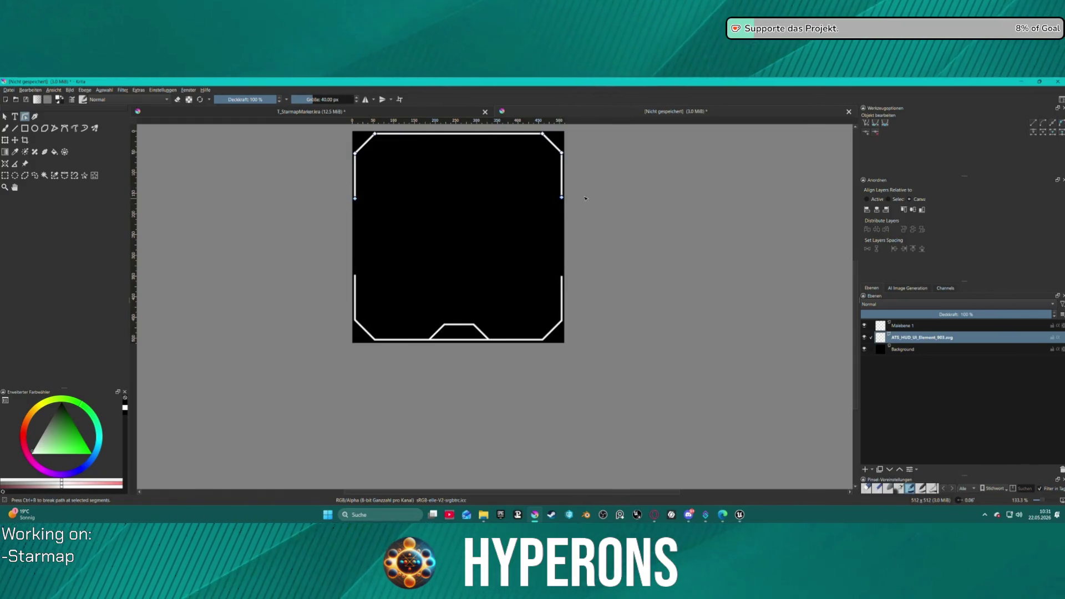
pyautogui.moveTo(566, 205)
pyautogui.mouseDown()
pyautogui.moveTo(567, 163)
pyautogui.moveTo(571, 285)
pyautogui.mouseUp()
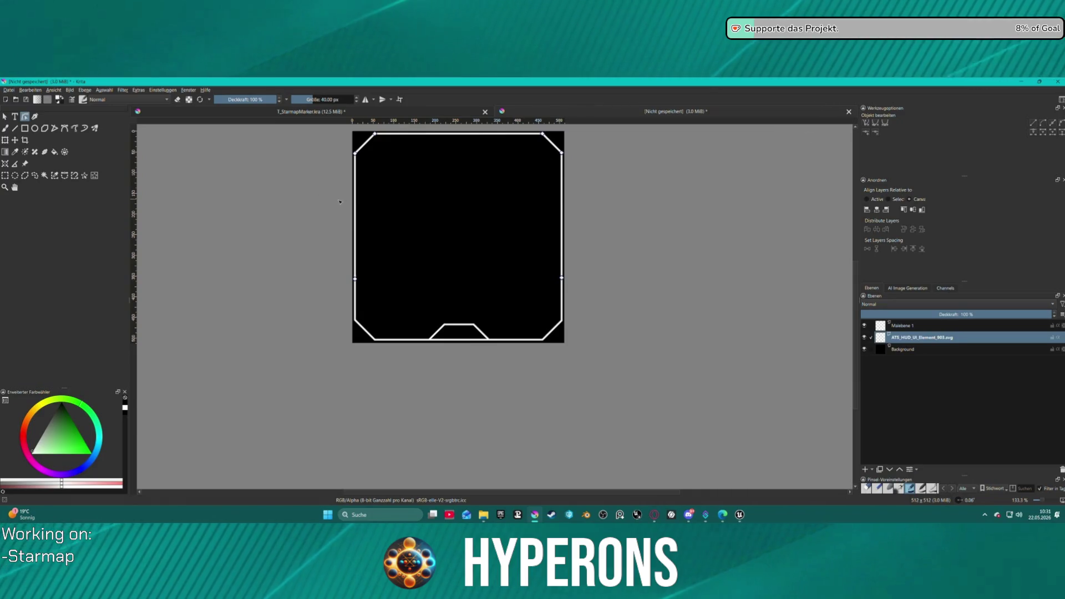
pyautogui.press('Escape')
pyautogui.moveTo(309, 130); pyautogui.dragTo(632, 390)
pyautogui.rightClick(421, 230)
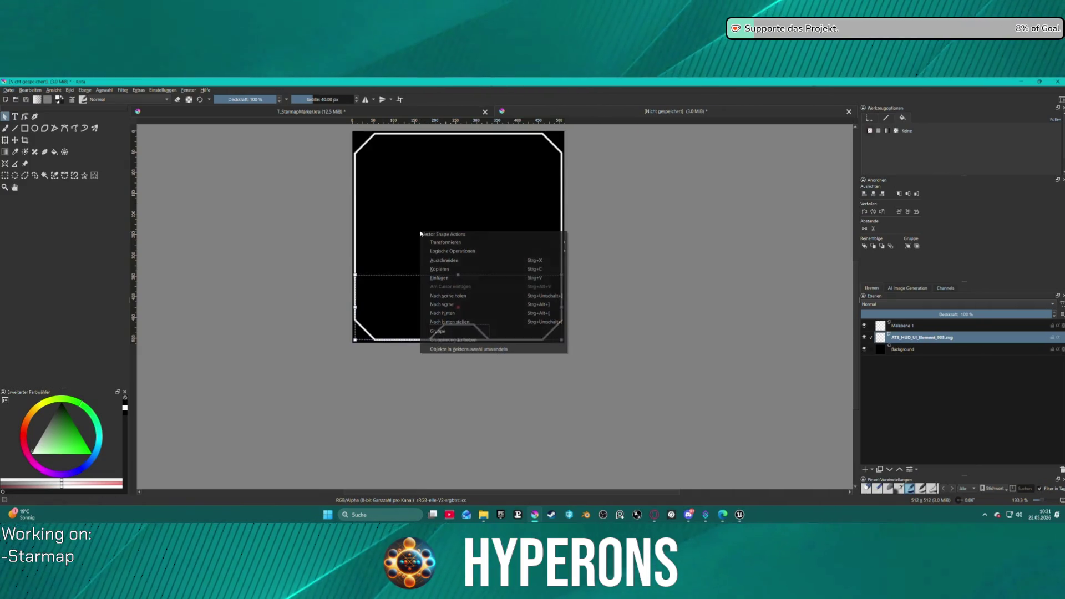
# Box-select all the HUD frame pieces and group them together with Gruppe.
pyautogui.click(464, 329)
pyautogui.click(334, 176)
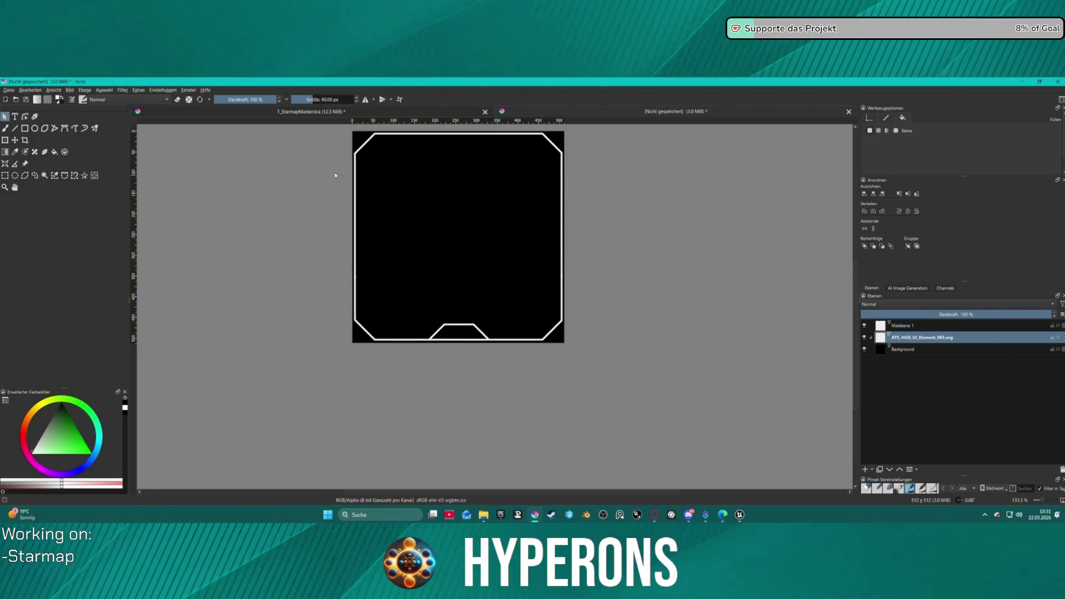
pyautogui.scroll(-1, 419, 208)
pyautogui.scroll(1, 419, 207)
pyautogui.moveTo(356, 138)
pyautogui.mouseDown()
pyautogui.moveTo(662, 426)
pyautogui.moveTo(600, 375)
pyautogui.mouseUp()
pyautogui.rightClick(529, 282)
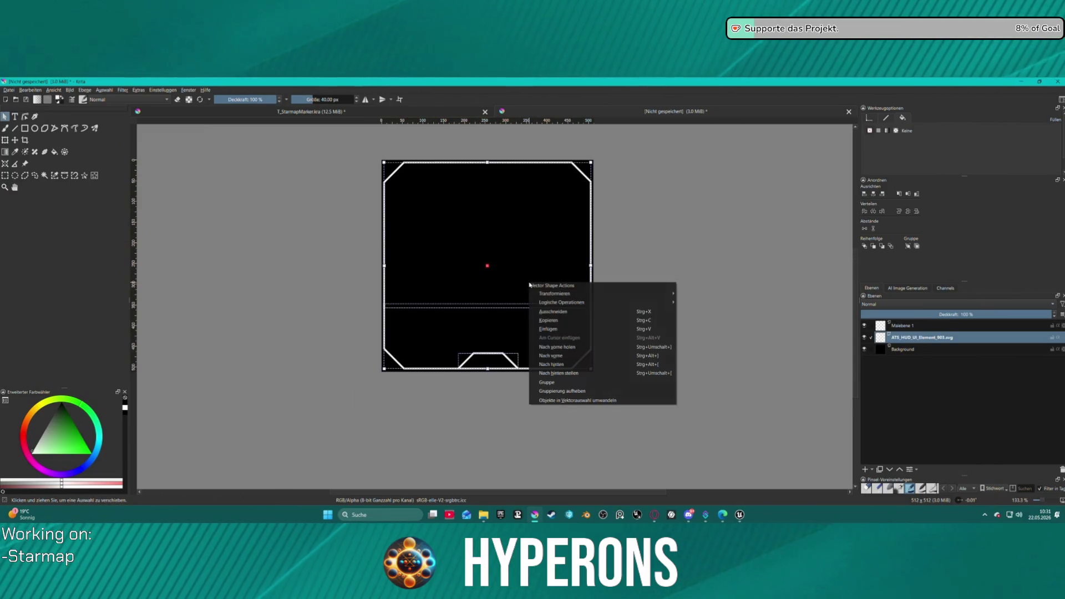
pyautogui.click(564, 386)
# Shrink the frame group slightly and centre it horizontally and vertically on the black square.
pyautogui.click(631, 249)
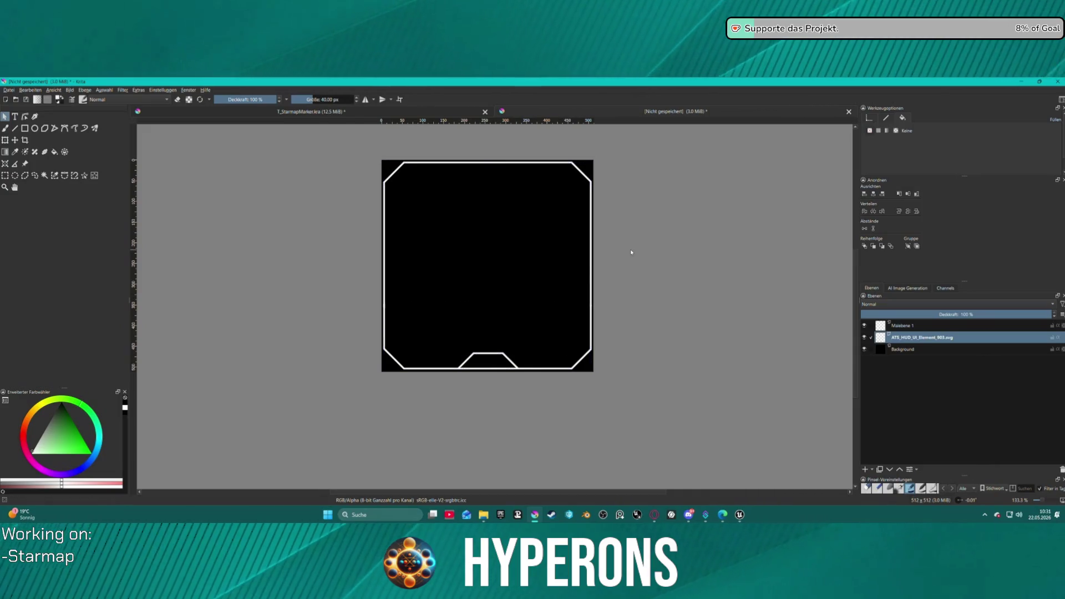
pyautogui.click(505, 235)
pyautogui.moveTo(515, 229); pyautogui.dragTo(520, 228)
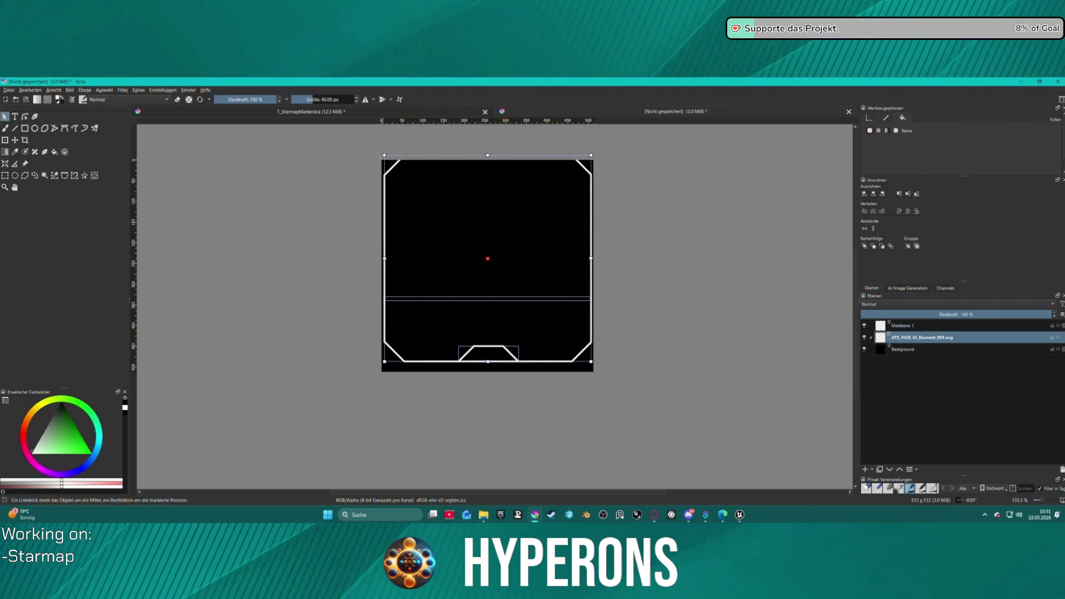
pyautogui.moveTo(385, 156); pyautogui.dragTo(389, 159)
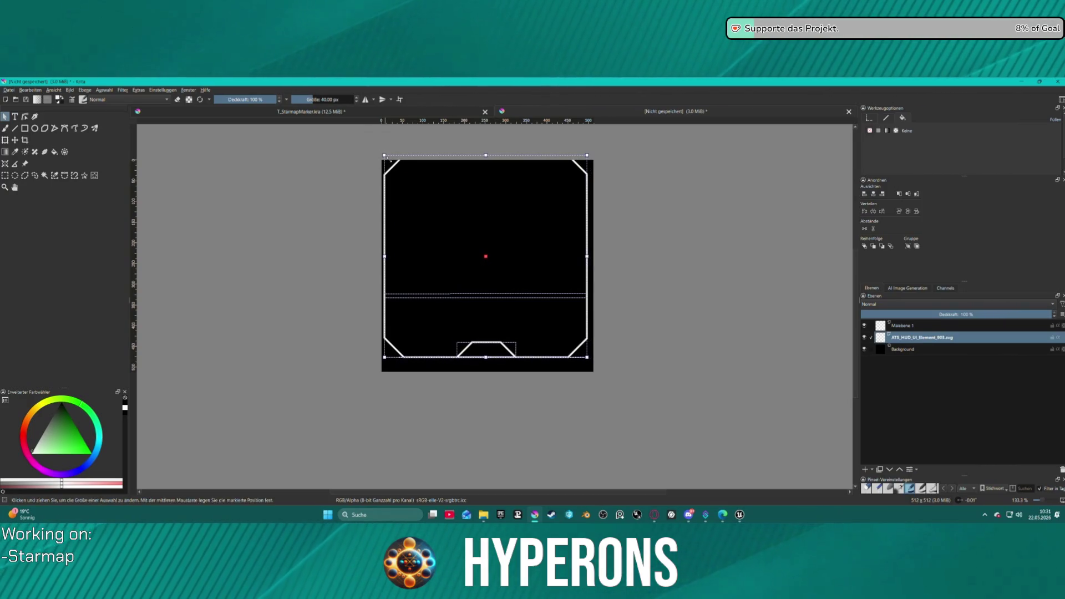
pyautogui.click(874, 194)
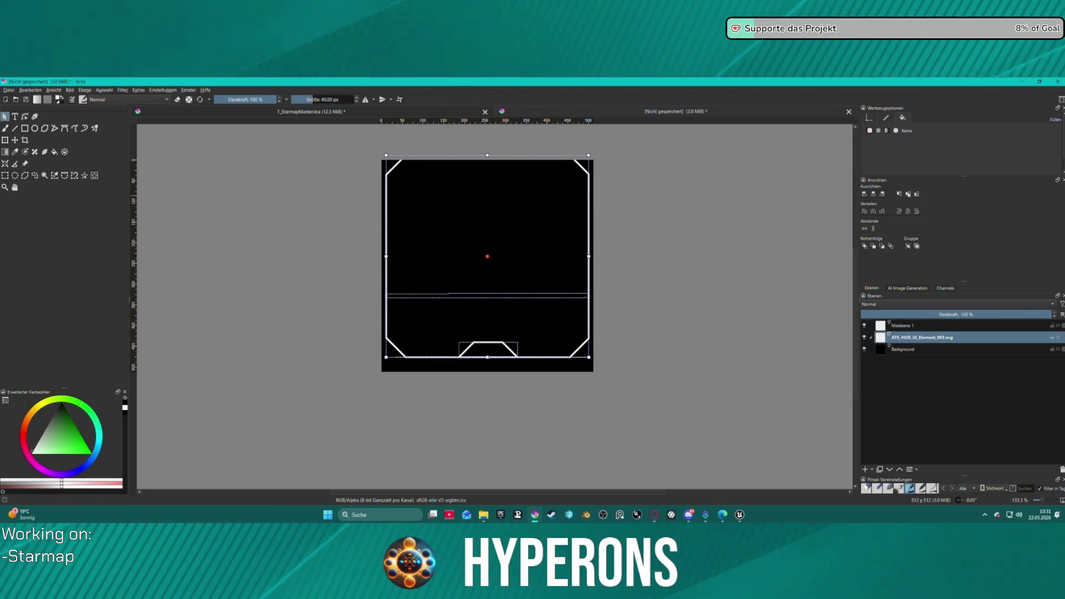
pyautogui.click(909, 194)
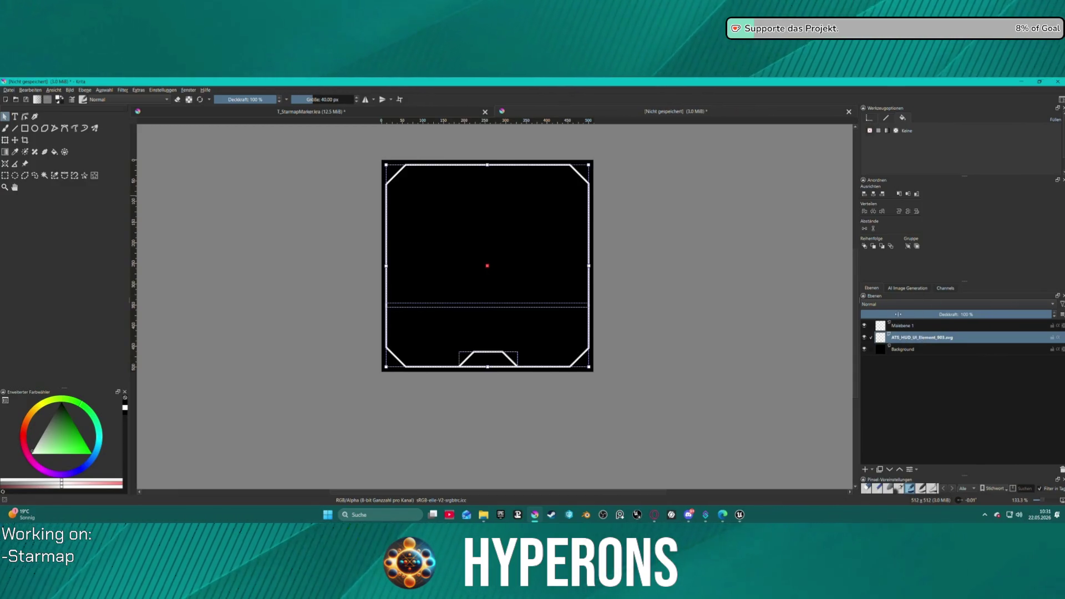
pyautogui.rightClick(1023, 341)
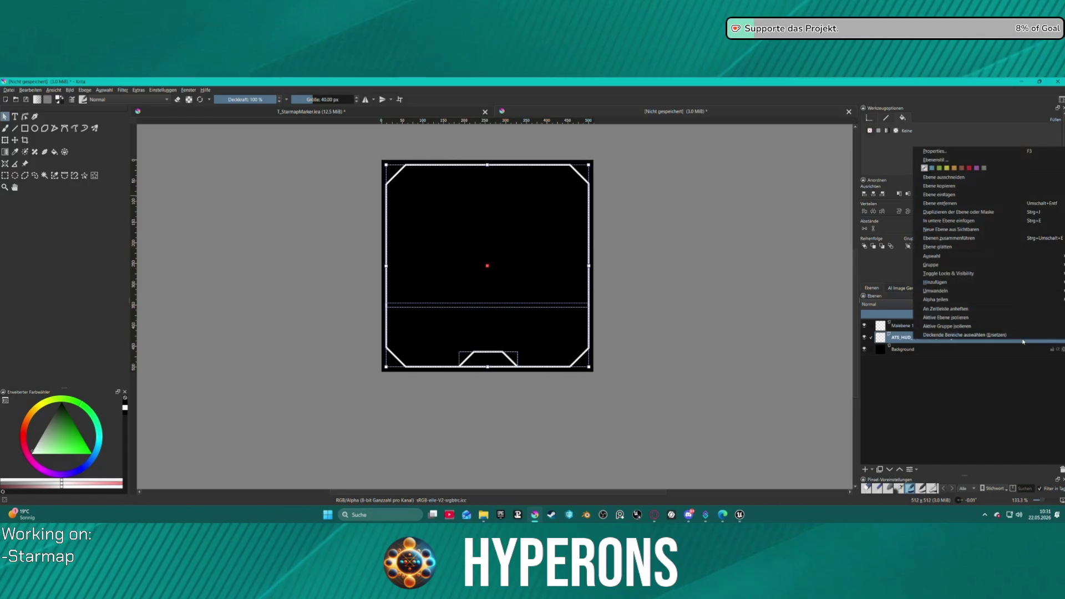
# Delete the leftover horizontal line piece of the frame, then undo to restore it.
pyautogui.click(697, 210)
pyautogui.click(433, 209)
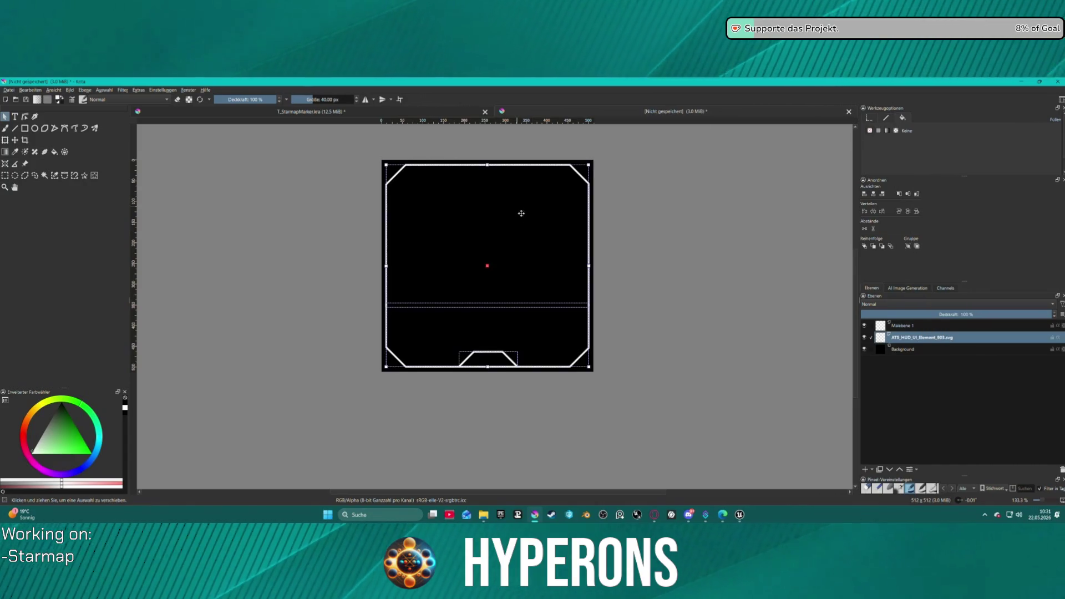
pyautogui.press('Tab')
pyautogui.press('Tab')
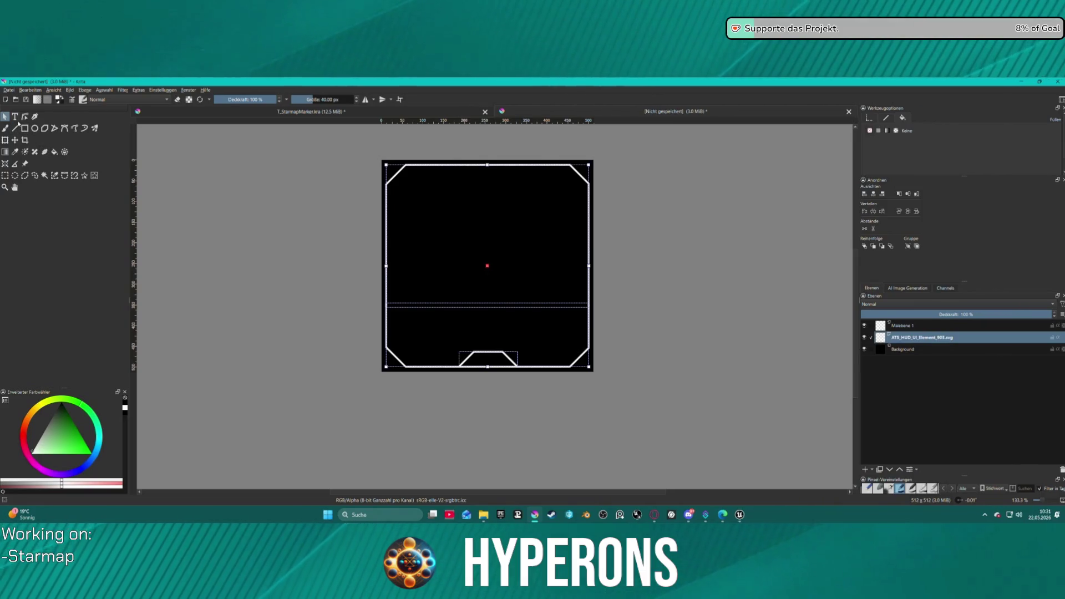
pyautogui.doubleClick(476, 203)
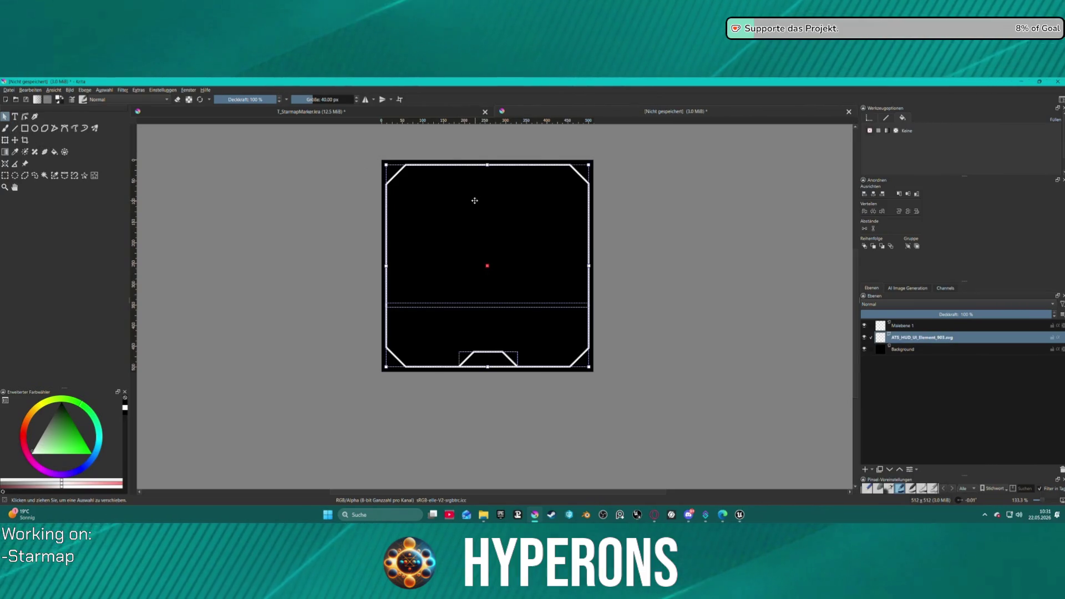
pyautogui.press('Escape')
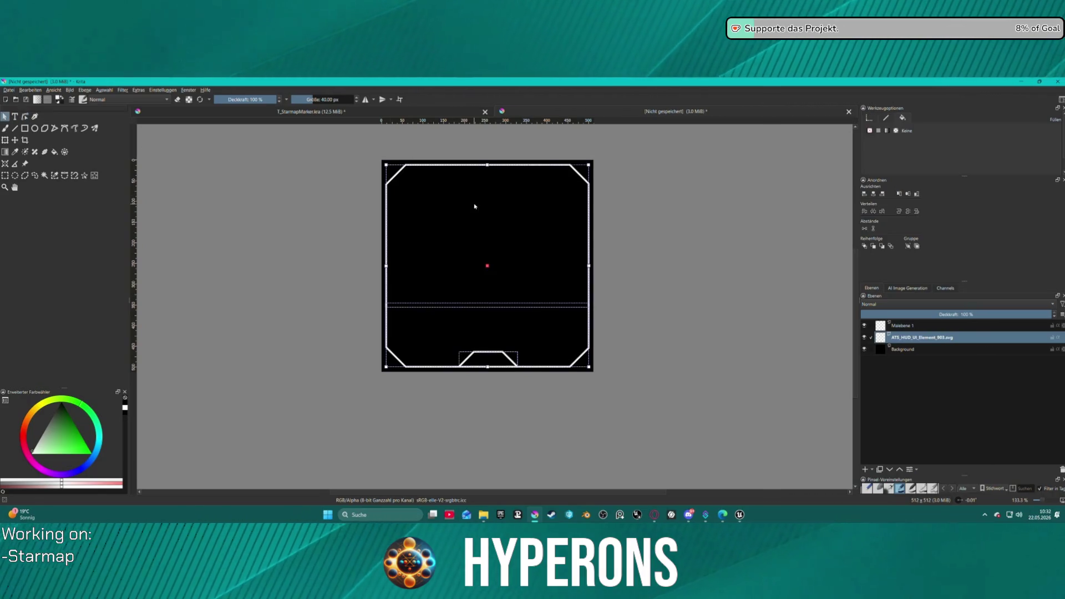
pyautogui.press('Delete')
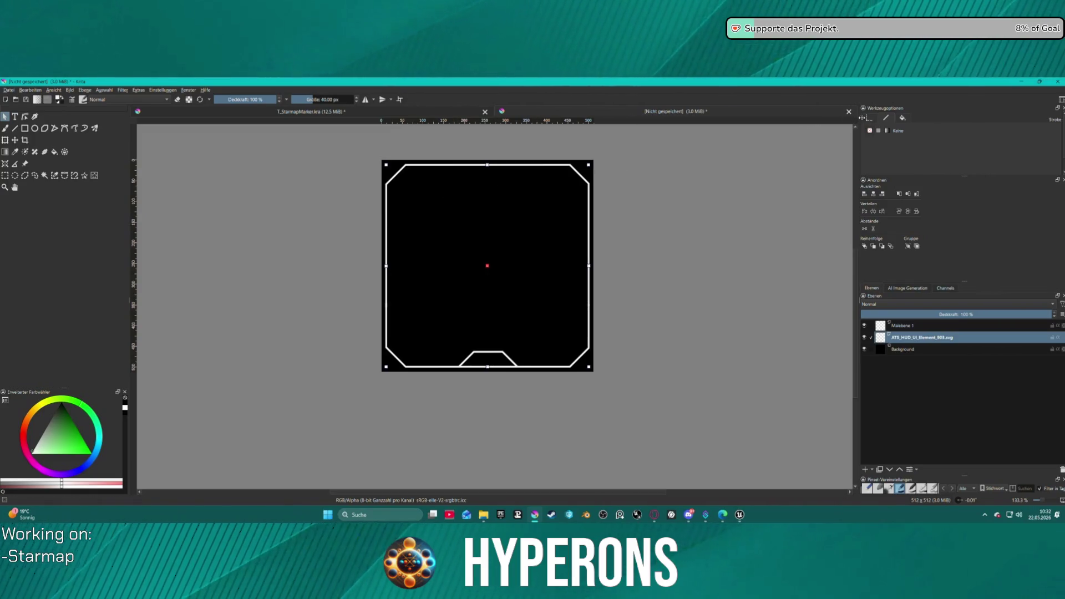
pyautogui.hotkey('ctrl', 'z')
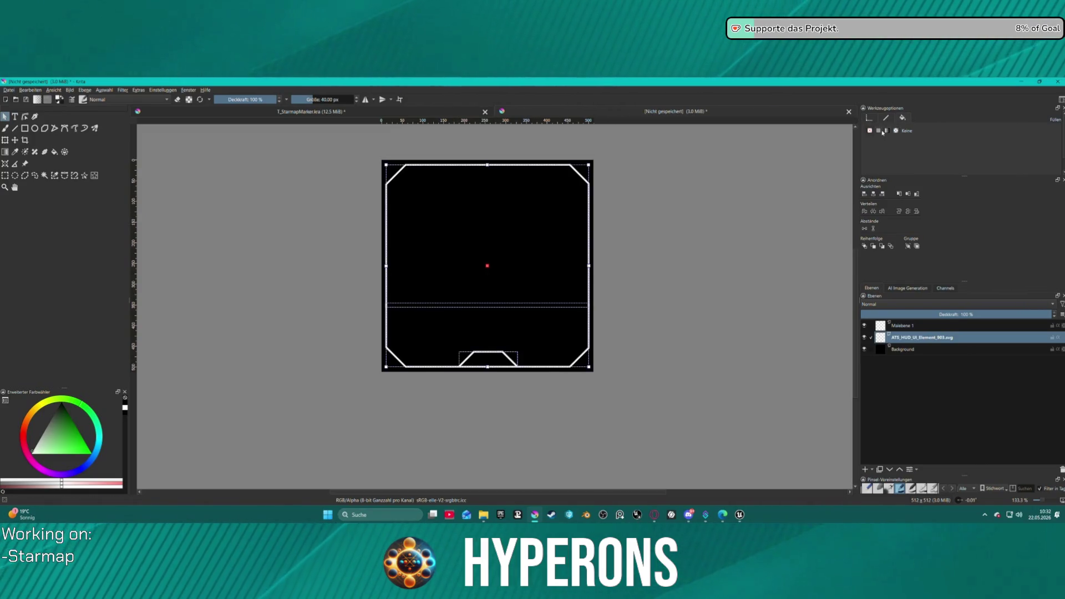
# Give the selected shapes a solid fill and view the frame centred at 200 % zoom.
pyautogui.click(882, 132)
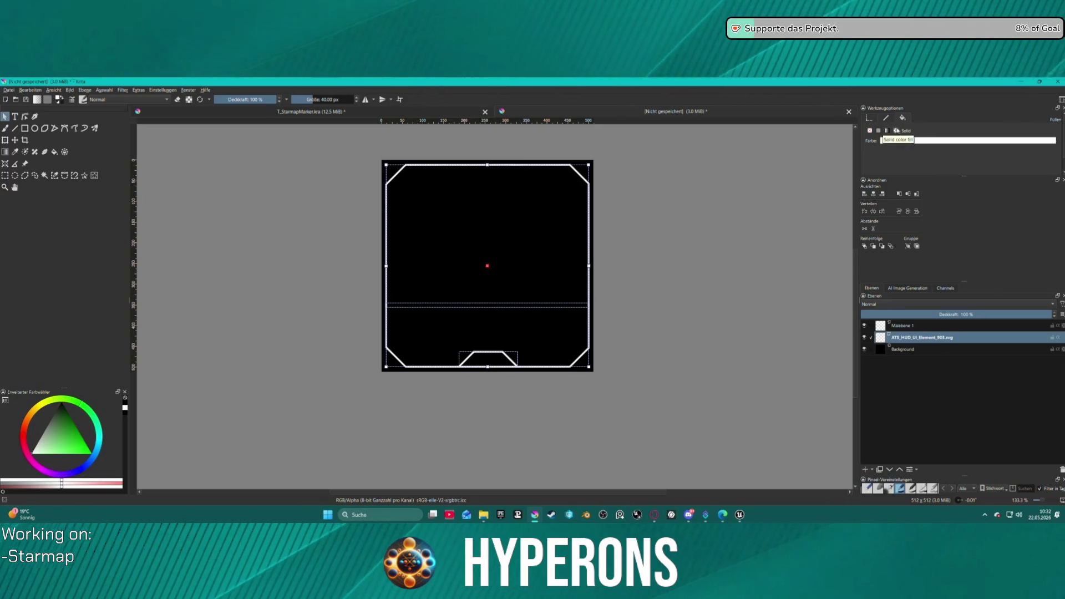
pyautogui.click(661, 206)
pyautogui.hotkey('ctrl', '+')
pyautogui.moveTo(692, 201)
pyautogui.mouseDown()
pyautogui.moveTo(665, 163)
pyautogui.moveTo(690, 198)
pyautogui.moveTo(267, 176)
pyautogui.mouseUp()
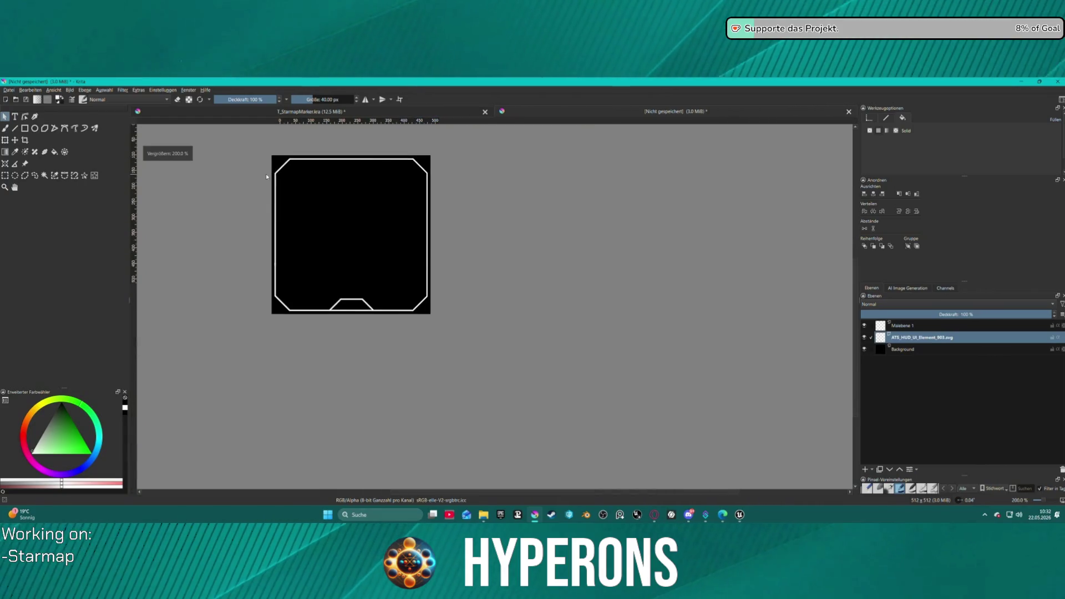
pyautogui.moveTo(521, 195)
pyautogui.mouseDown()
pyautogui.moveTo(639, 167)
pyautogui.moveTo(656, 190)
pyautogui.moveTo(714, 199)
pyautogui.mouseUp()
pyautogui.scroll(1, 553, 205)
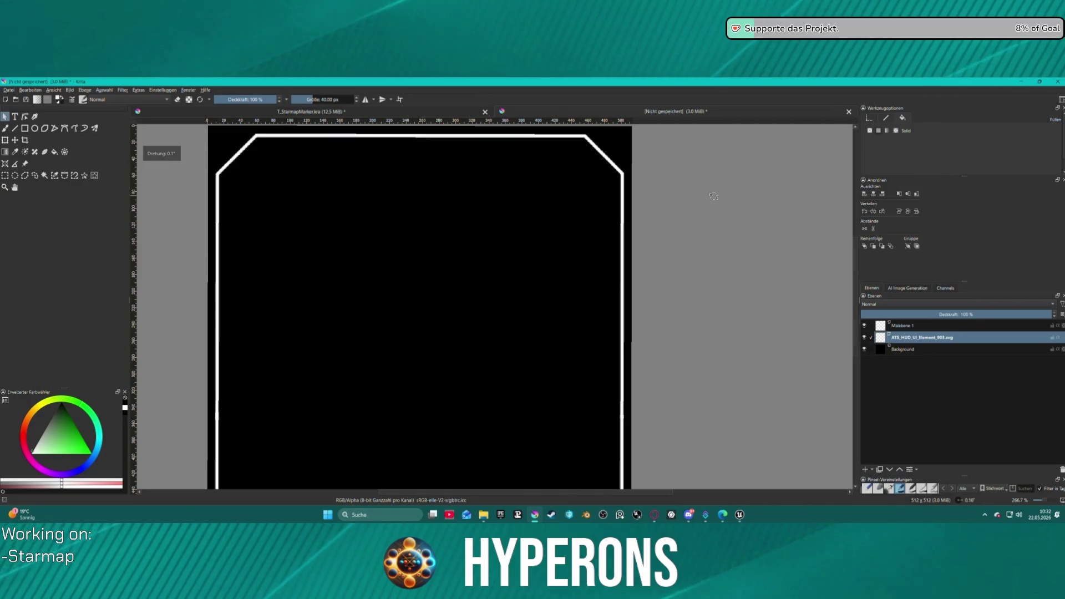
pyautogui.press('1')
pyautogui.scroll(2, 507, 175)
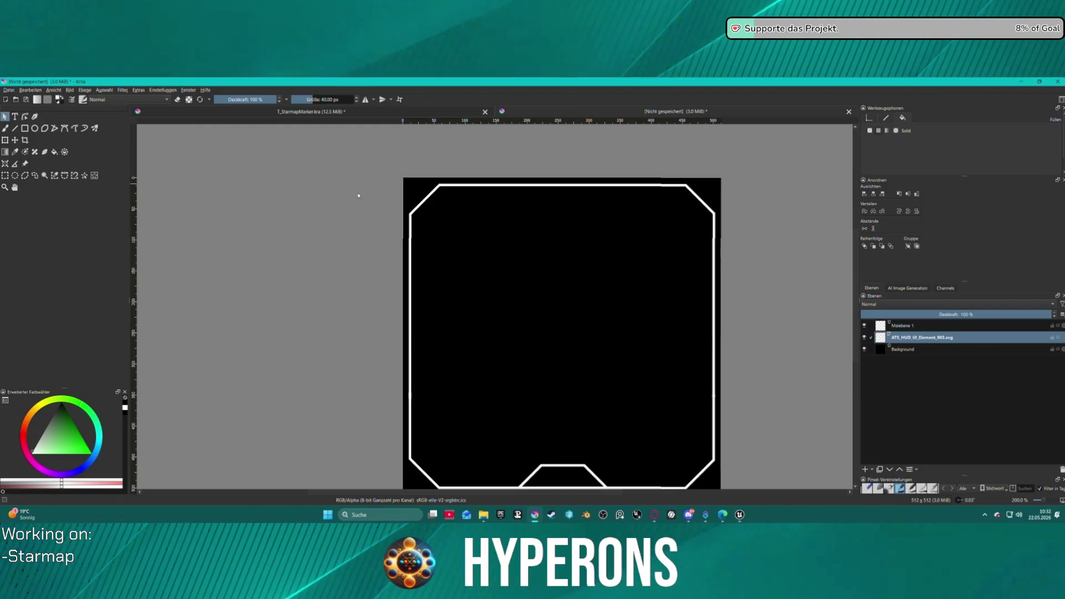
# Ungroup the HUD frame shape and give its upper section a solid white fill.
pyautogui.click(490, 223)
pyautogui.rightClick(510, 263)
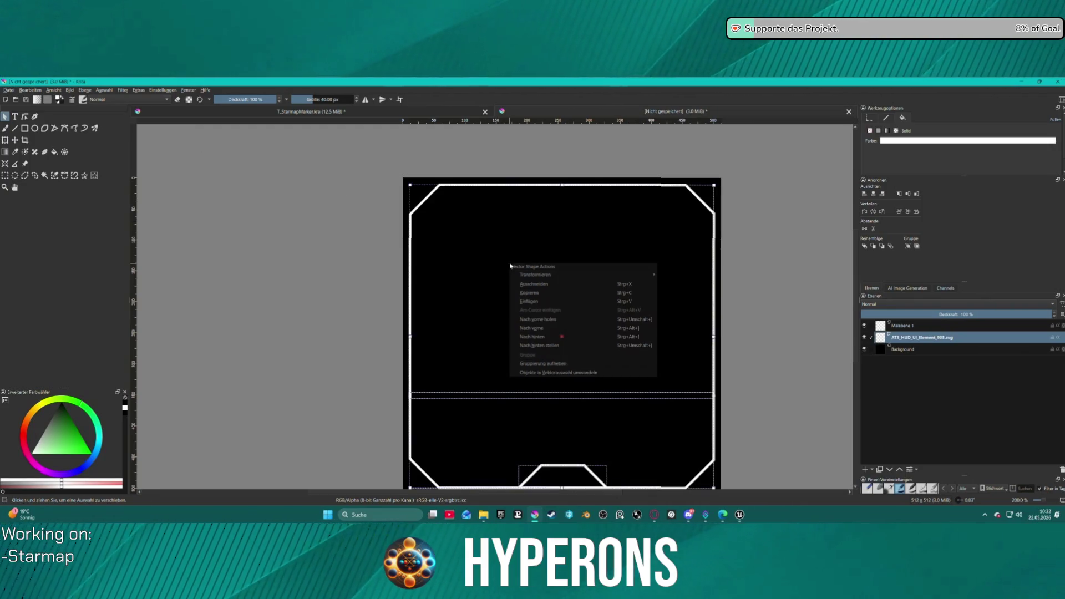
pyautogui.click(532, 364)
pyautogui.click(392, 300)
pyautogui.click(456, 285)
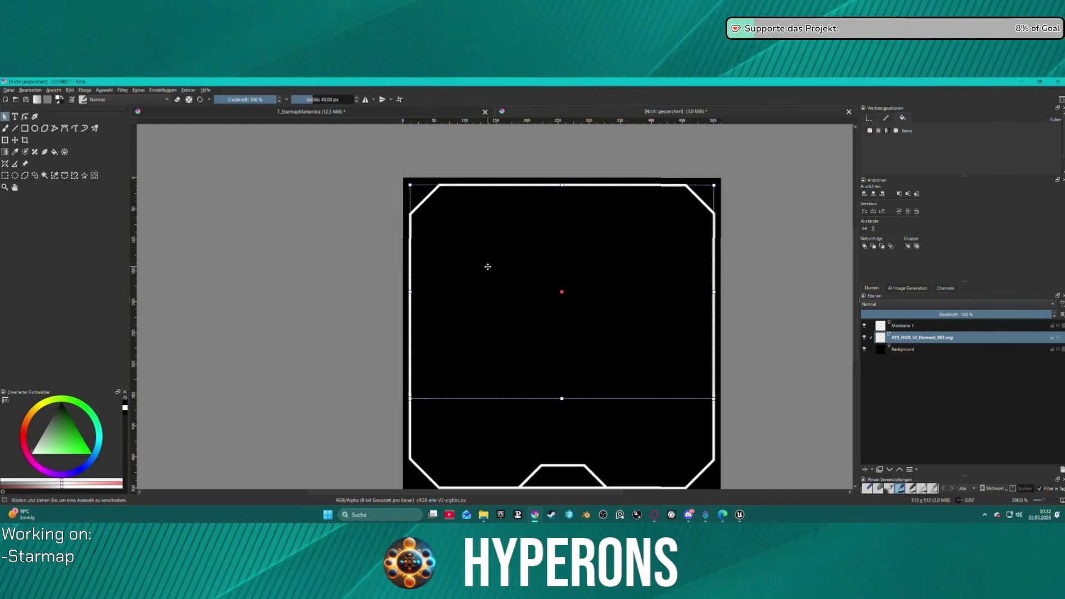
pyautogui.click(882, 131)
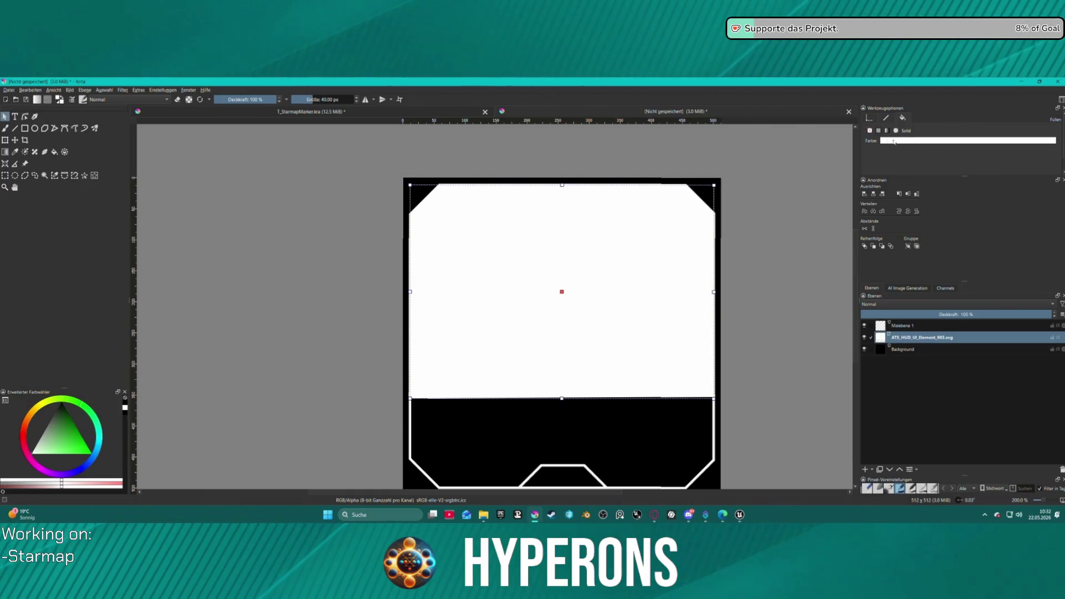
# Change the upper section's fill from white to magenta, then to blue, and zoom out.
pyautogui.click(893, 140)
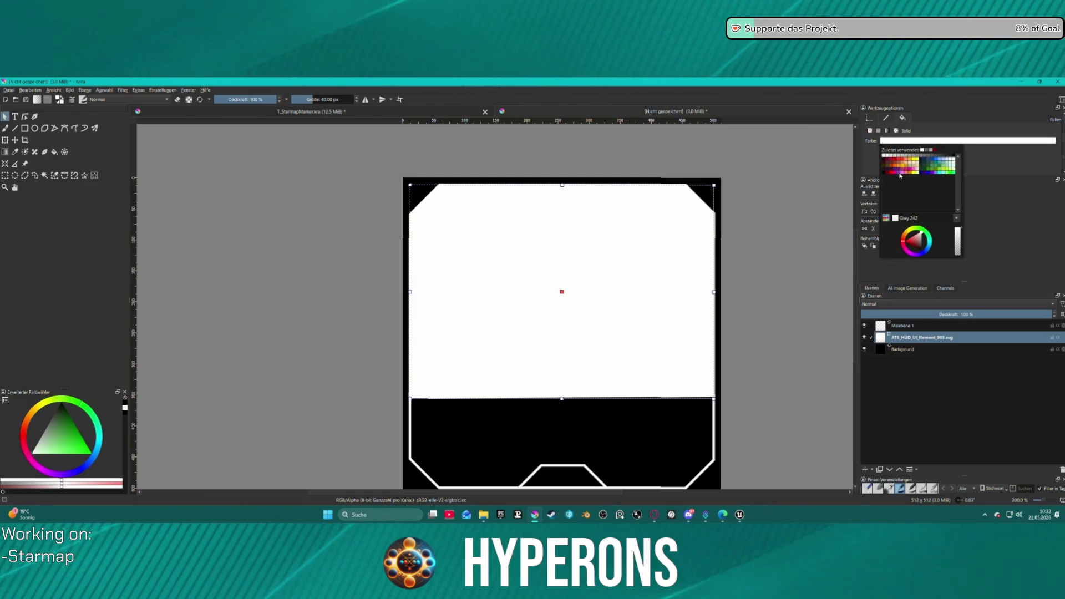
pyautogui.click(899, 171)
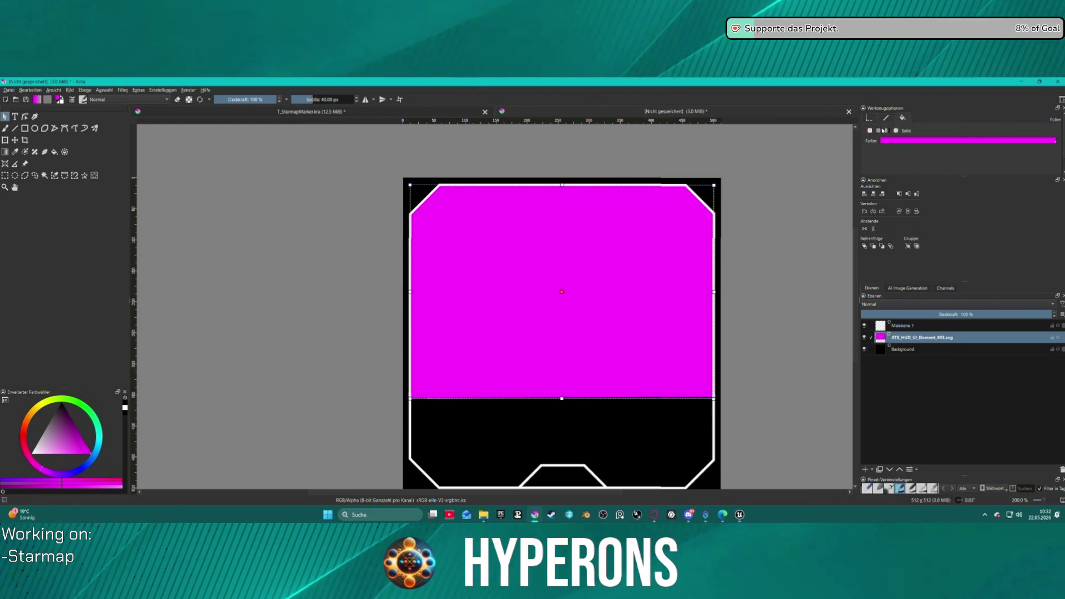
pyautogui.click(892, 142)
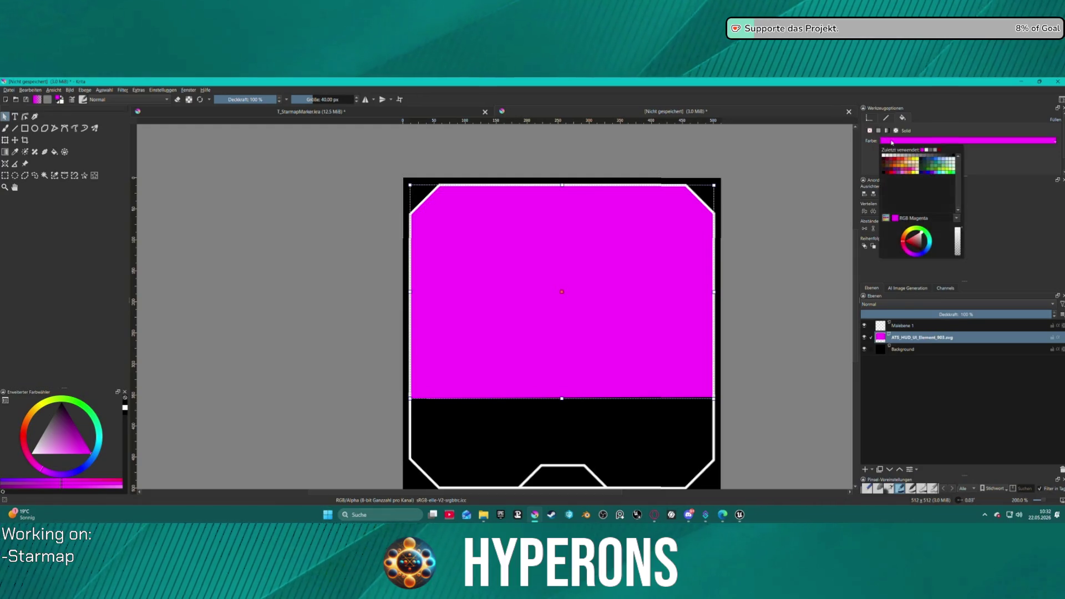
pyautogui.click(933, 161)
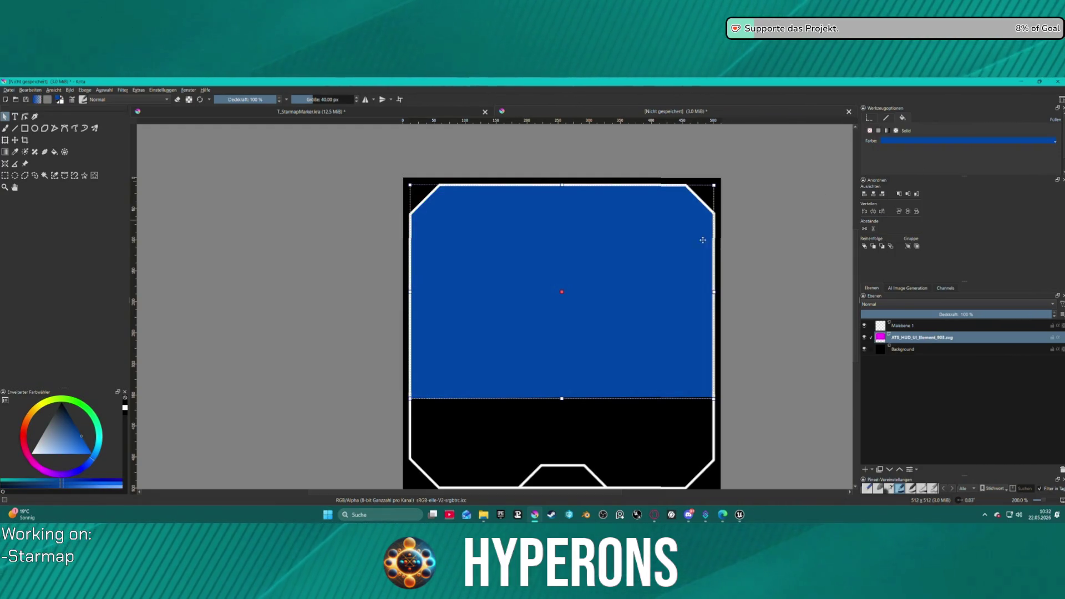
pyautogui.press('-')
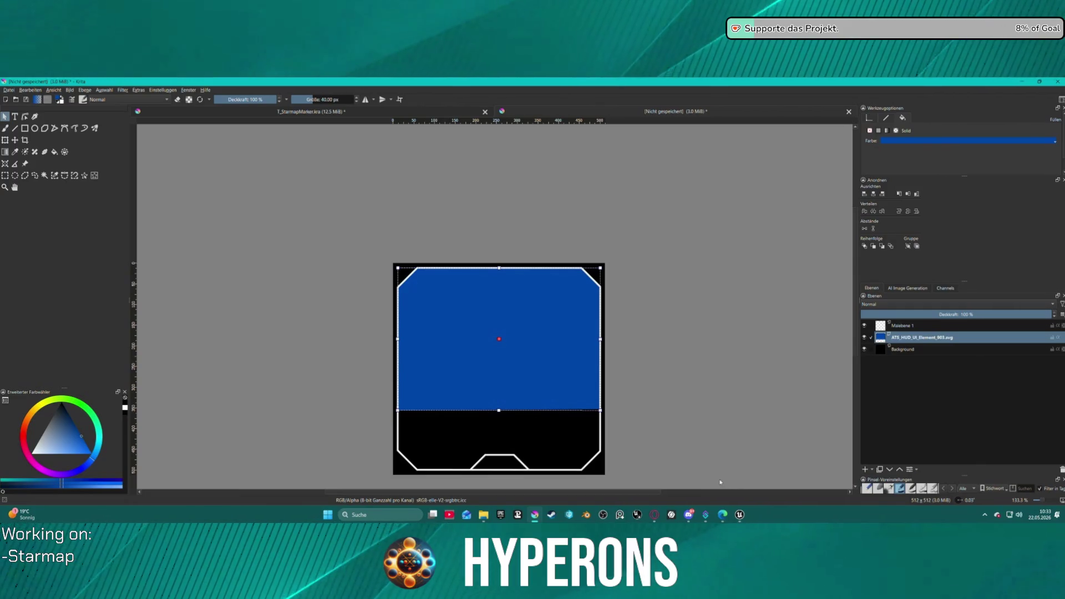
# Open the Datei menu and start opening another image file.
pyautogui.click(8, 90)
pyautogui.click(9, 92)
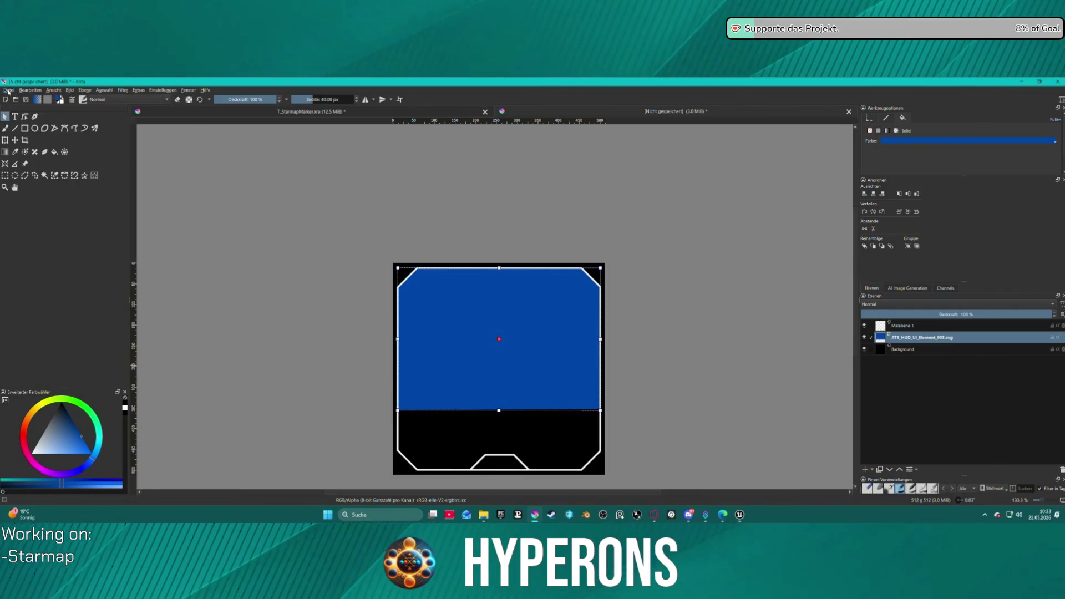
pyautogui.click(17, 100)
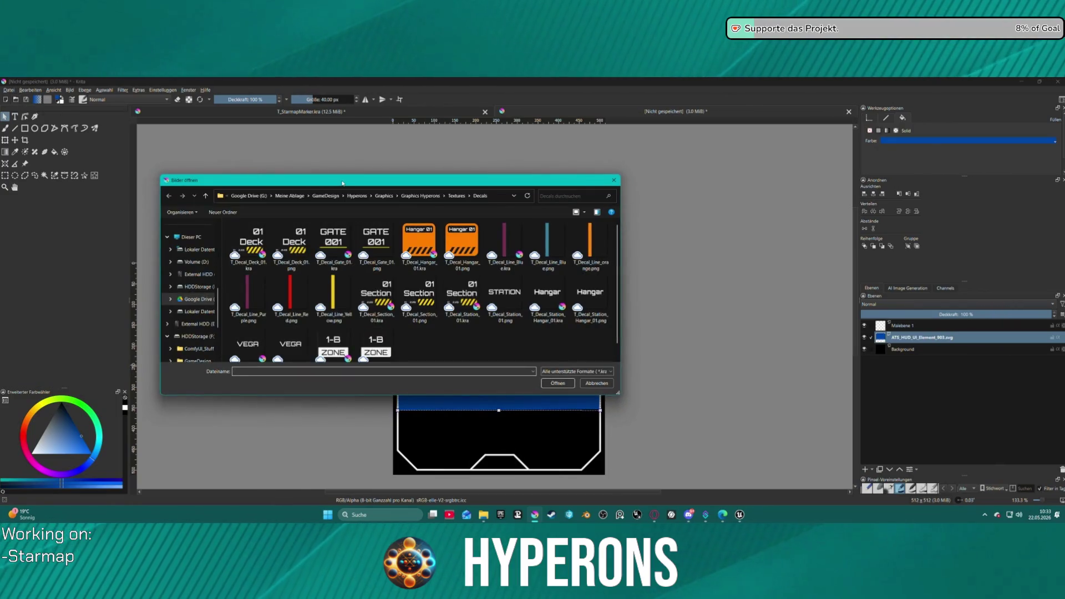
# Inspect the colour swatches in Clothing.kra, then close it choosing Nein to discard changes.
pyautogui.press('Escape')
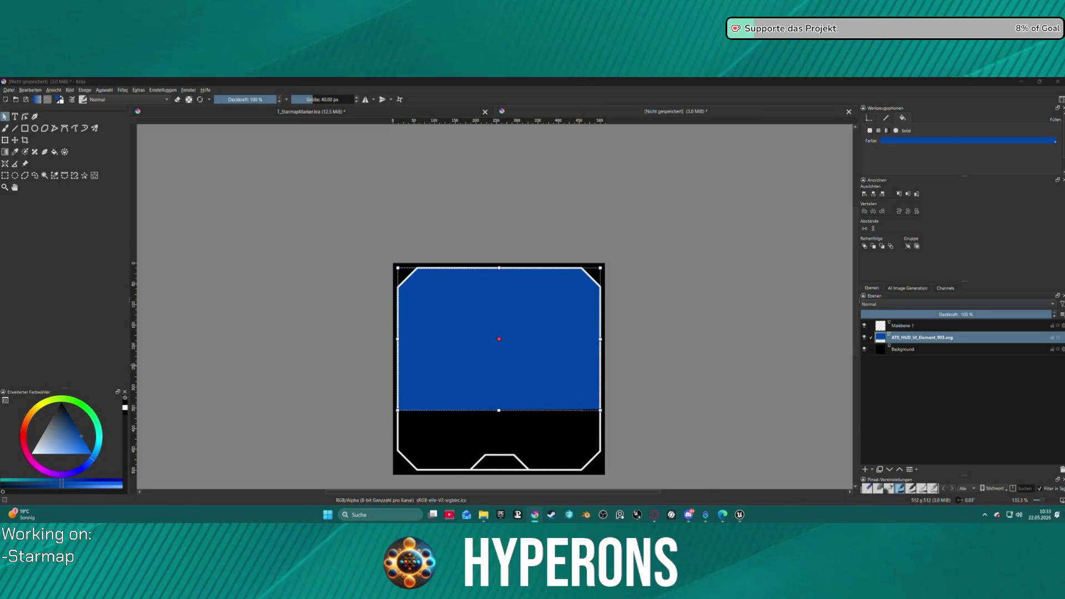
pyautogui.hotkey('alt', 'Tab')
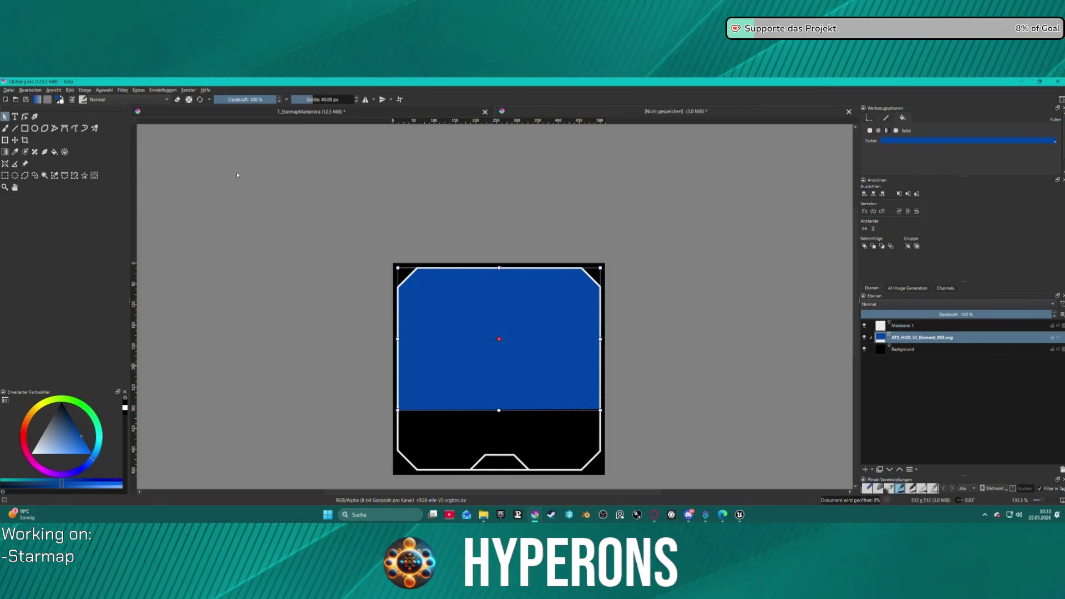
pyautogui.scroll(4, 723, 157)
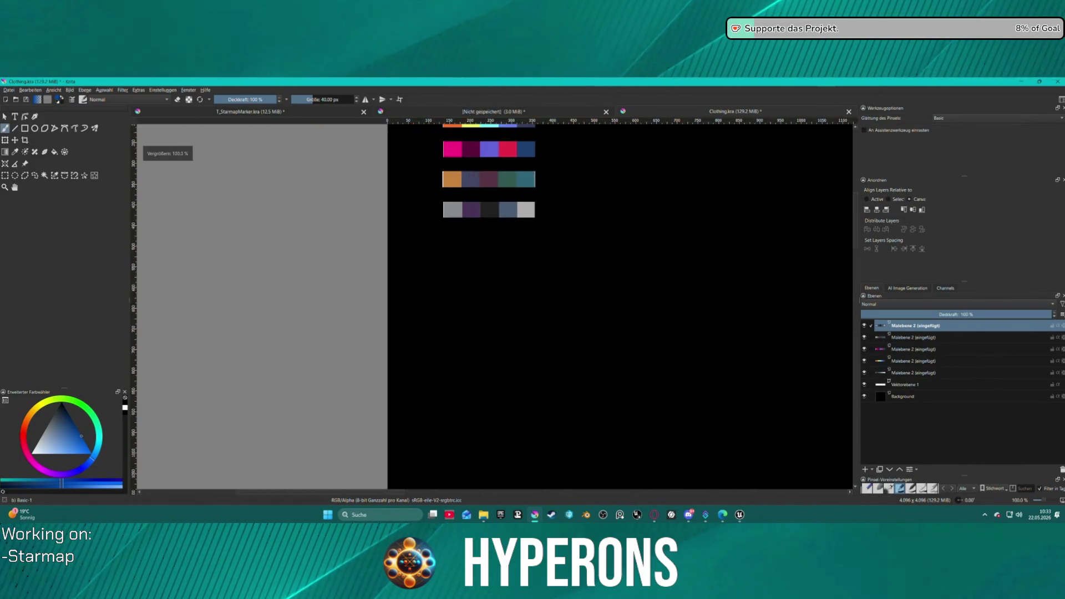
pyautogui.scroll(-1, 724, 158)
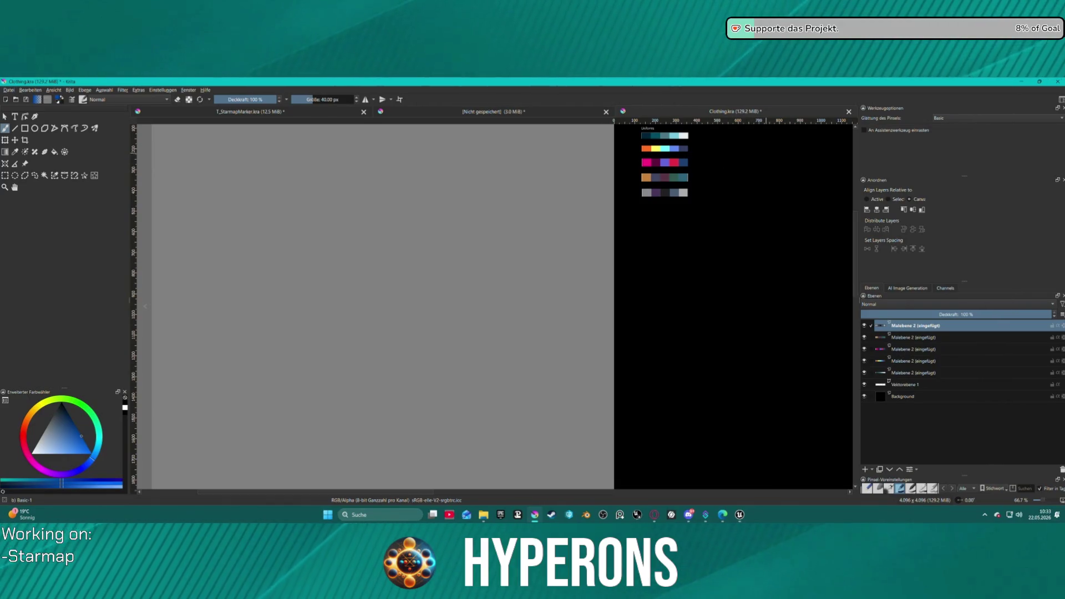
pyautogui.click(848, 111)
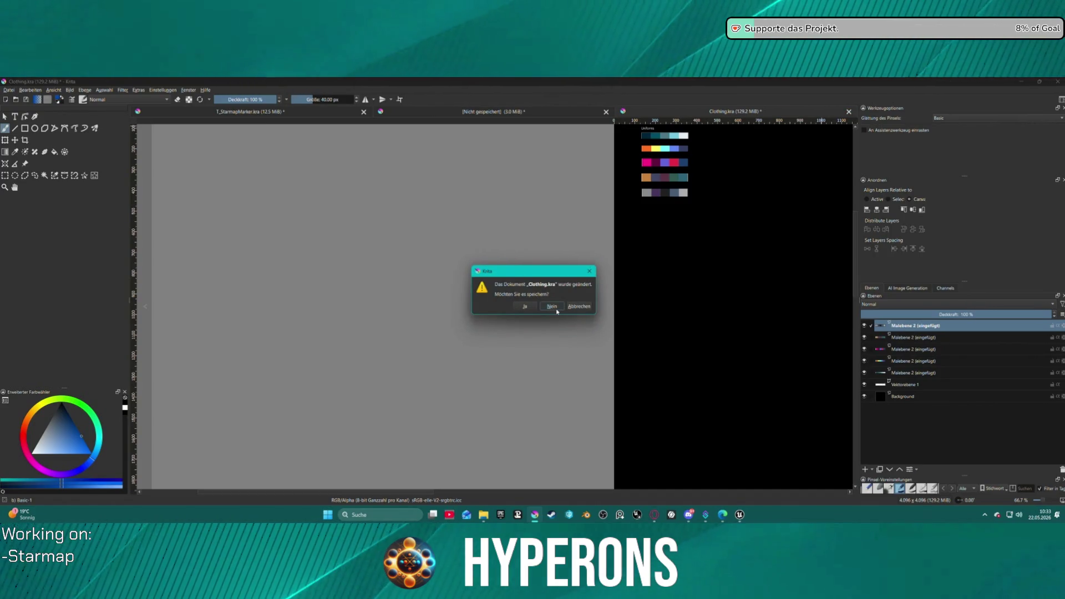
pyautogui.click(552, 307)
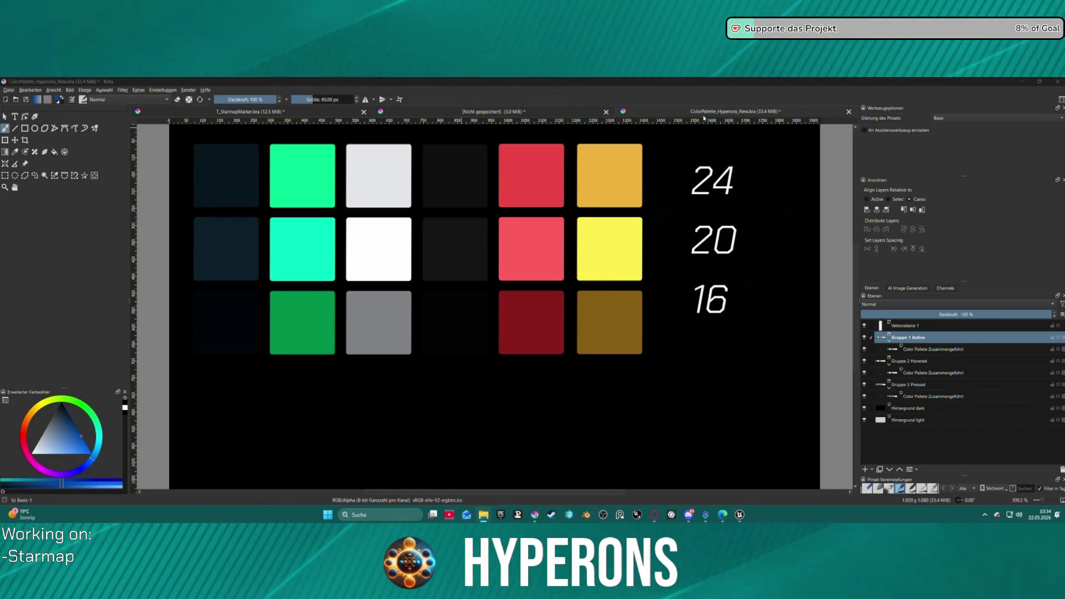
# Switch between the HUD and ColorPalette_Hyperons_New.kra tabs, then close the palette document without saving.
pyautogui.click(728, 115)
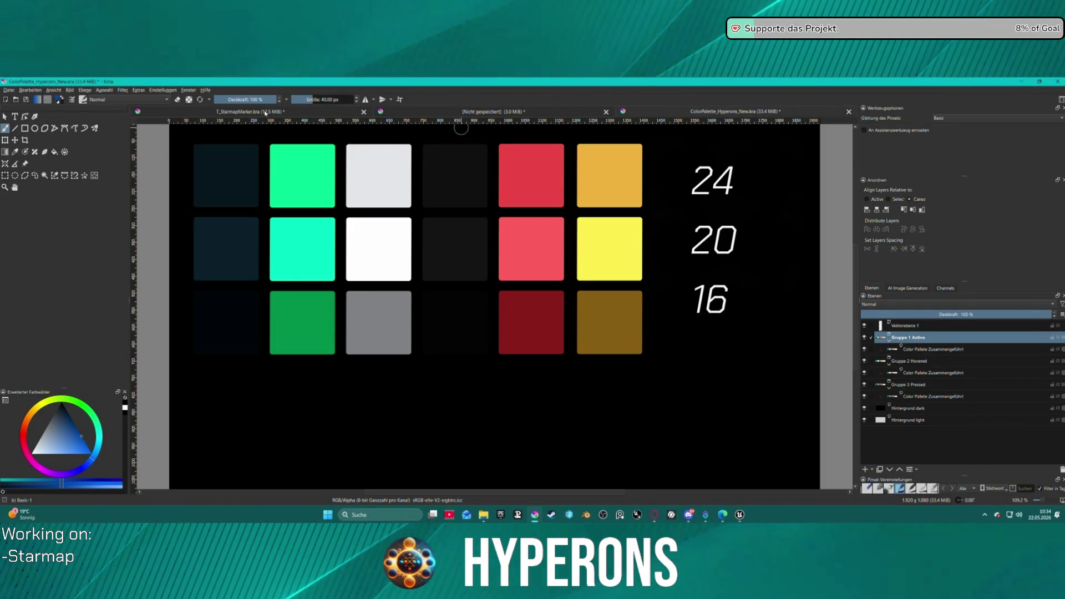
pyautogui.click(494, 112)
pyautogui.scroll(-5, 618, 167)
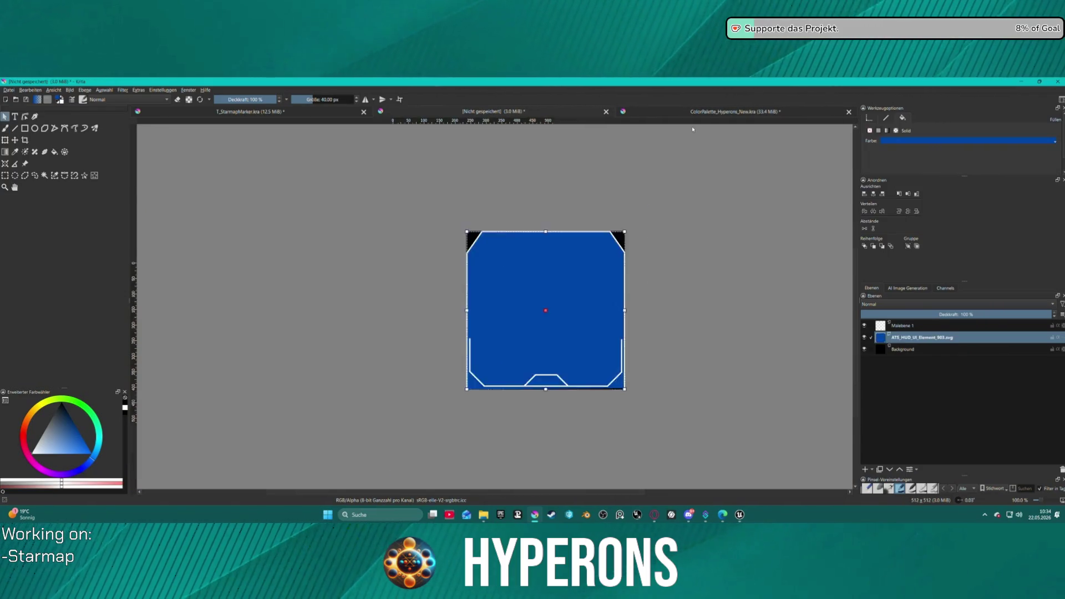
pyautogui.scroll(5, 638, 182)
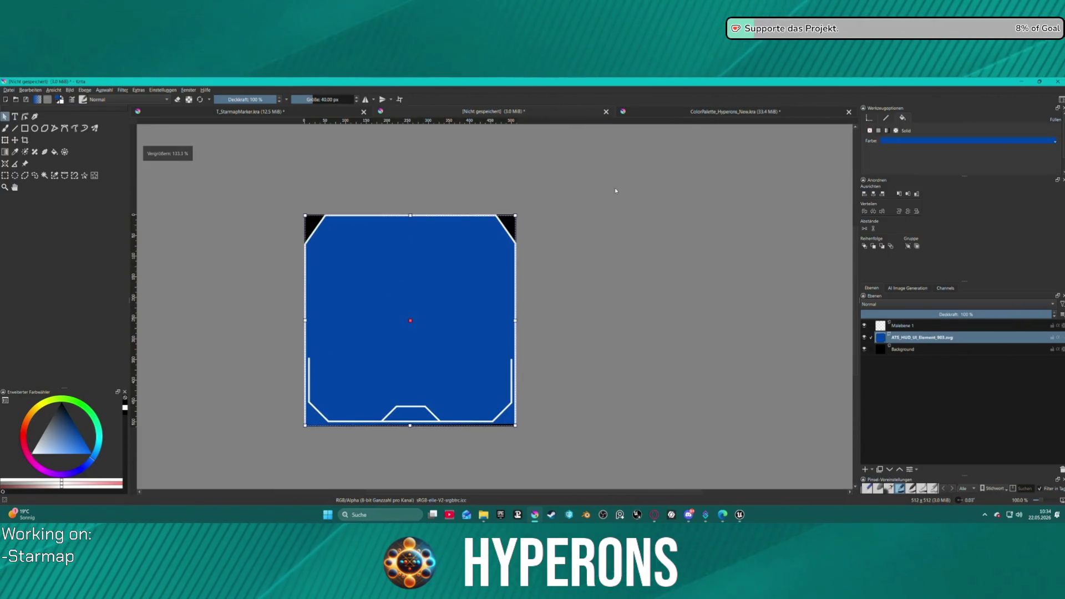
pyautogui.click(718, 111)
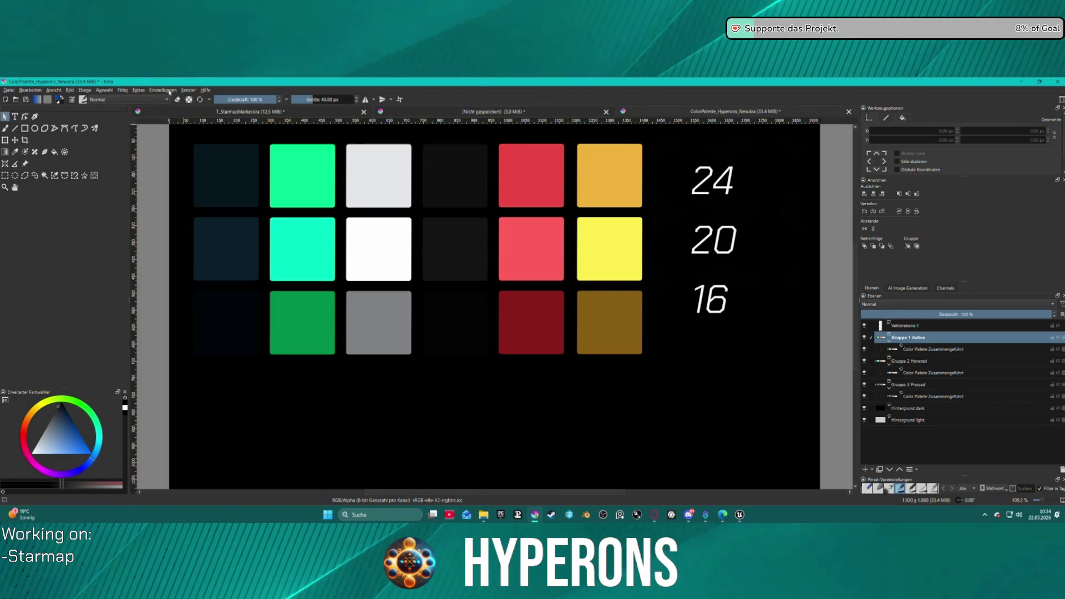
pyautogui.click(184, 90)
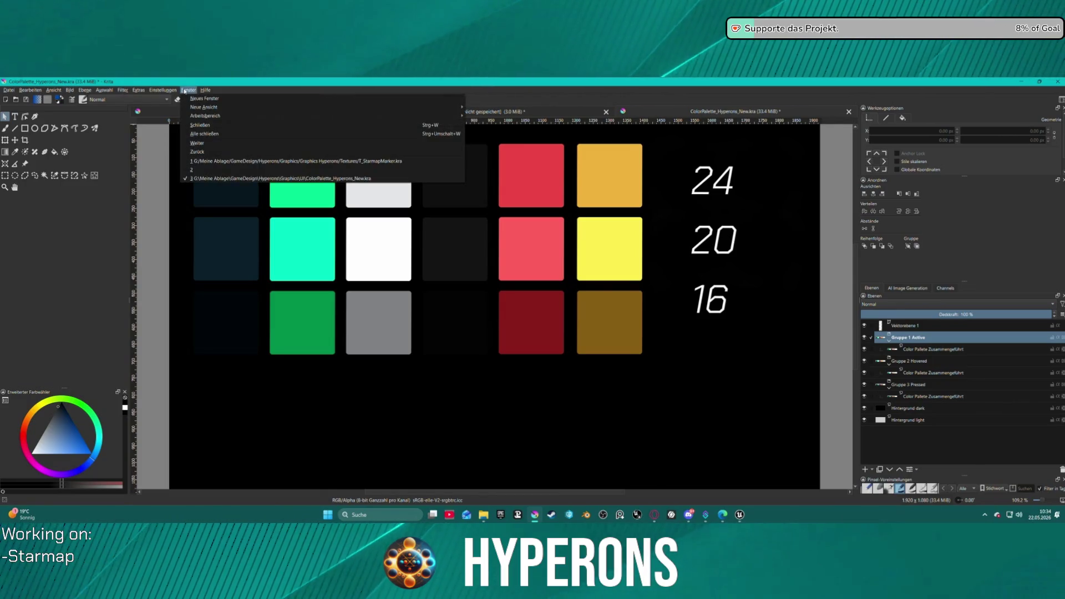
pyautogui.click(215, 102)
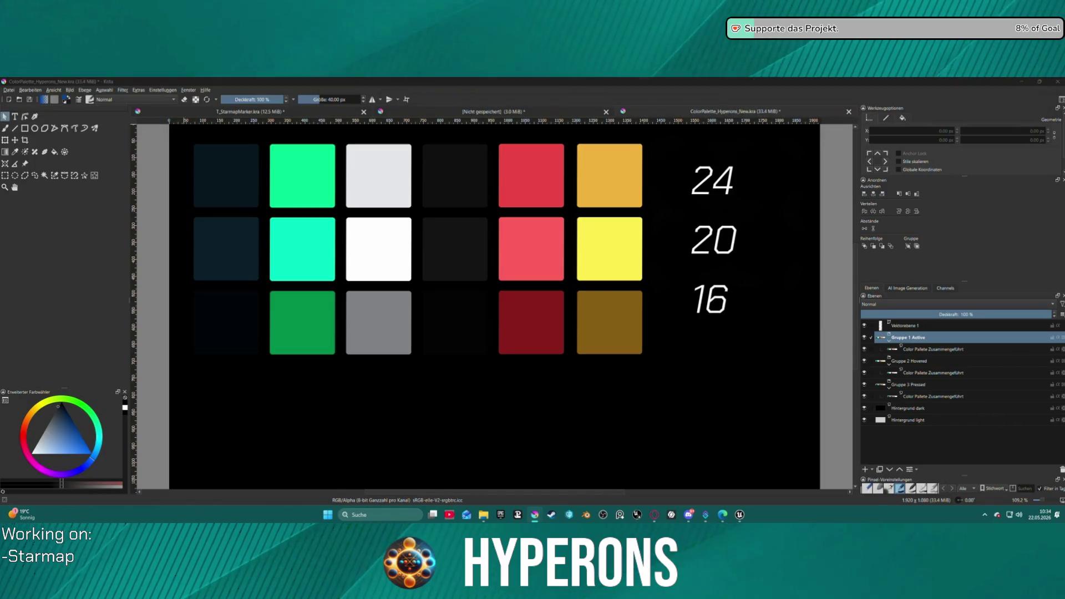
pyautogui.middleClick(770, 112)
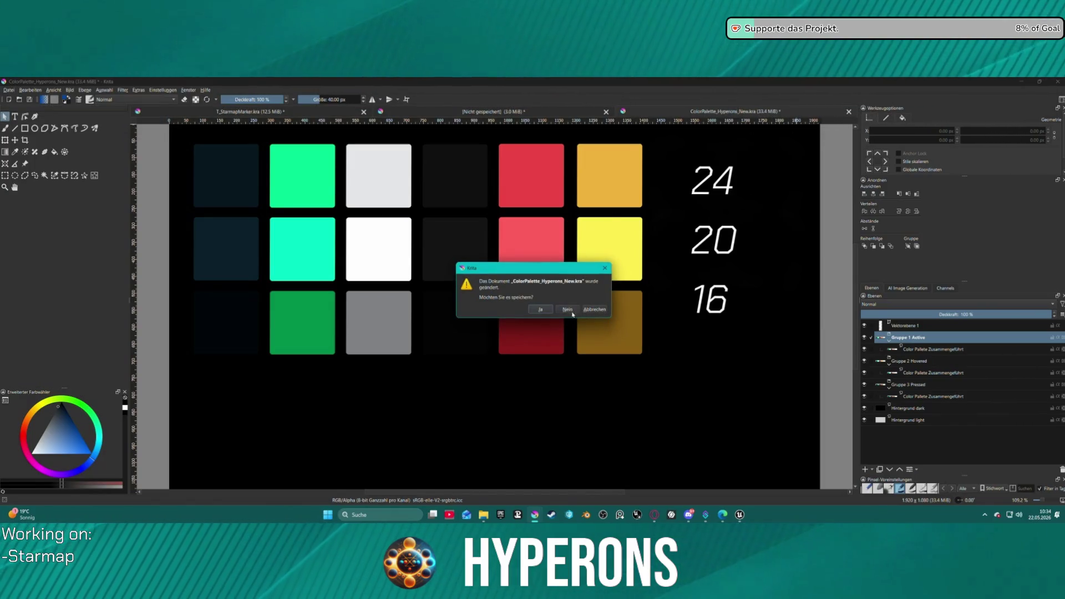
pyautogui.click(572, 313)
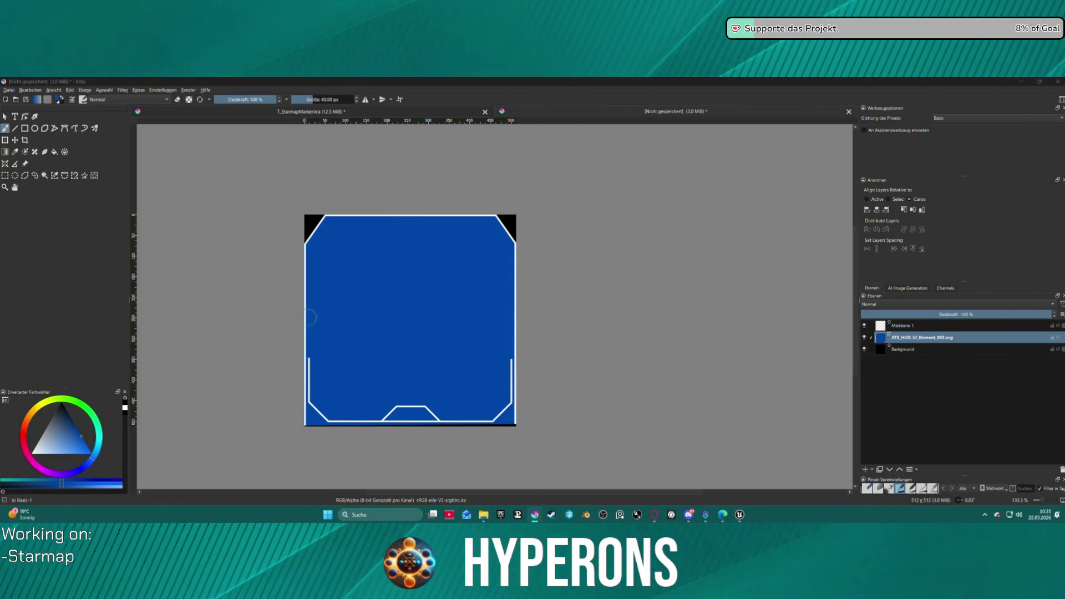
# Refocus Krita and switch to the T_StarmapMarker.kra document with Ctrl+Tab.
pyautogui.scroll(-1, 309, 318)
pyautogui.scroll(1, 406, 397)
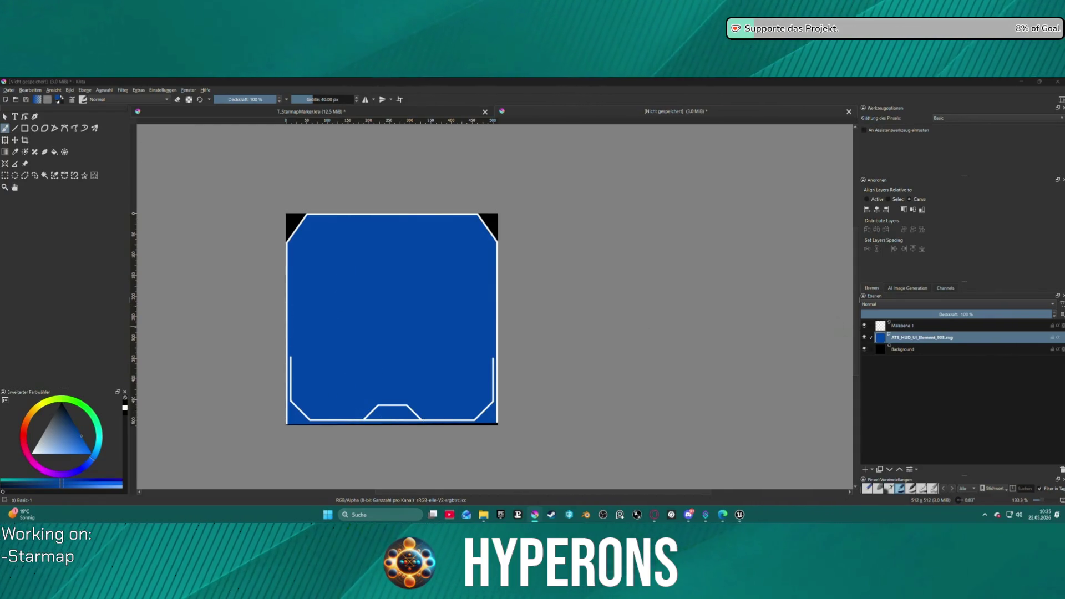
pyautogui.click(572, 349)
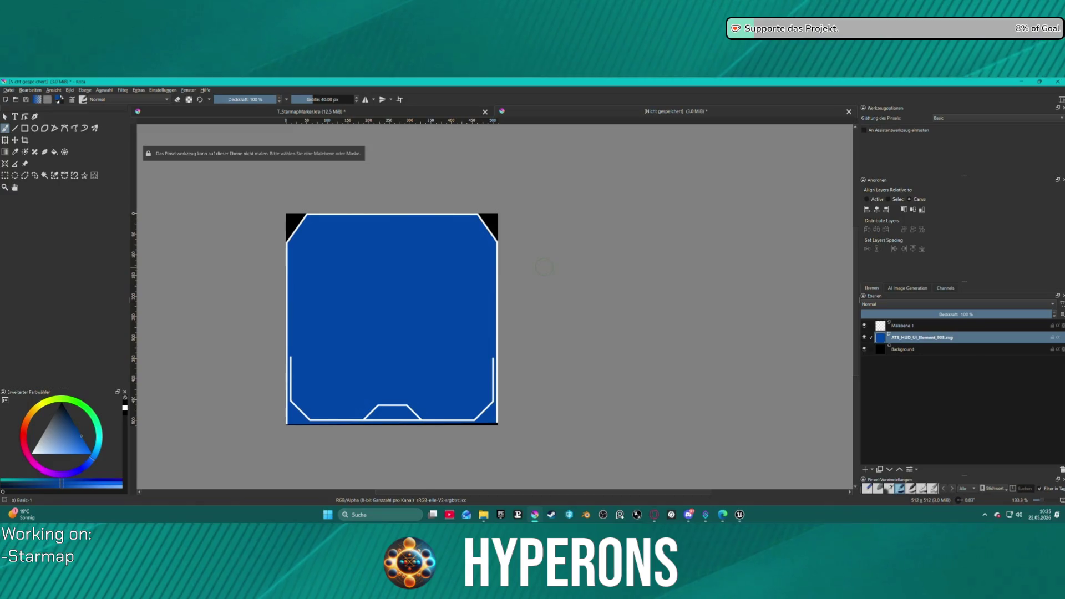
pyautogui.hotkey('ctrl', 'Tab')
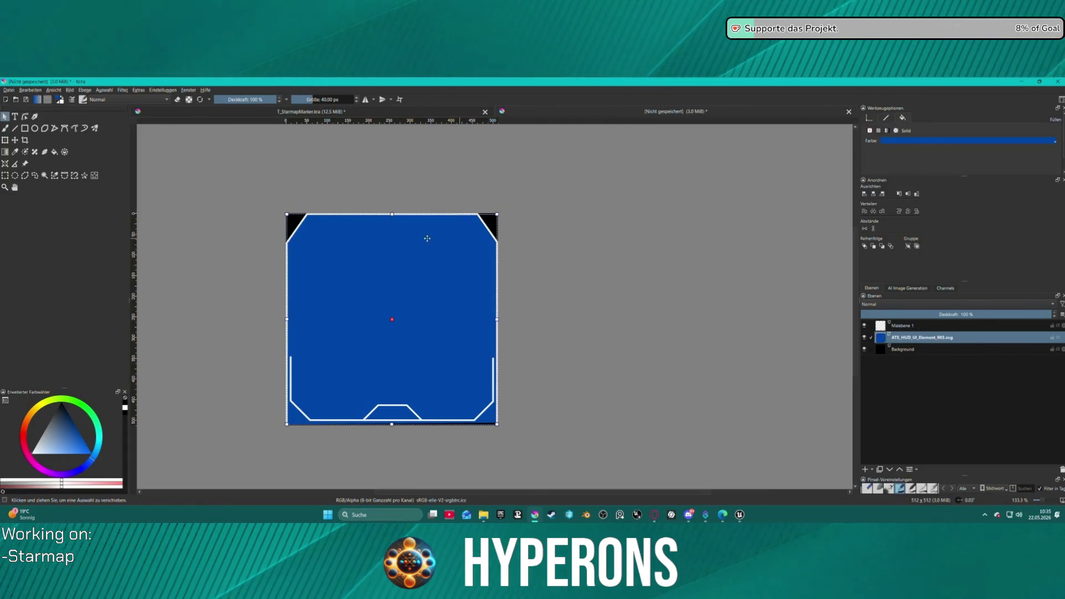
pyautogui.scroll(-1, 444, 239)
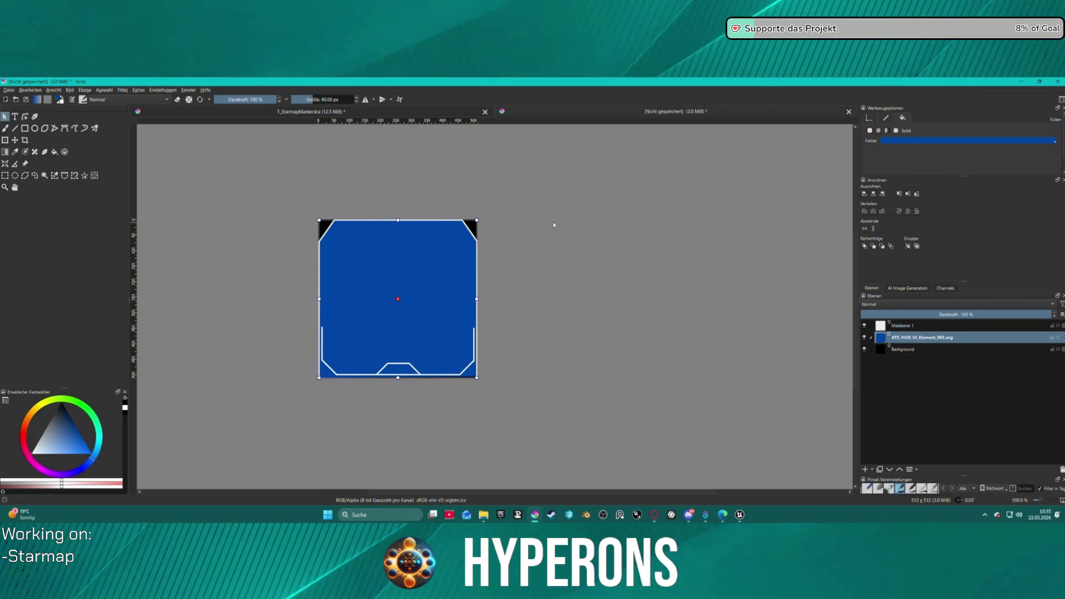
# Shorten the blue fill shape and move it up so it covers only the frame's upper area.
pyautogui.hotkey('ctrl', 'z')
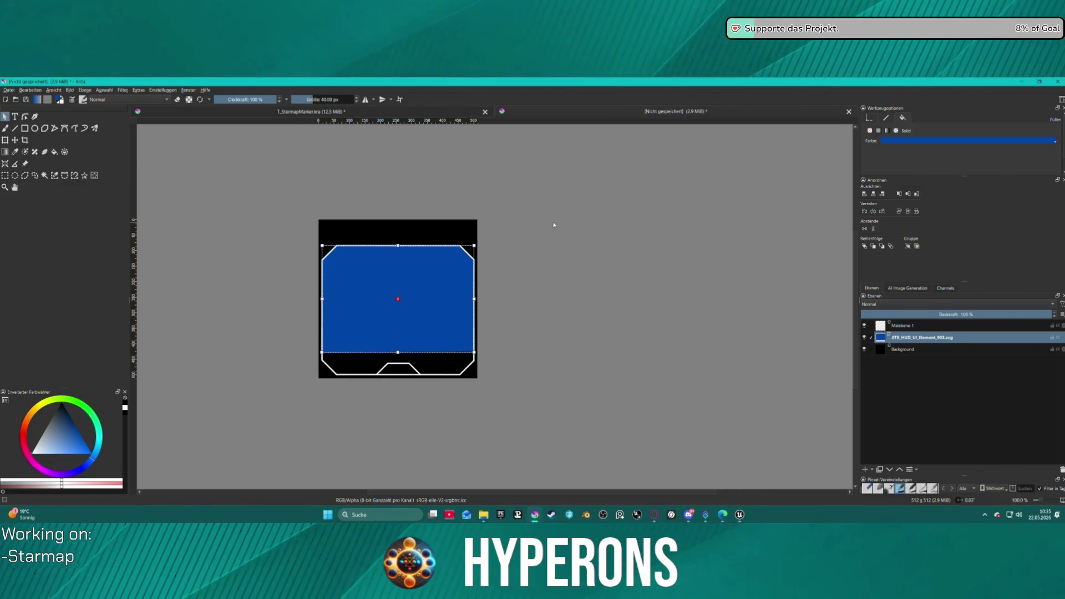
pyautogui.hotkey('ctrl', 'z')
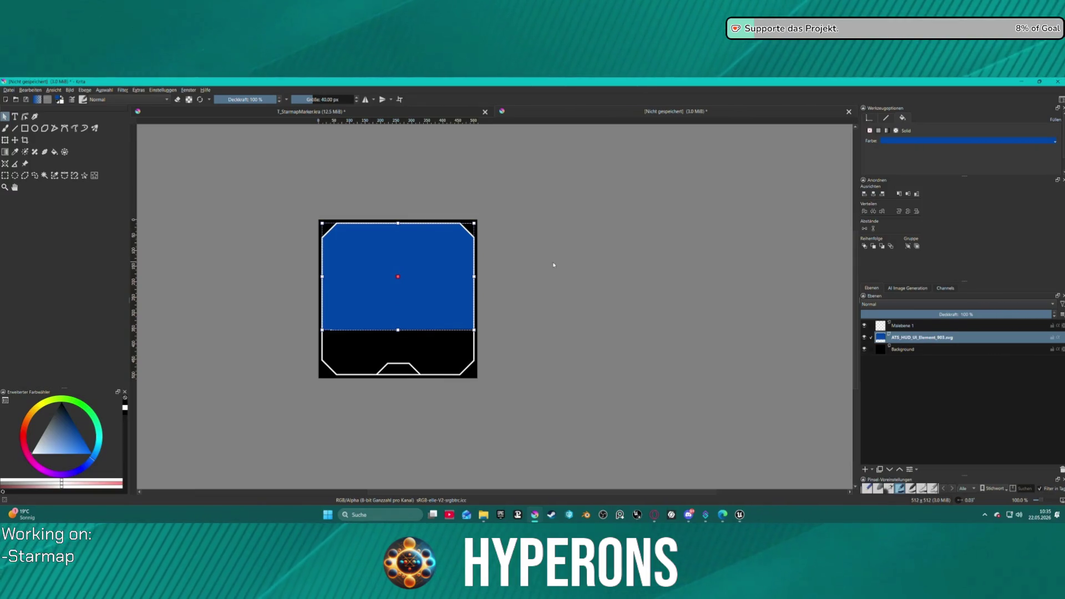
pyautogui.click(553, 264)
pyautogui.scroll(2, 406, 278)
pyautogui.scroll(-1, 382, 235)
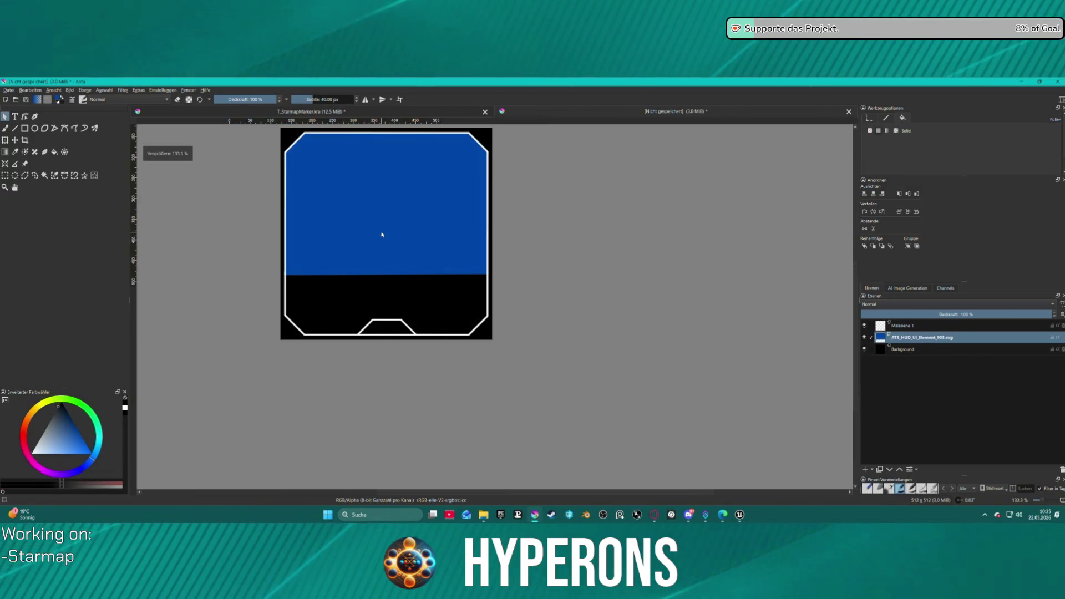
pyautogui.click(382, 234)
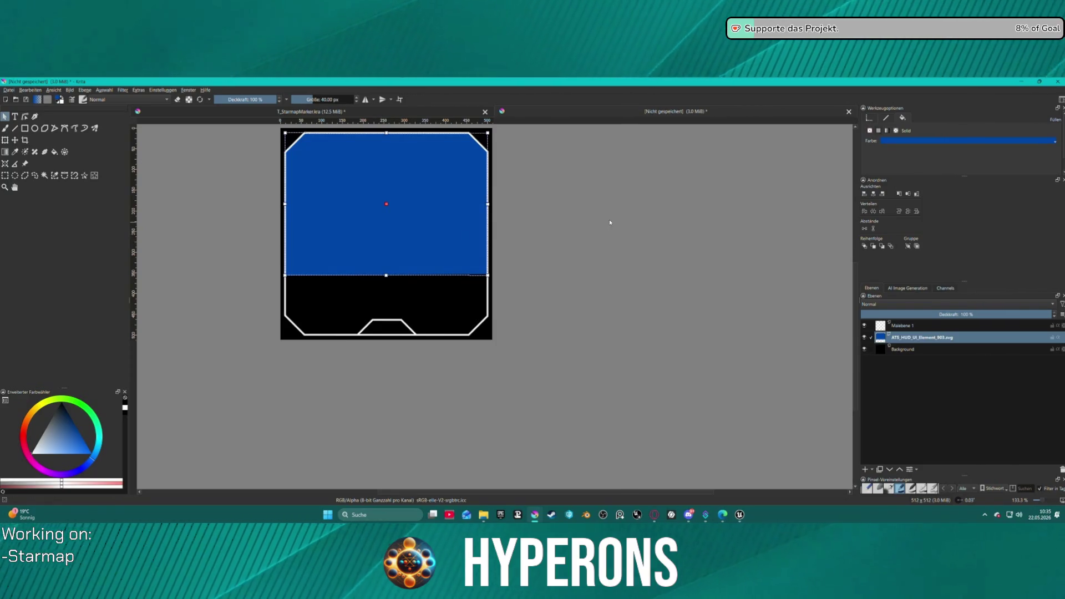
pyautogui.scroll(-1, 537, 215)
pyautogui.scroll(1, 545, 171)
pyautogui.scroll(-1, 521, 156)
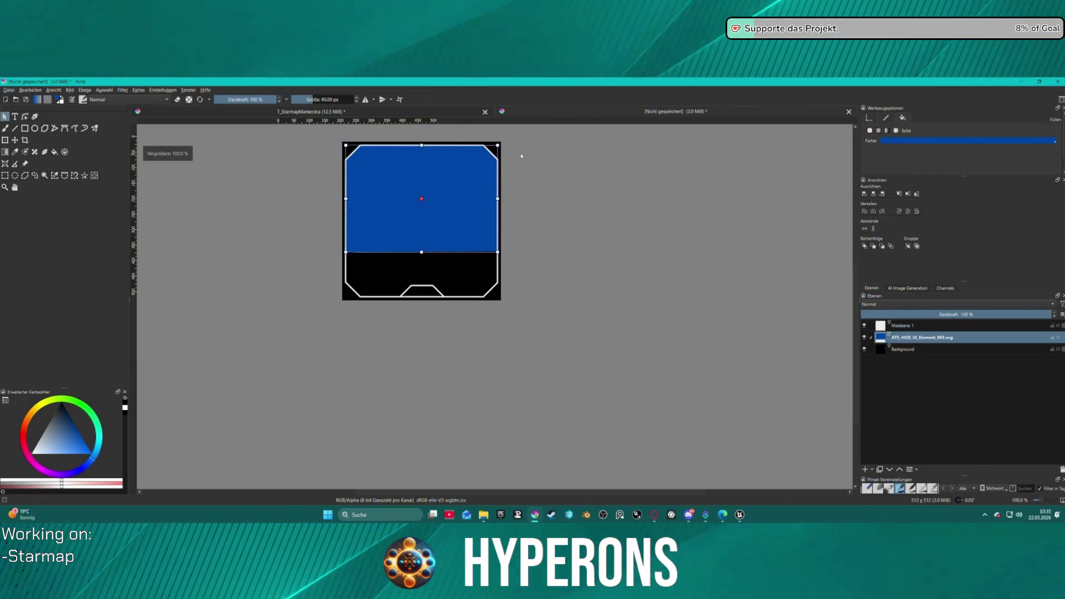
pyautogui.scroll(1, 507, 153)
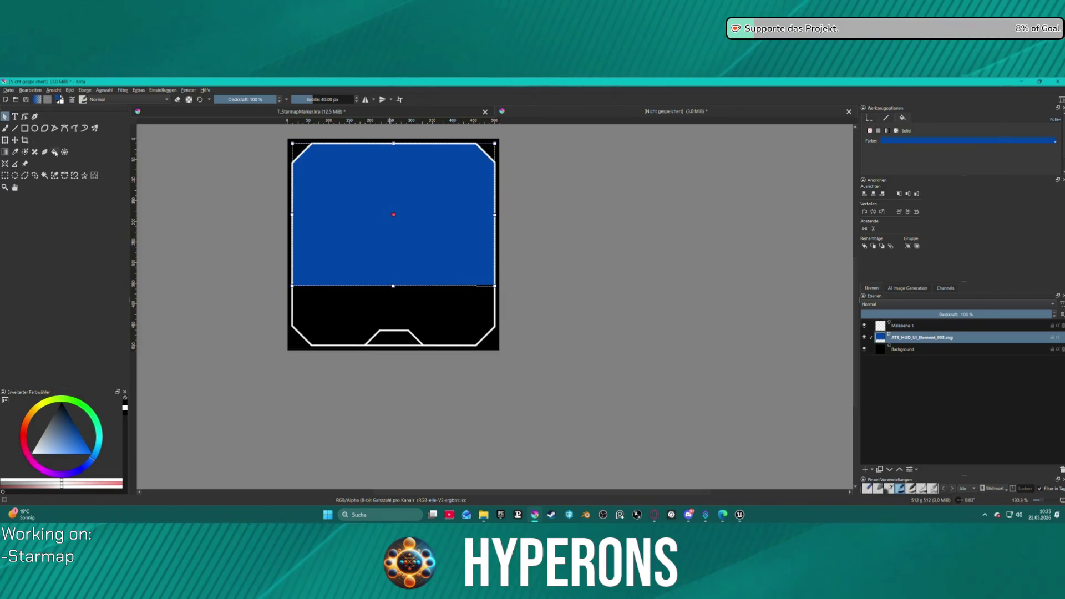
pyautogui.click(15, 153)
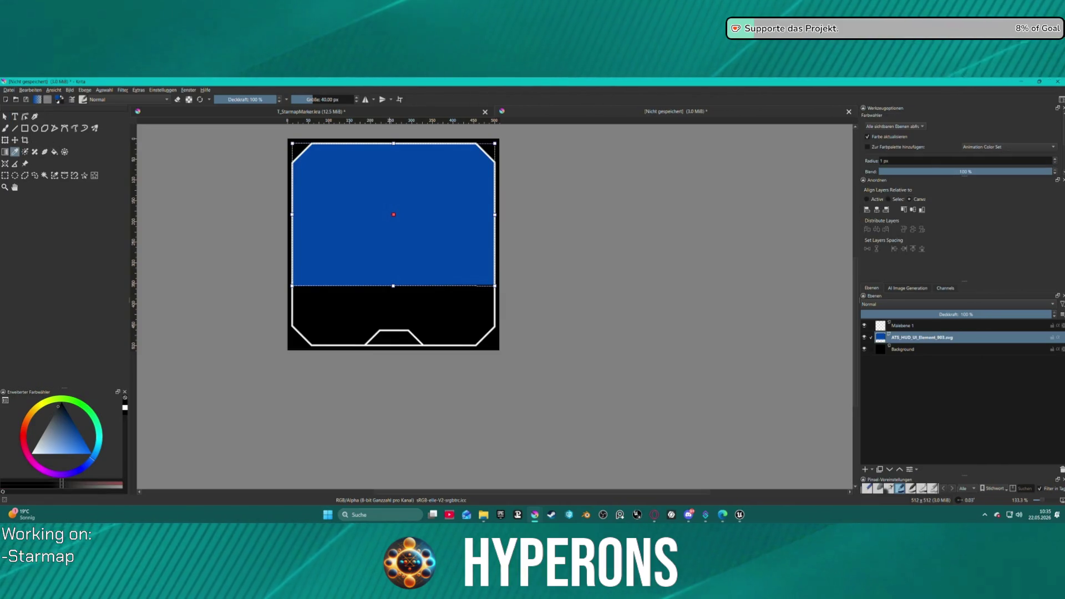
pyautogui.press('b')
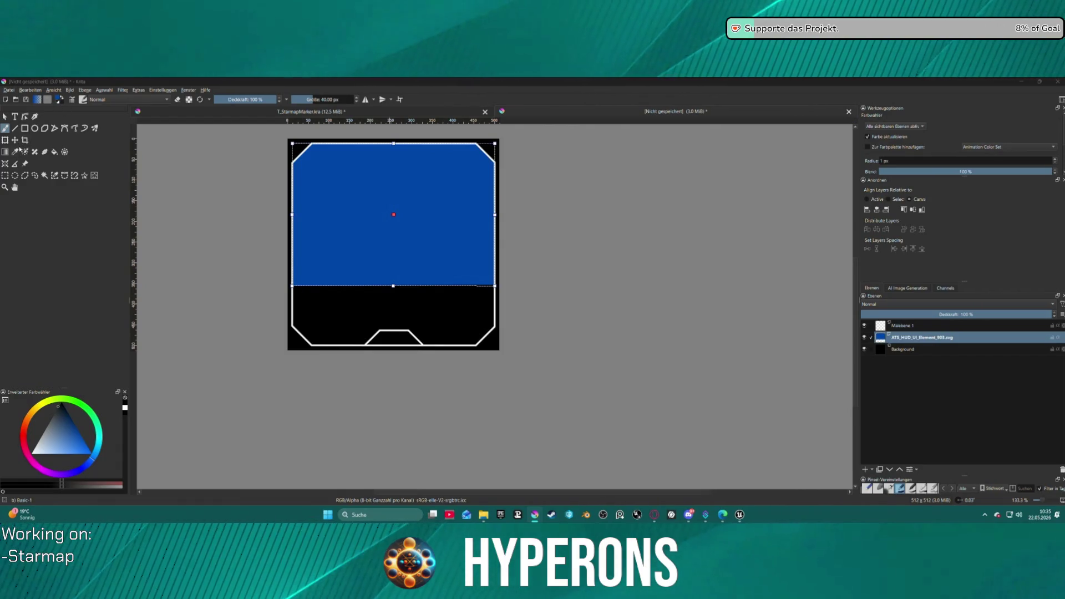
pyautogui.click(16, 153)
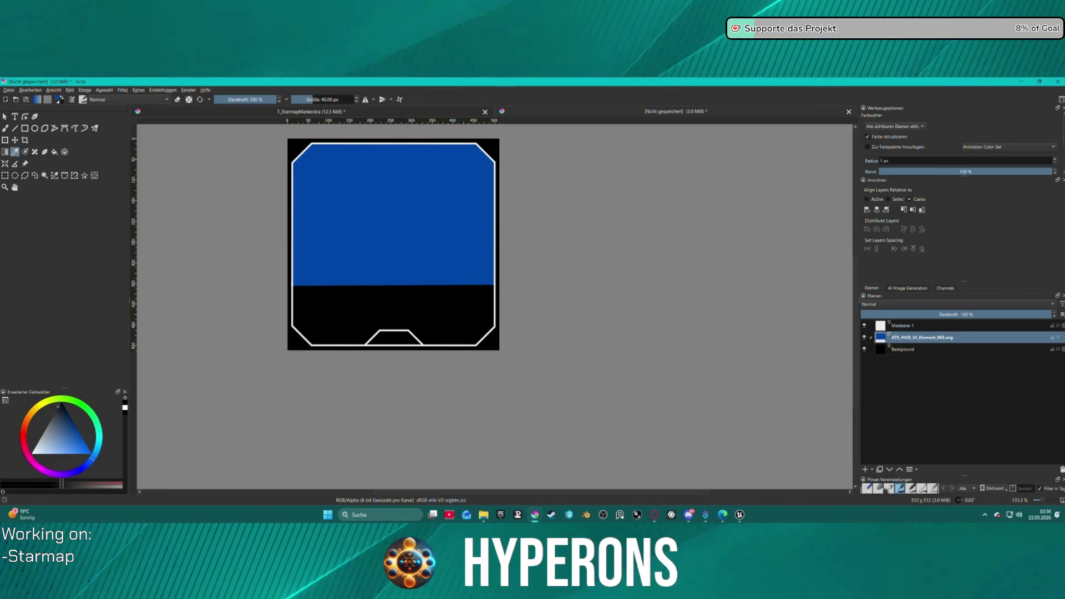
pyautogui.click(17, 151)
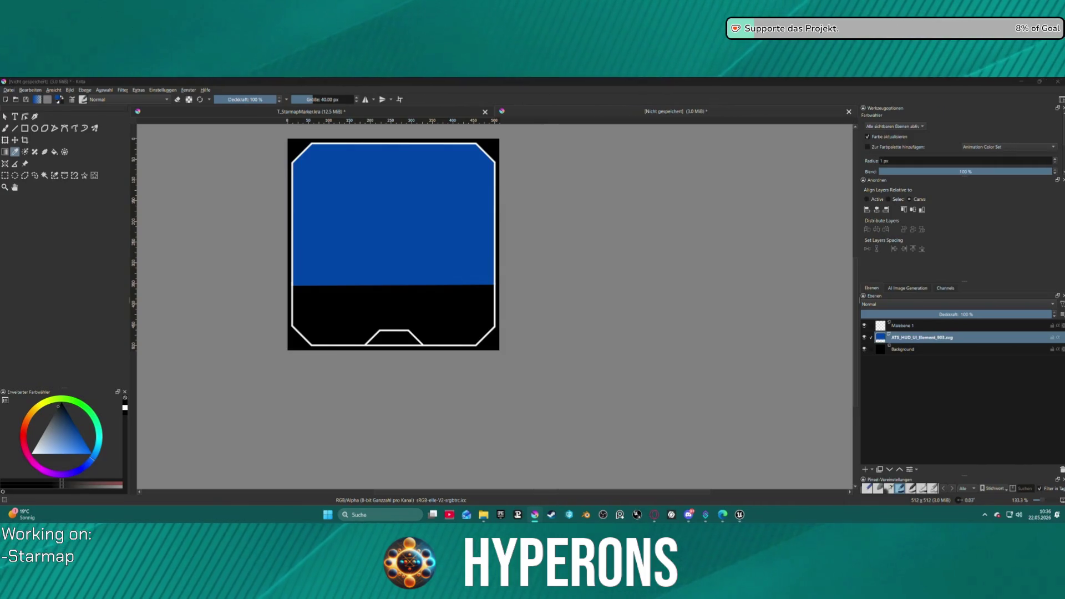
# Drag the separate ColorPalette window into view and close it without saving.
pyautogui.moveTo(532, 0)
pyautogui.mouseDown()
pyautogui.moveTo(659, 0)
pyautogui.moveTo(710, 125)
pyautogui.moveTo(792, 109)
pyautogui.mouseUp()
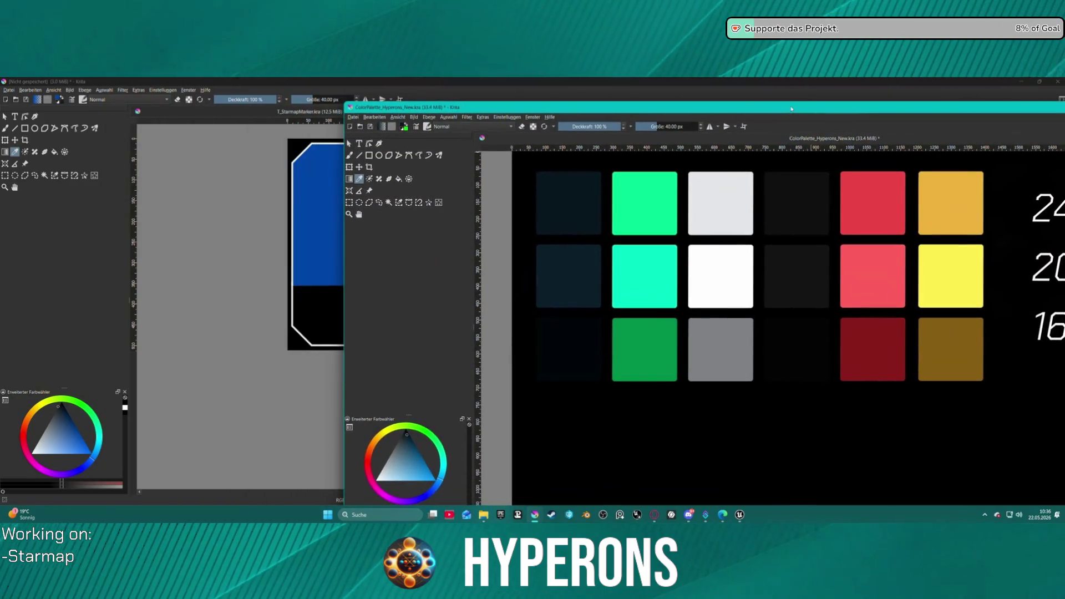
pyautogui.moveTo(970, 111); pyautogui.dragTo(845, 102)
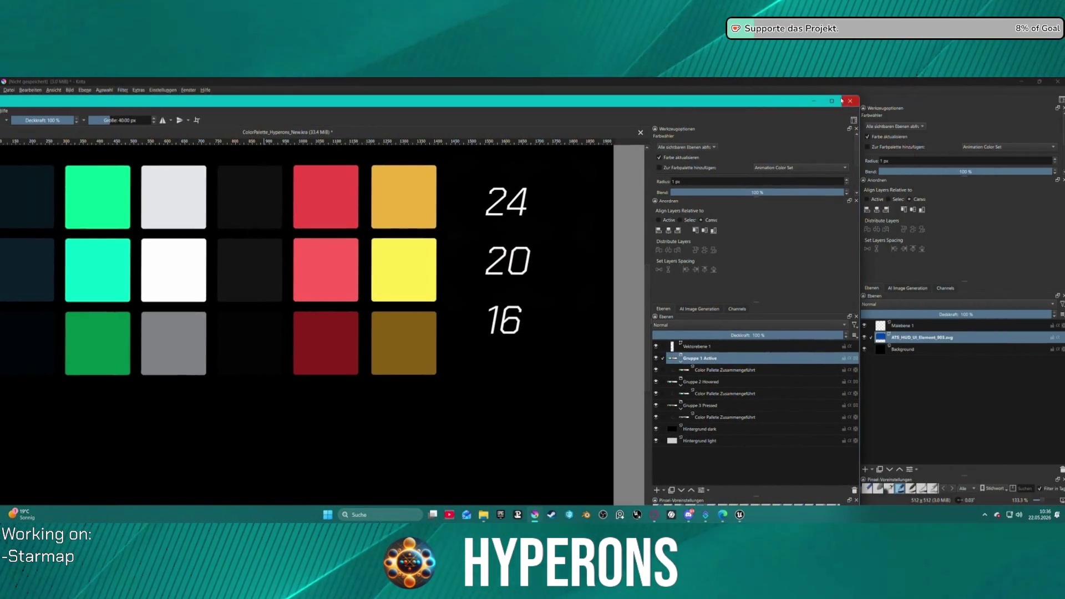
pyautogui.click(846, 105)
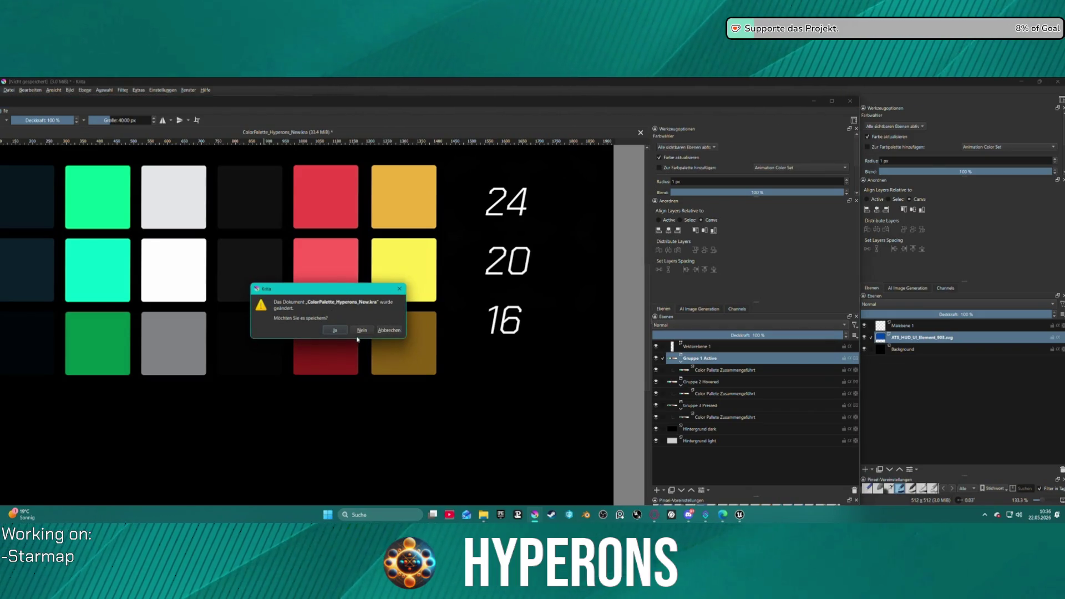
pyautogui.click(359, 332)
pyautogui.scroll(1, 351, 211)
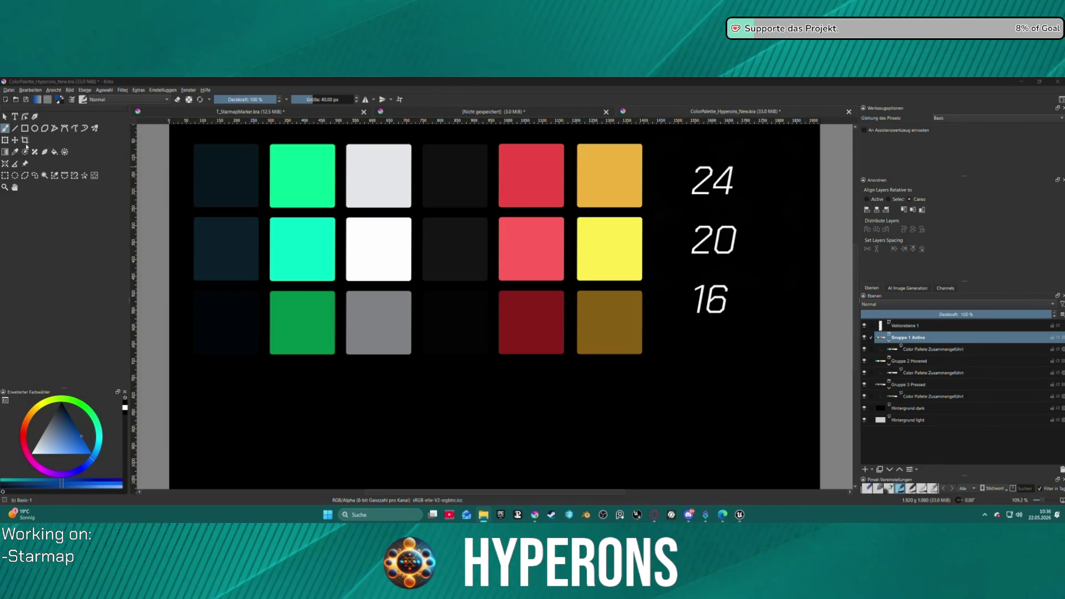
# Sample the dark navy swatch from the palette as the current colour.
pyautogui.click(15, 151)
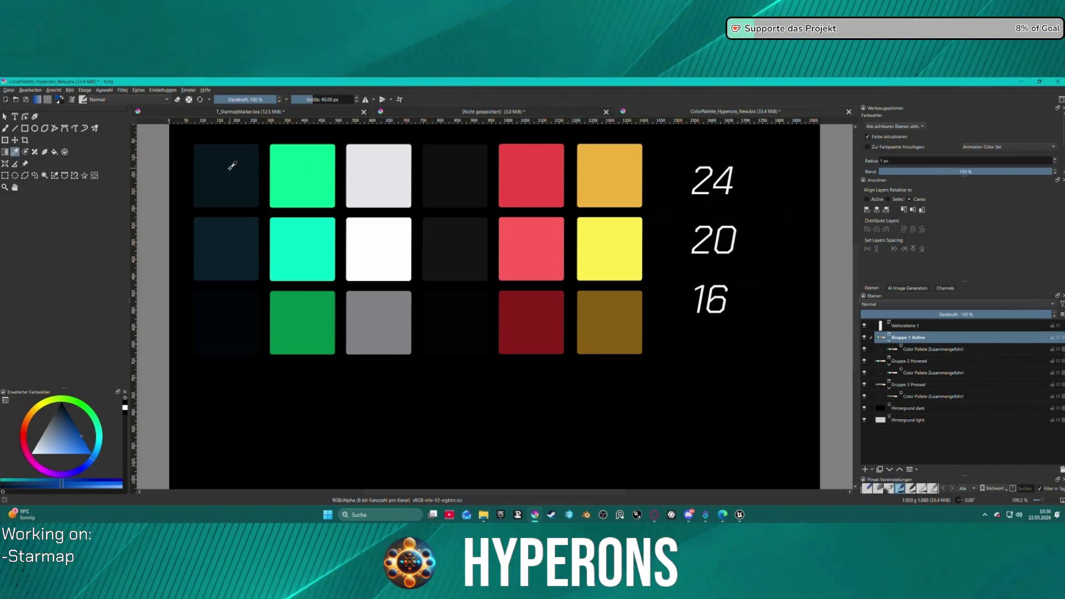
pyautogui.click(226, 257)
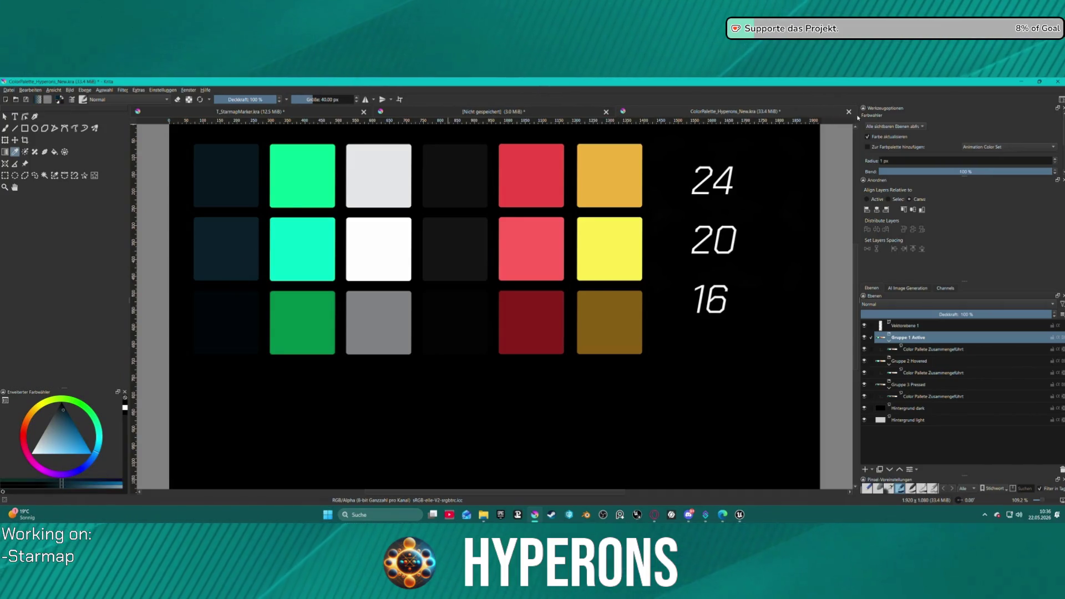
pyautogui.click(296, 111)
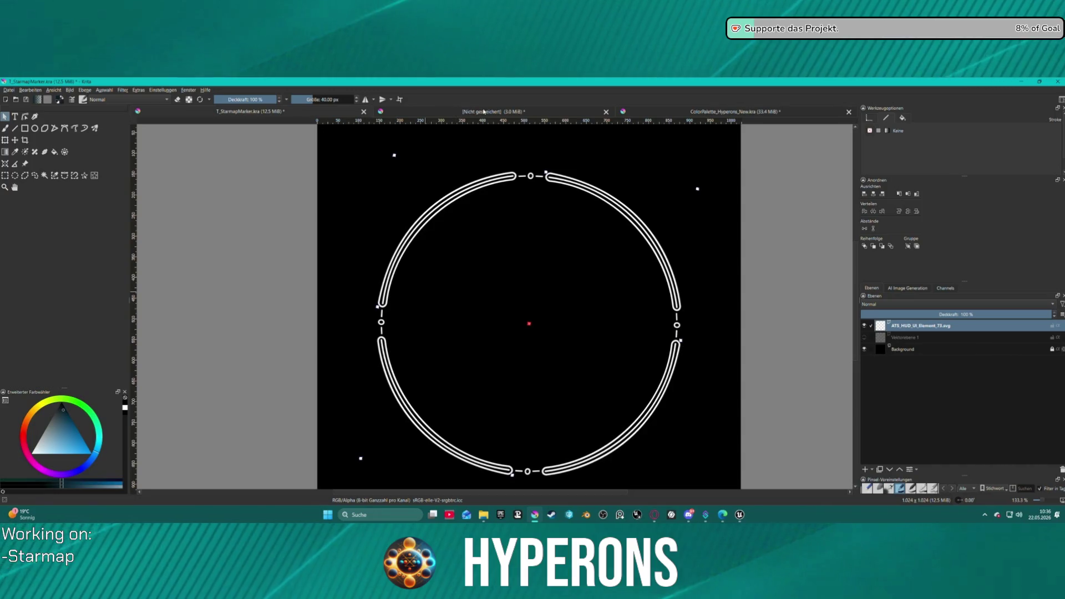
# Close T_StarmapMarker.kra, choosing Ja to save its changes.
pyautogui.scroll(-1, 359, 114)
pyautogui.click(364, 111)
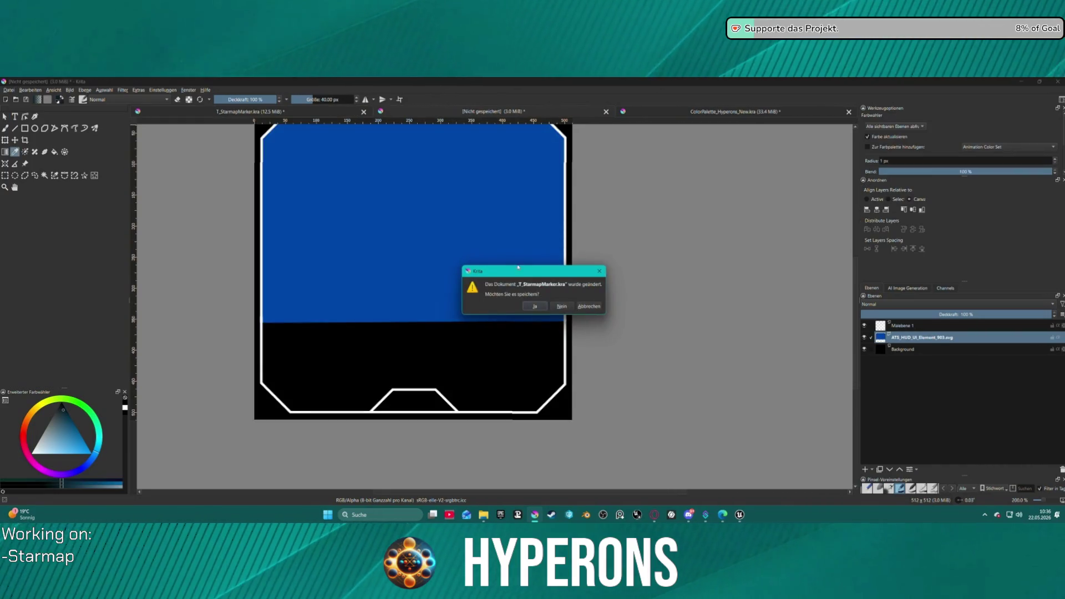
pyautogui.click(527, 306)
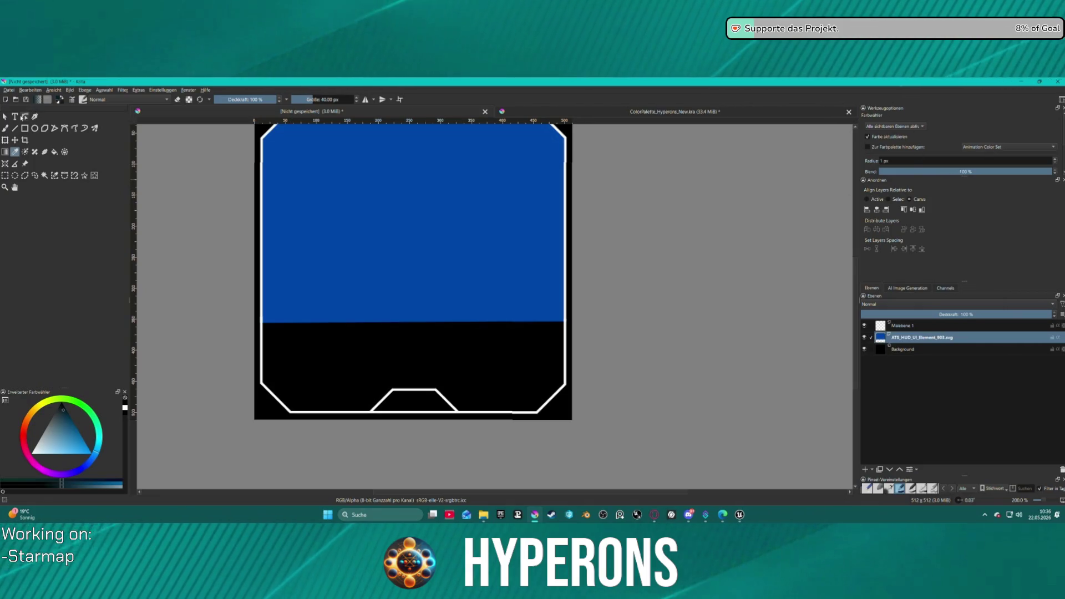
pyautogui.click(5, 117)
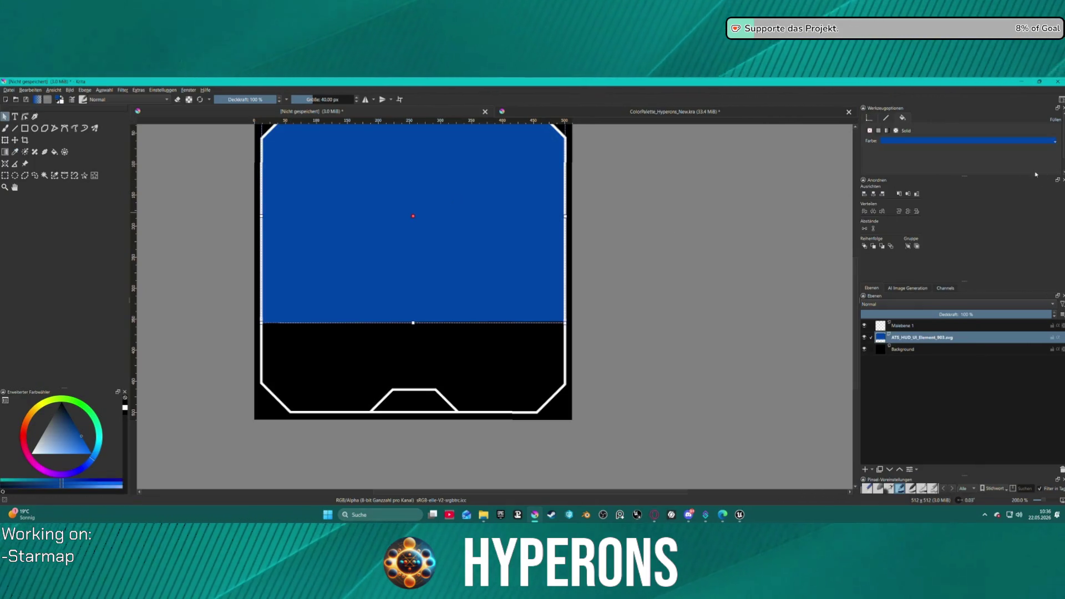
pyautogui.click(939, 142)
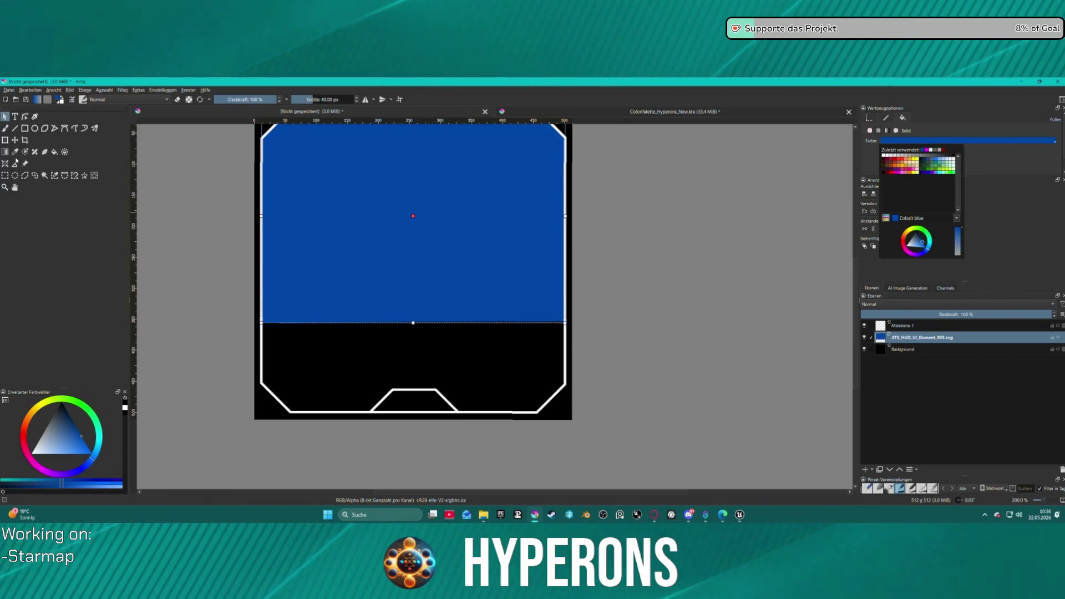
pyautogui.click(15, 151)
pyautogui.click(15, 151)
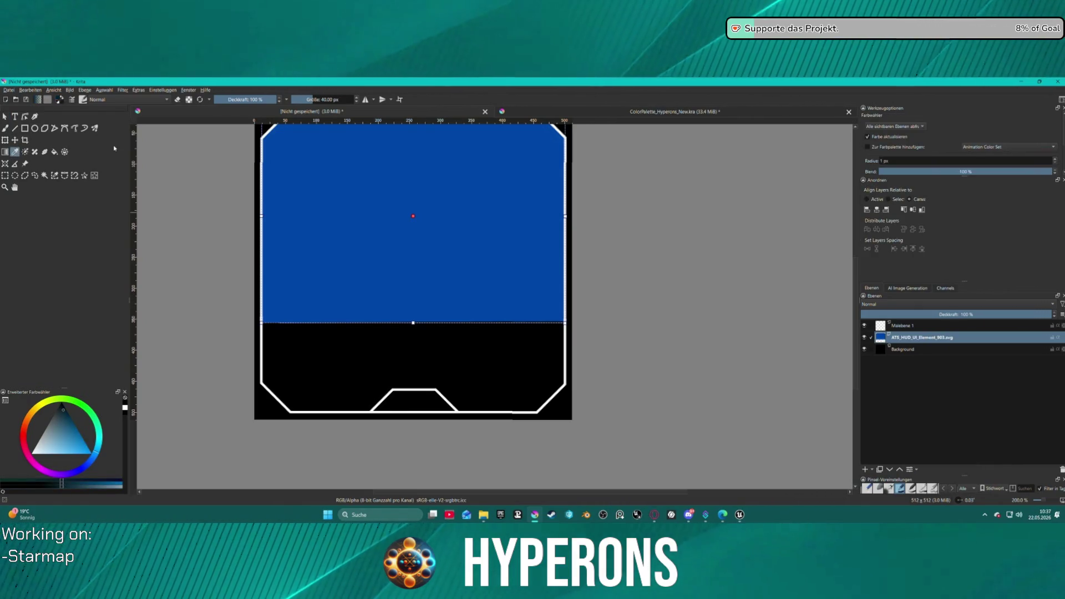
pyautogui.click(985, 148)
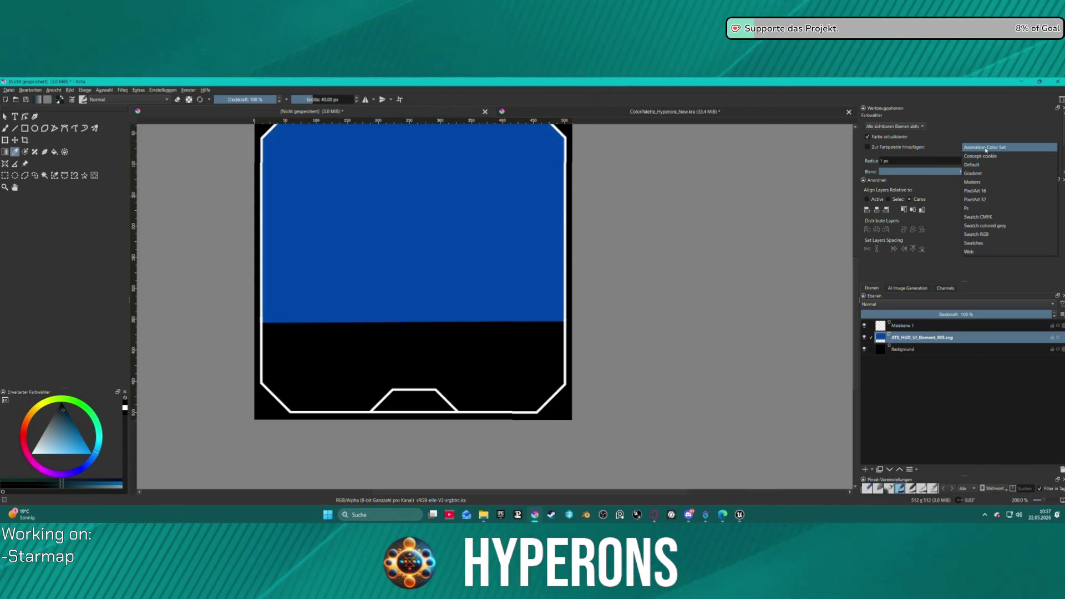
pyautogui.click(985, 147)
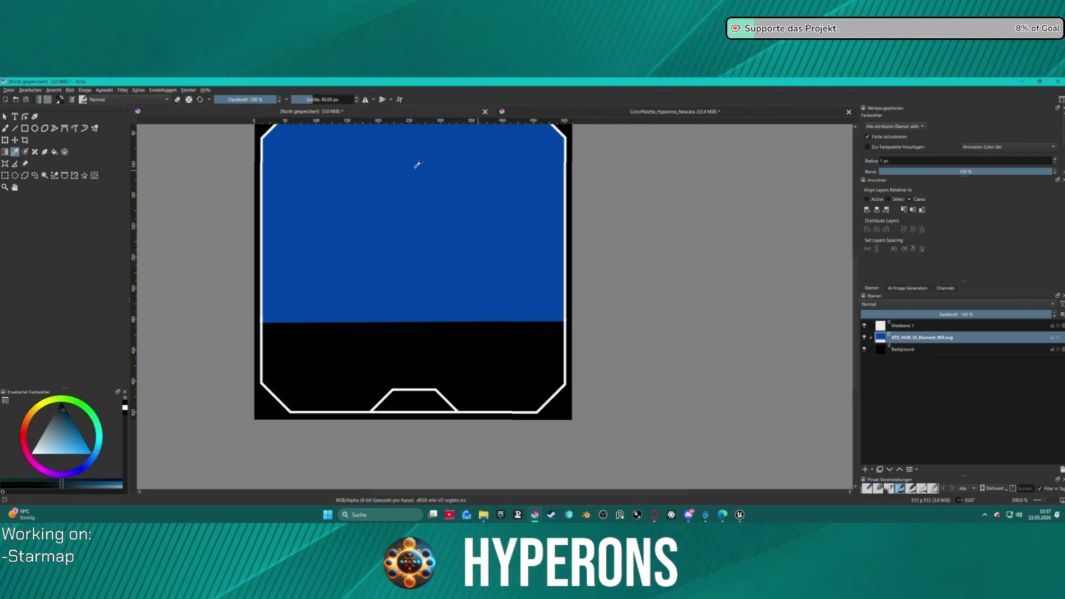
pyautogui.click(4, 117)
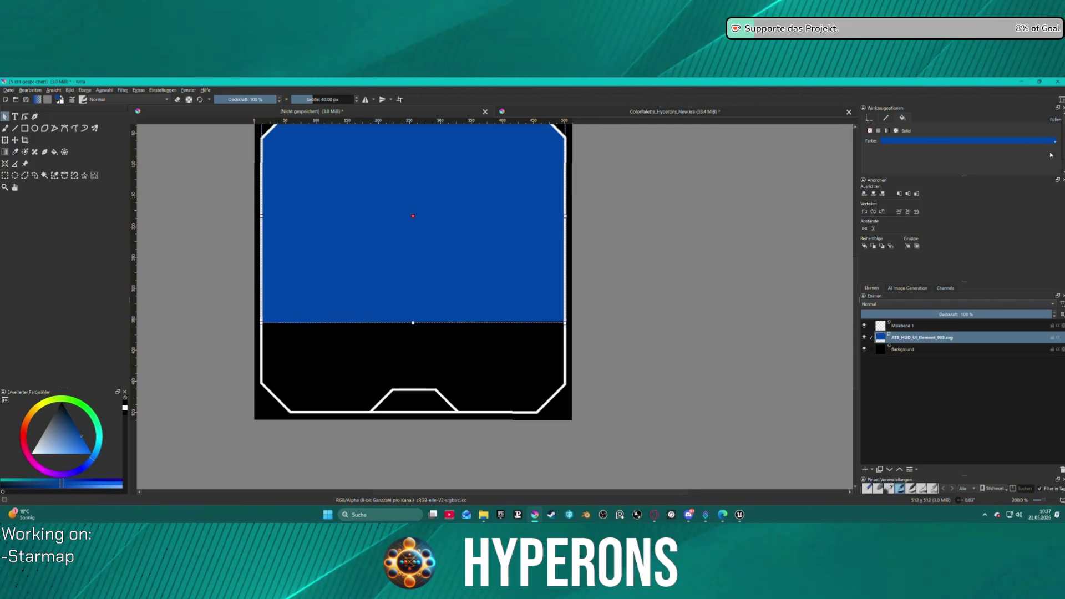
pyautogui.click(940, 141)
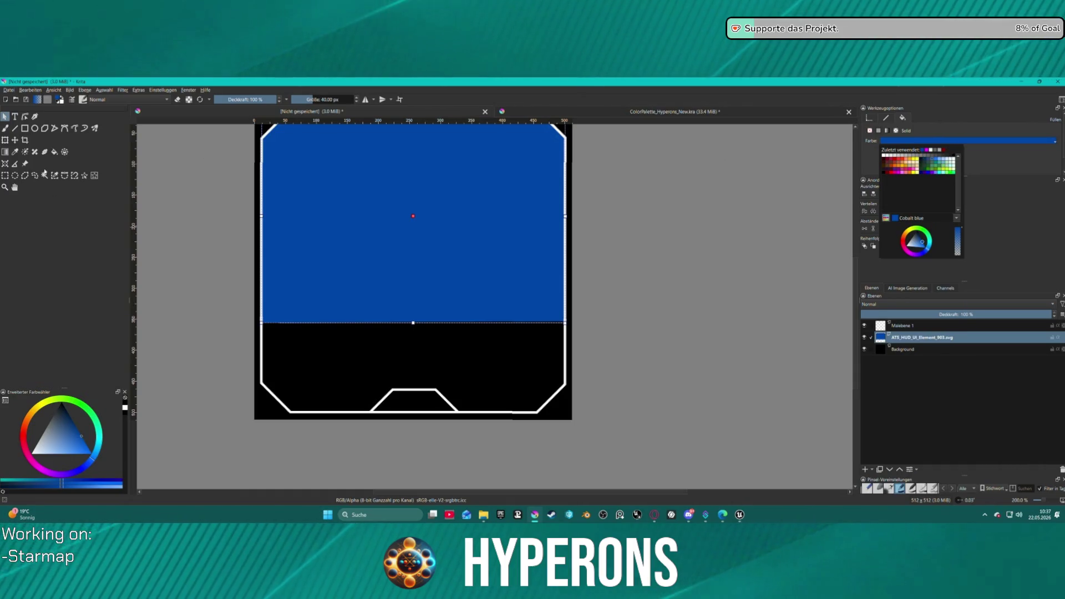
pyautogui.click(4, 128)
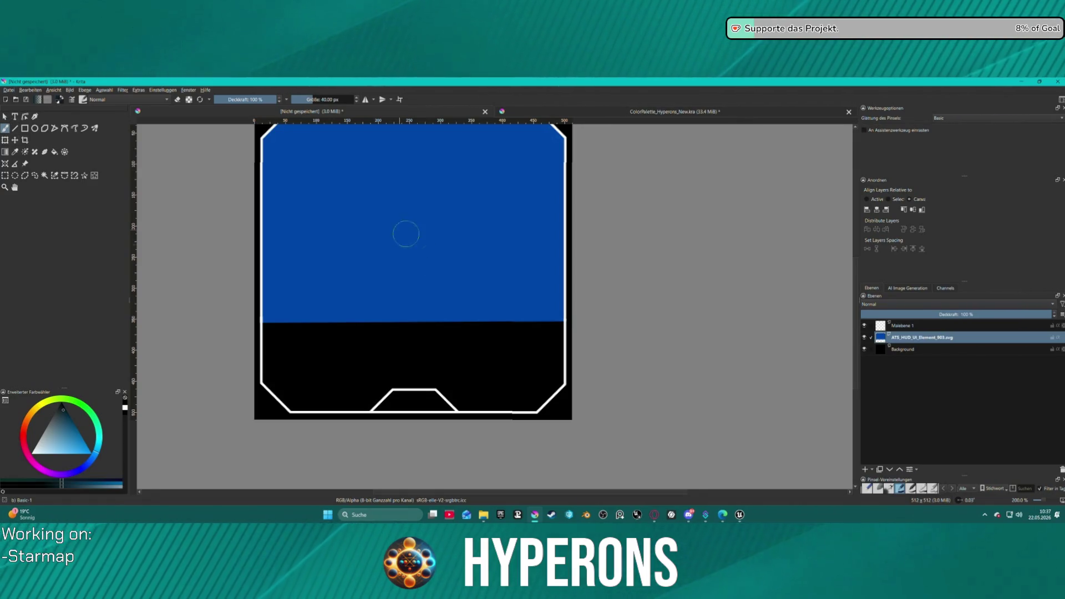
# Paint a dark navy blob on the Malebene 1 layer, undo it, and return to the Select Shapes tool.
pyautogui.click(457, 306)
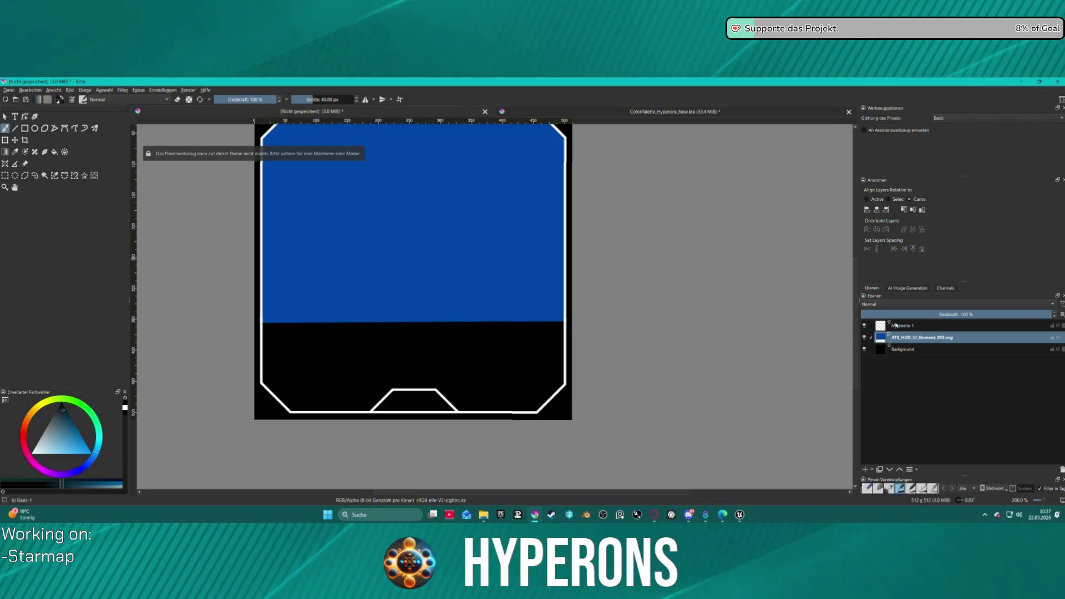
pyautogui.press('pageup')
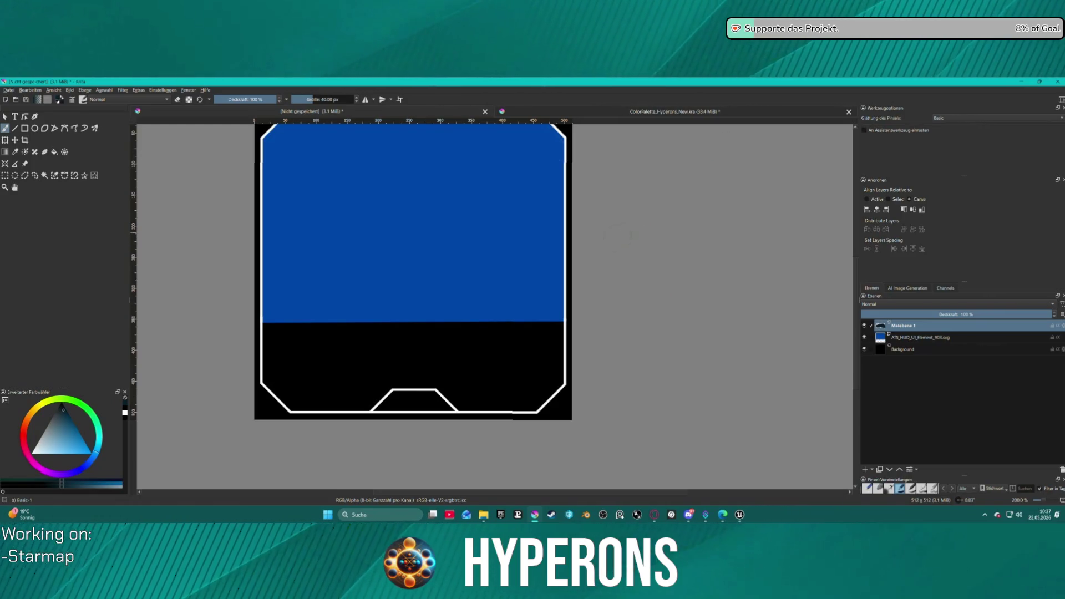
pyautogui.moveTo(502, 369); pyautogui.dragTo(508, 370)
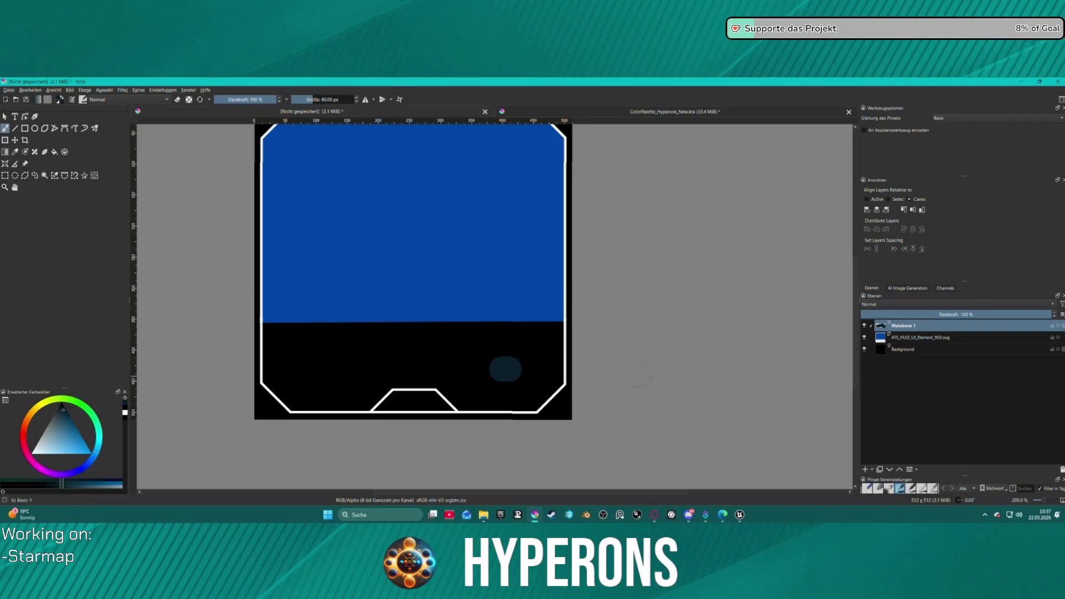
pyautogui.hotkey('ctrl', 'z')
pyautogui.press('v')
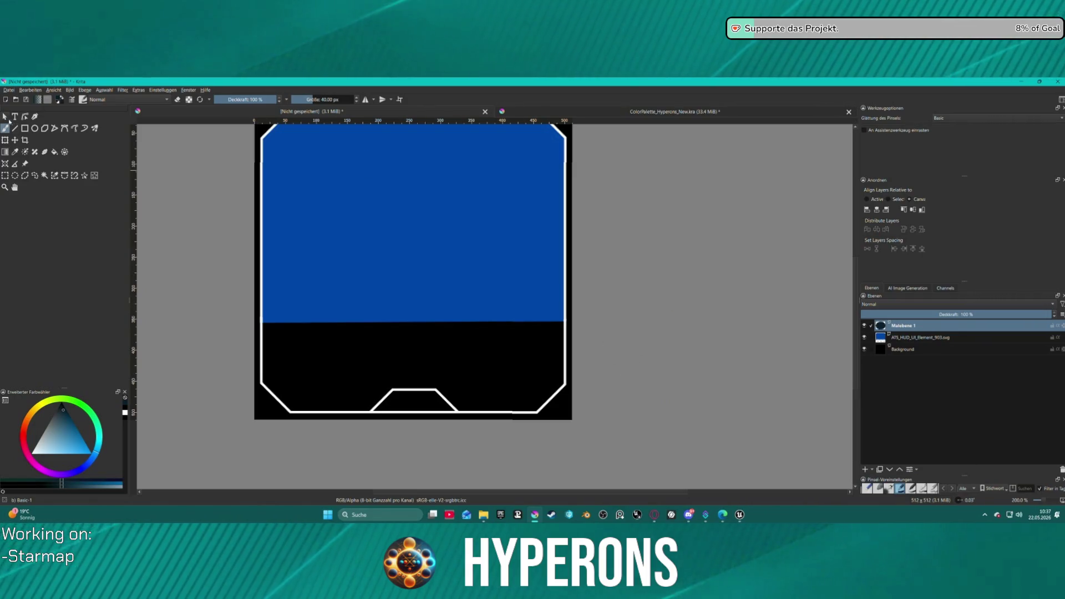
pyautogui.click(427, 221)
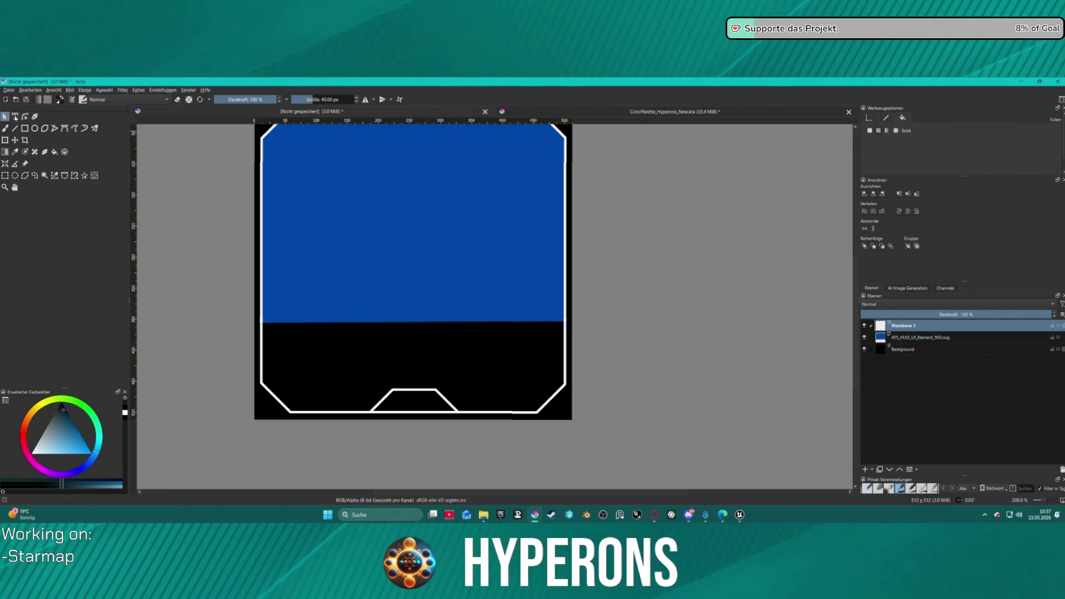
pyautogui.click(24, 117)
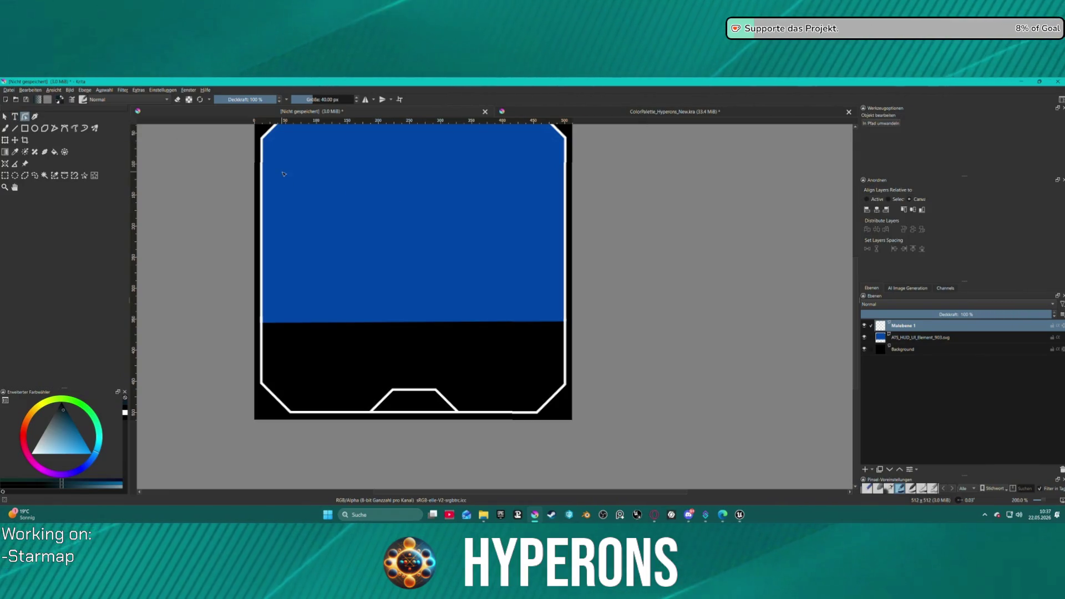
# Recolour the frame's blue upper shape to dark navy via the Fill Farbe popup.
pyautogui.click(5, 117)
pyautogui.scroll(-2, 456, 180)
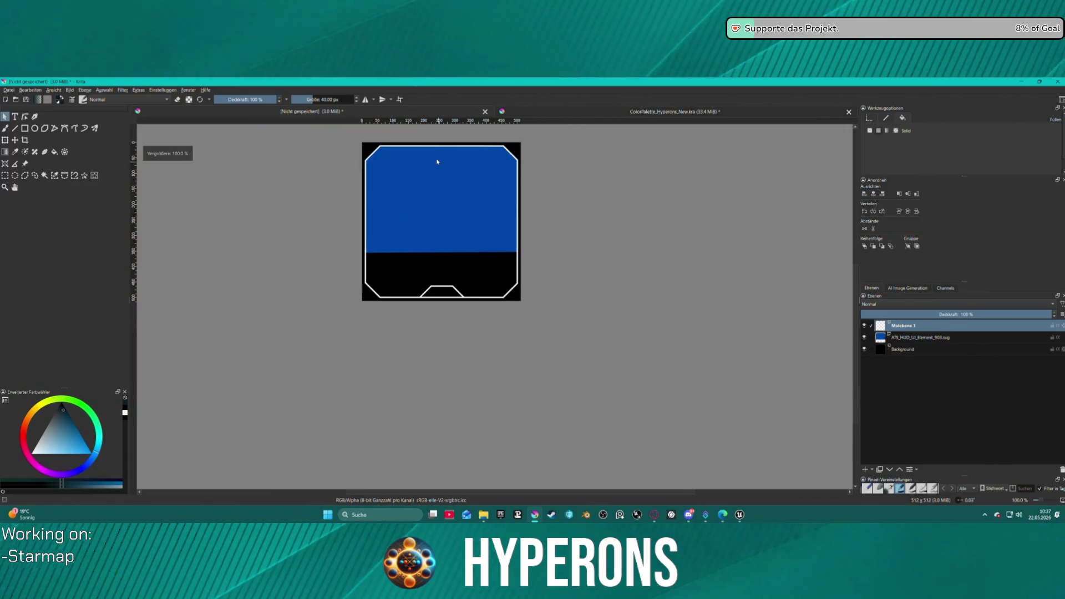
pyautogui.click(938, 335)
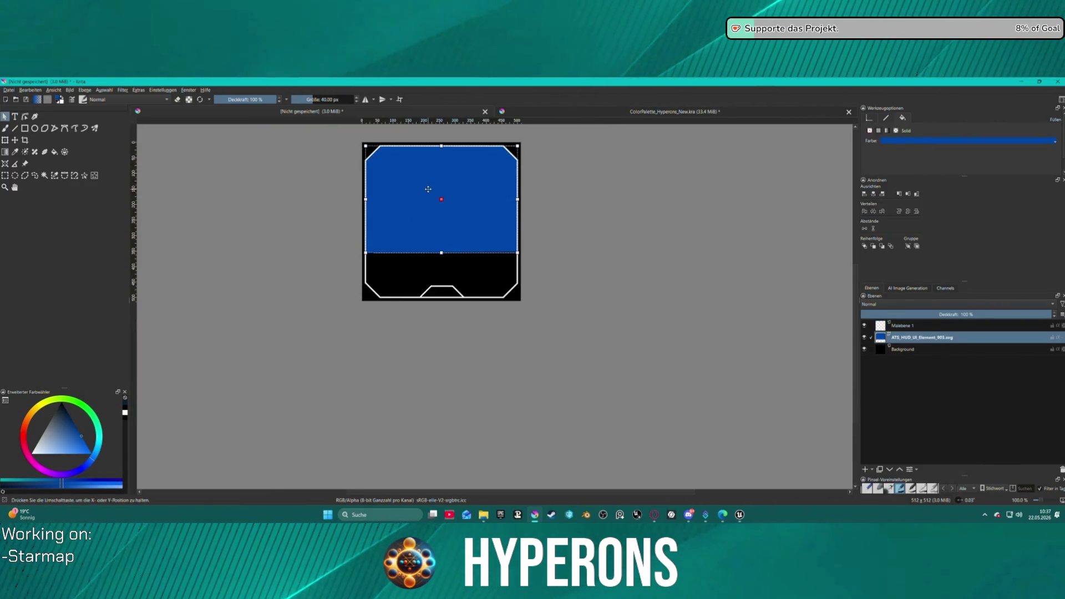
pyautogui.click(961, 141)
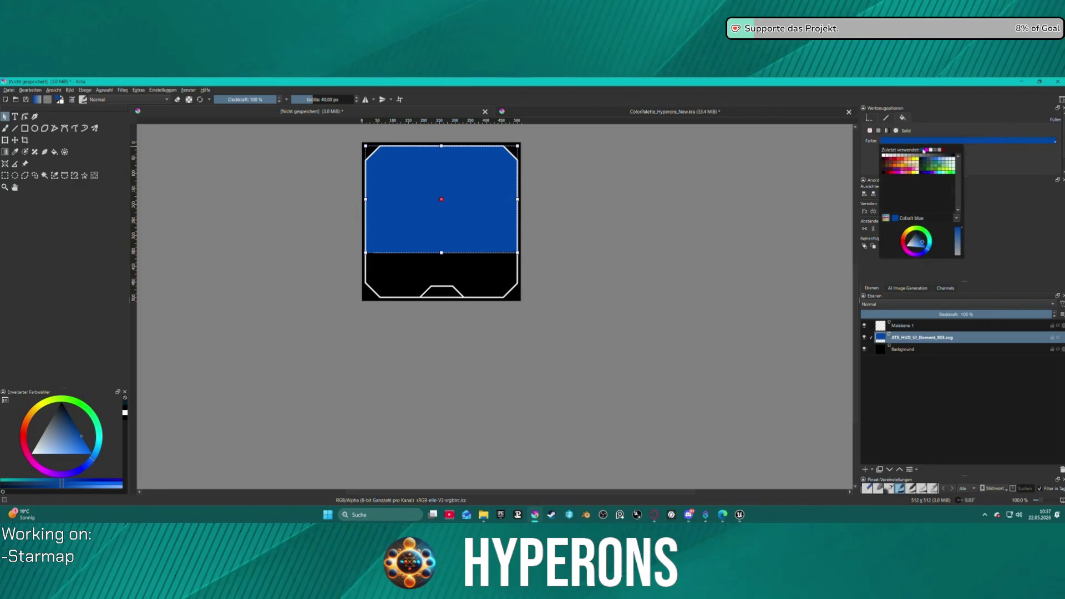
pyautogui.click(923, 141)
pyautogui.click(921, 142)
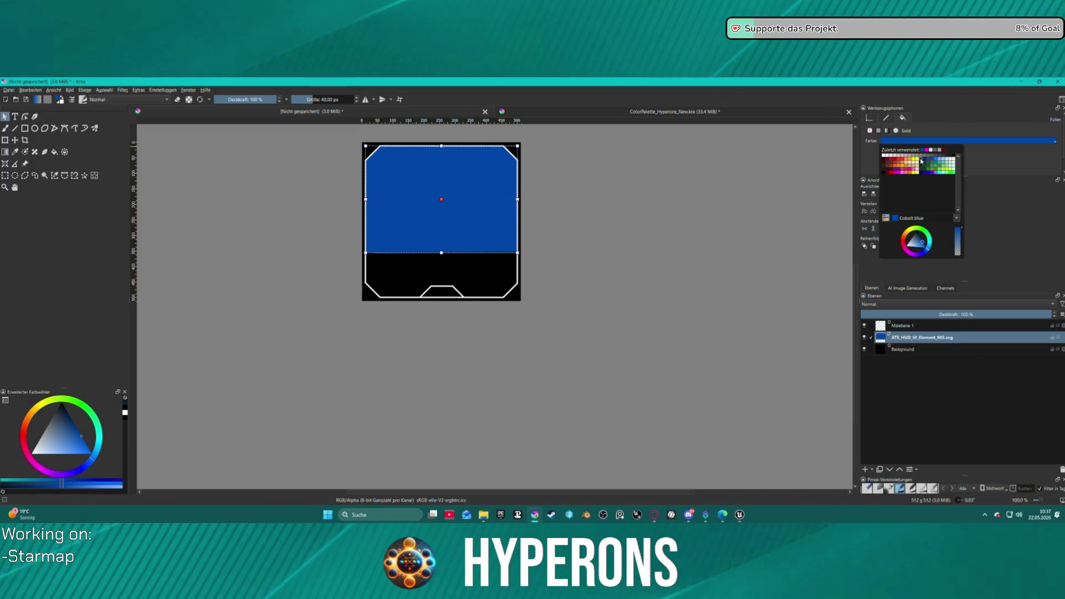
pyautogui.click(923, 161)
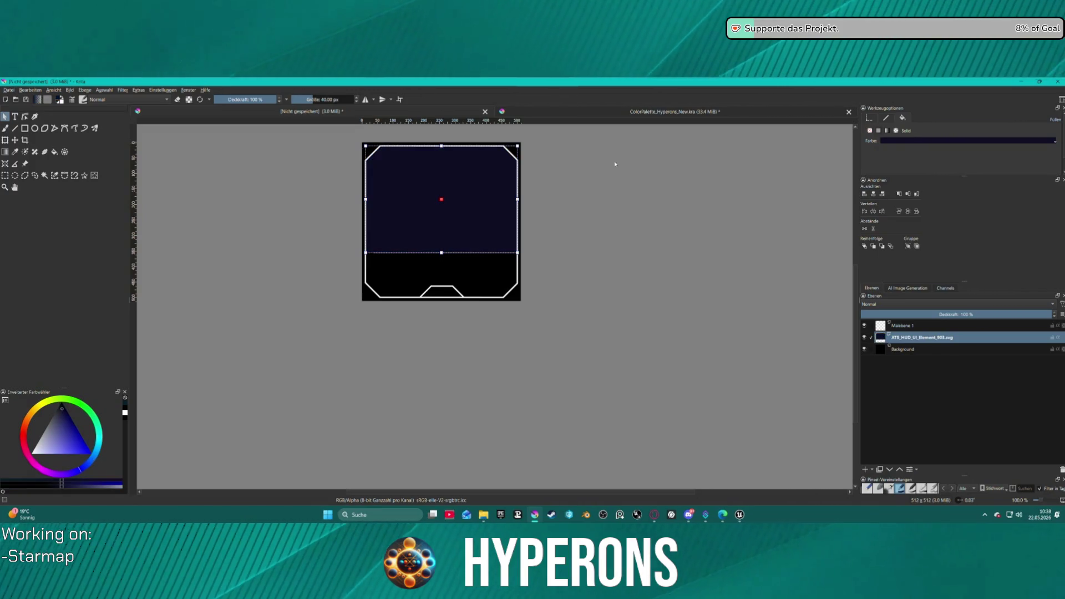
pyautogui.scroll(3, 692, 156)
# Give the white outline shape a solid fill.
pyautogui.click(586, 287)
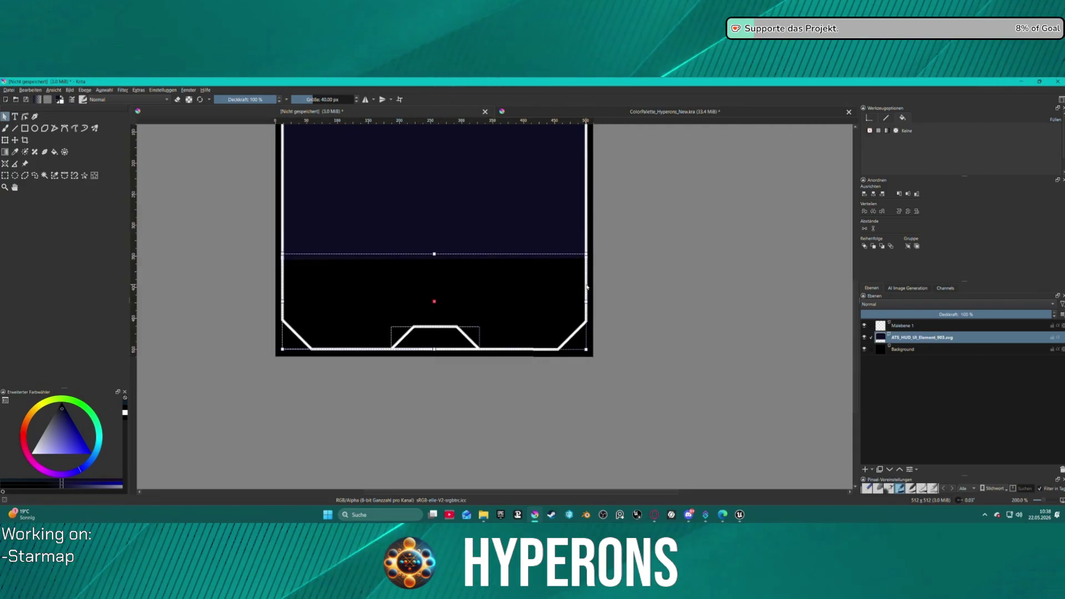
pyautogui.click(881, 132)
pyautogui.scroll(-3, 725, 189)
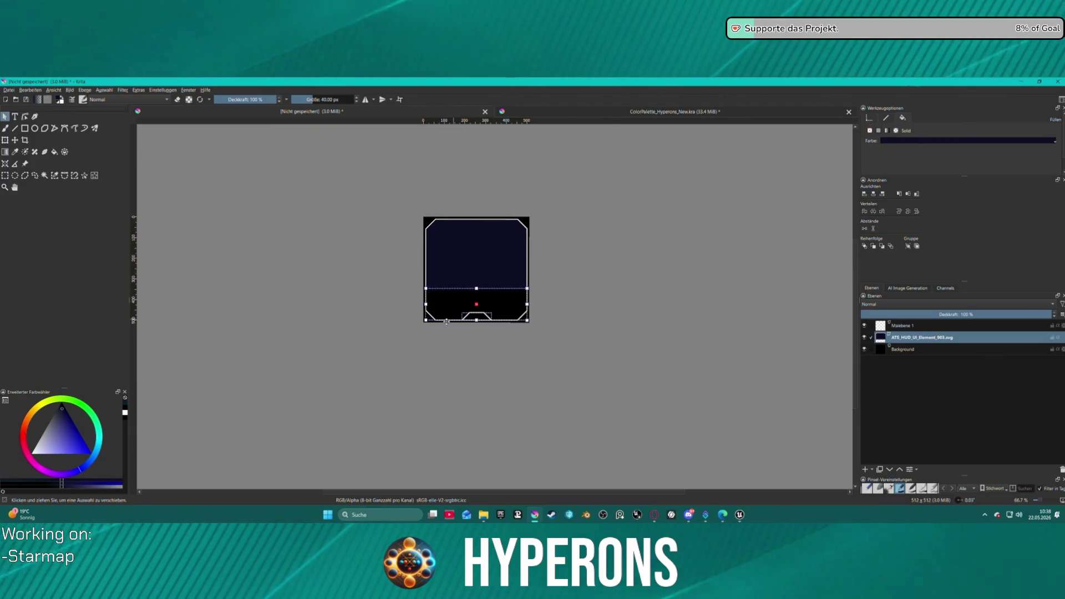
pyautogui.scroll(3, 446, 322)
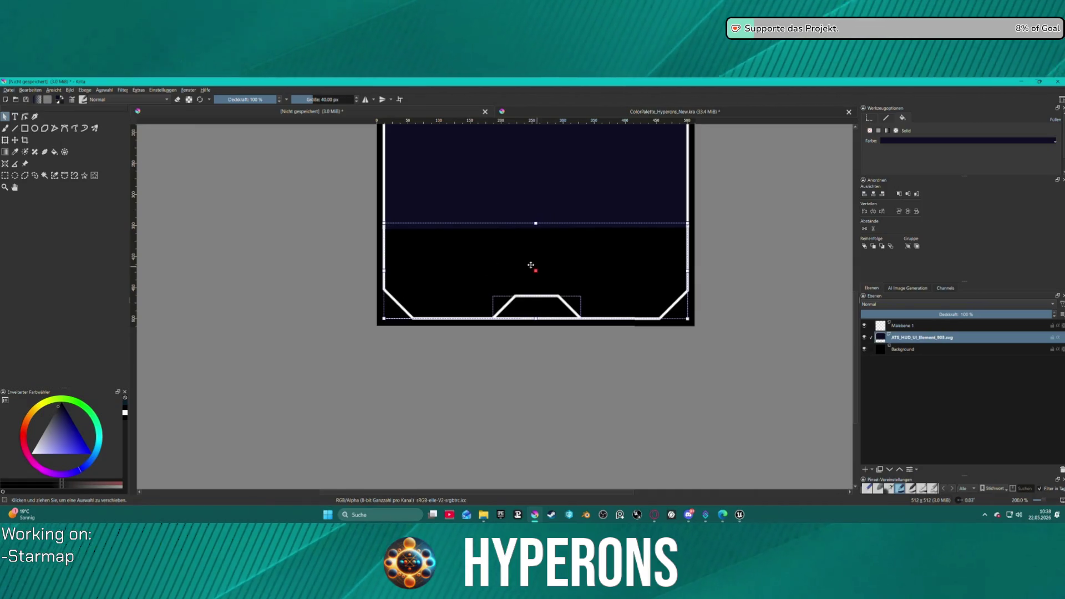
pyautogui.click(24, 116)
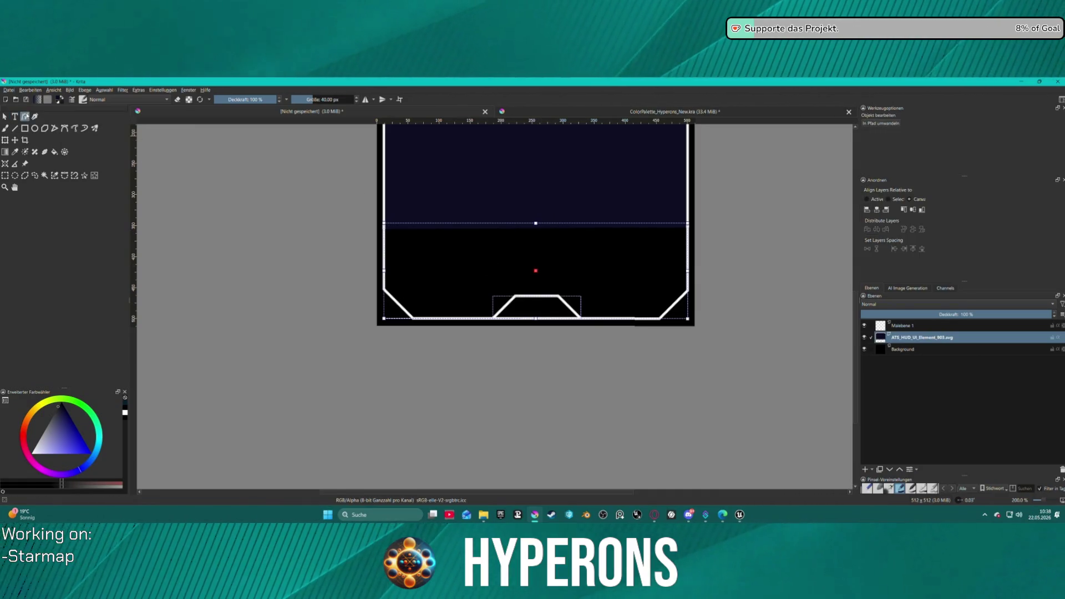
pyautogui.click(536, 270)
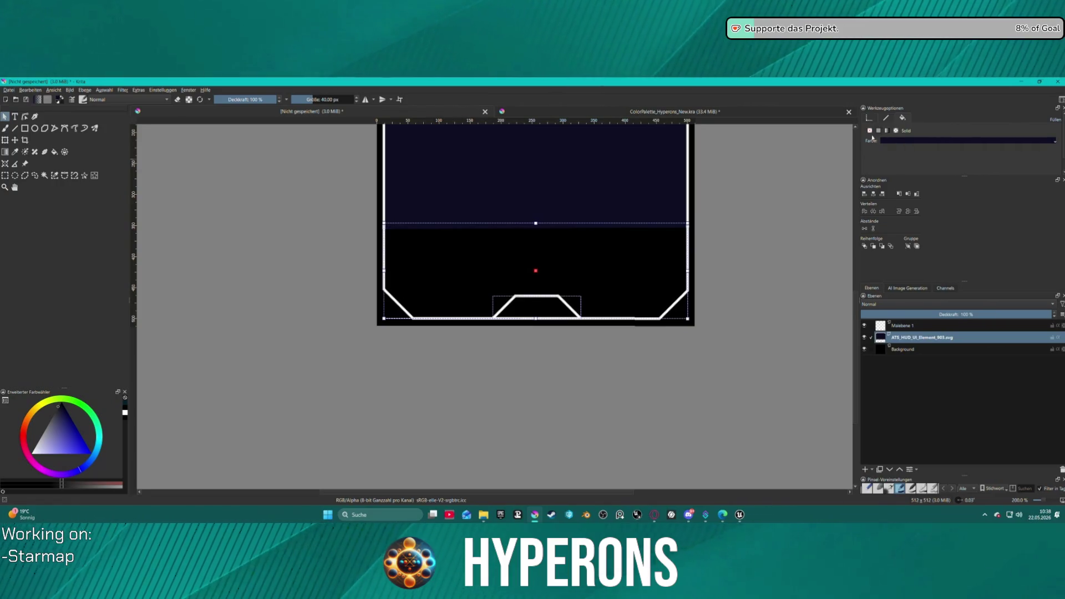
pyautogui.scroll(1, 655, 270)
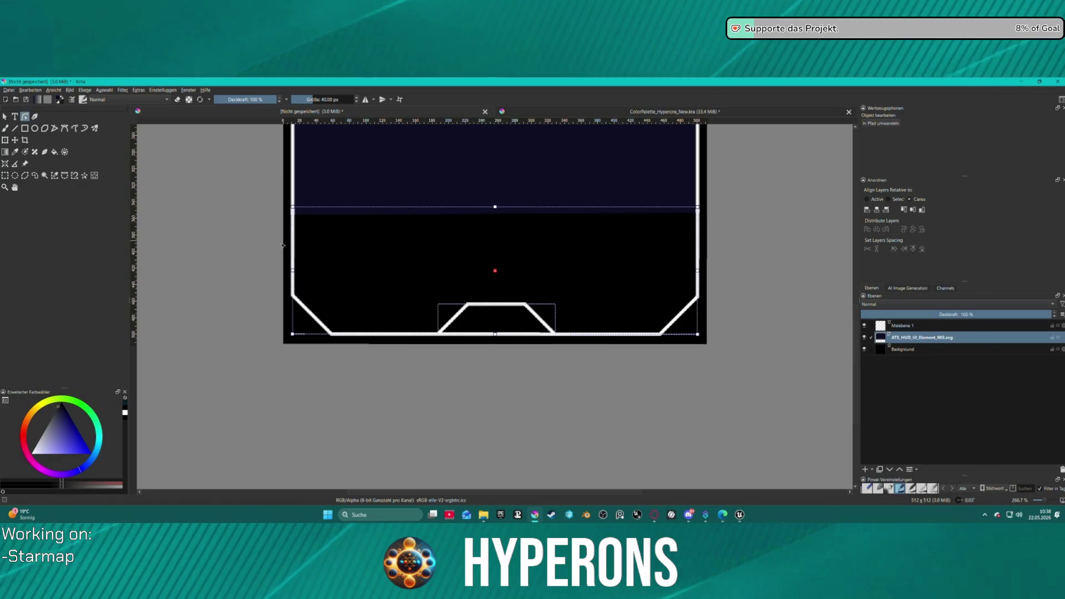
pyautogui.rightClick(338, 254)
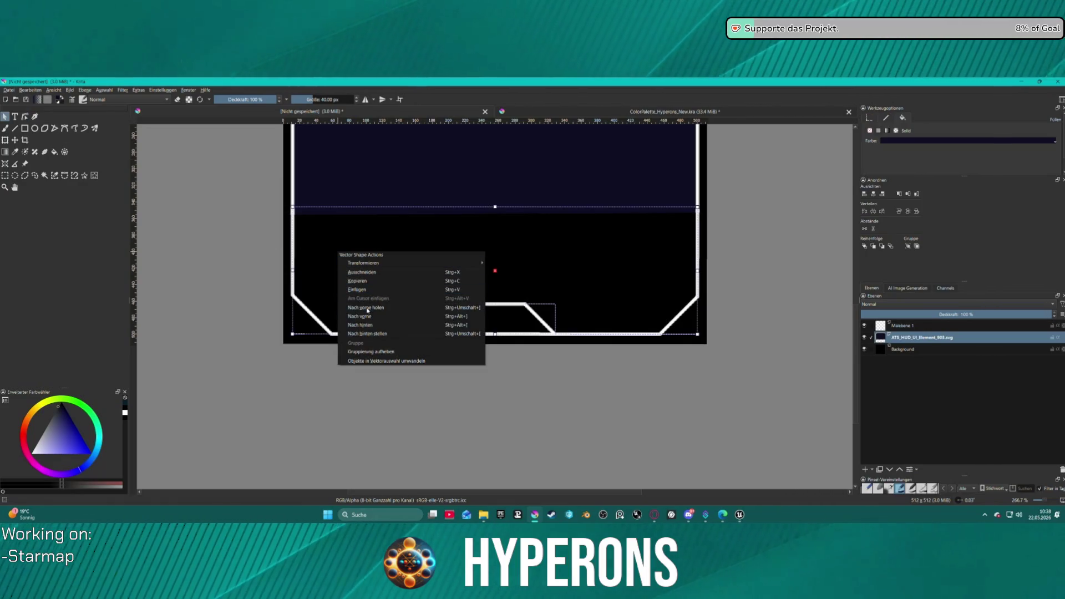
pyautogui.click(355, 351)
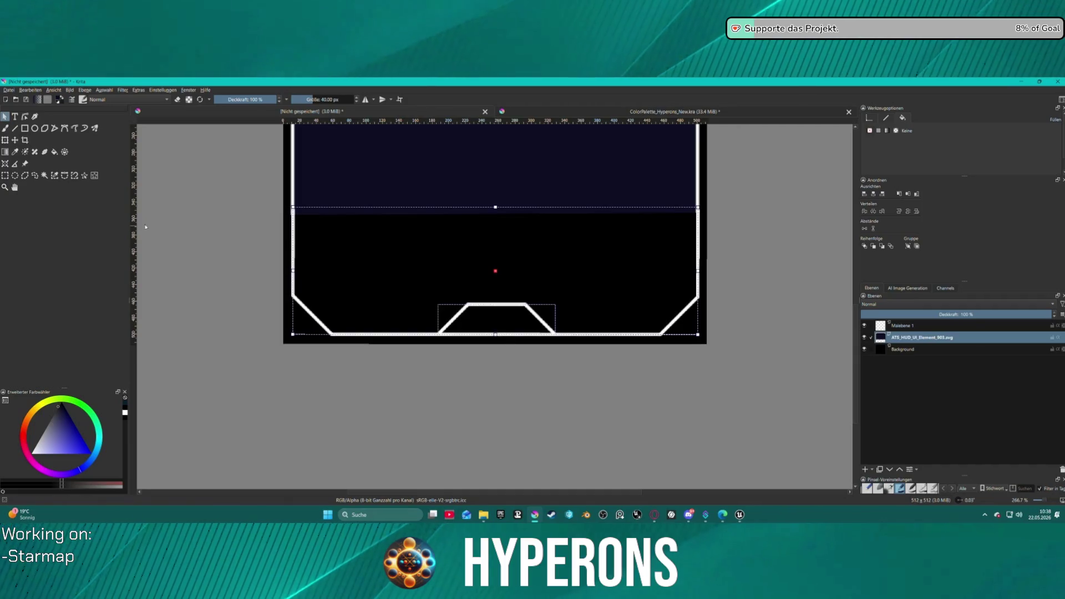
pyautogui.click(232, 243)
pyautogui.click(306, 250)
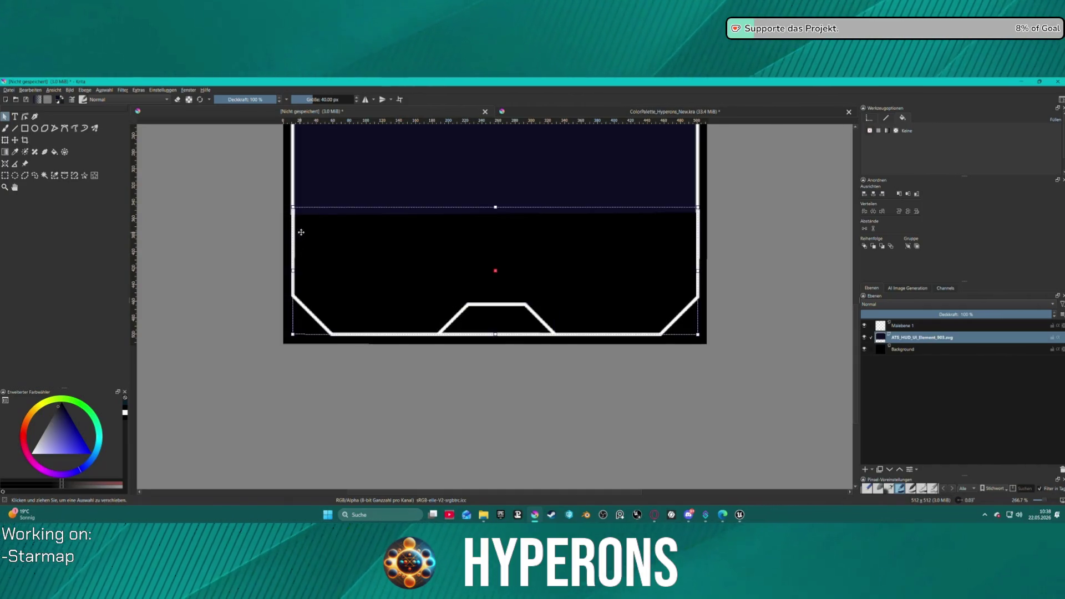
pyautogui.scroll(-2, 474, 226)
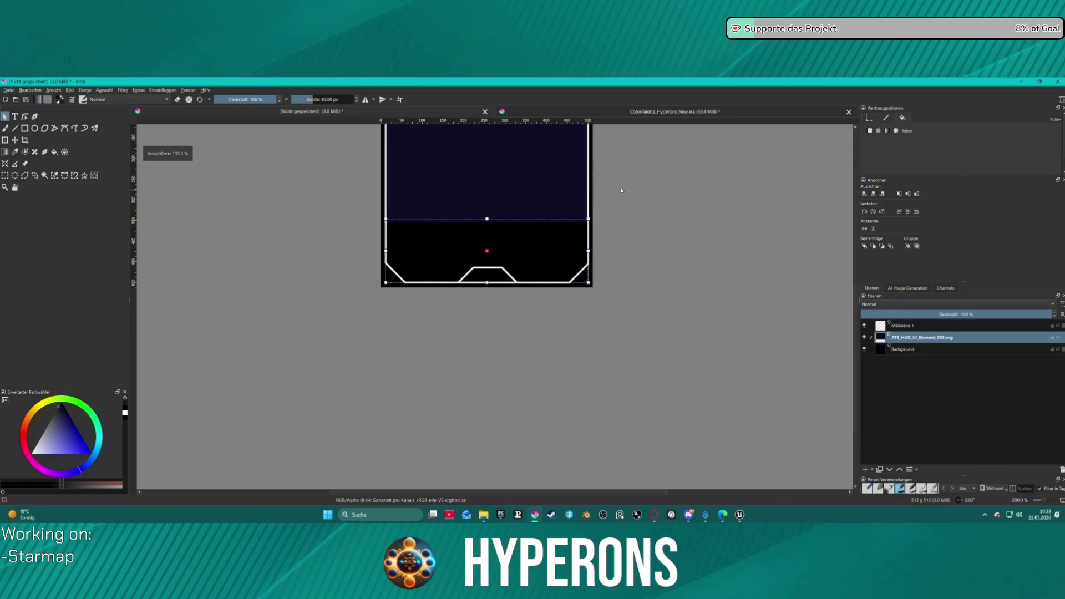
pyautogui.scroll(2, 631, 226)
pyautogui.scroll(2, 380, 315)
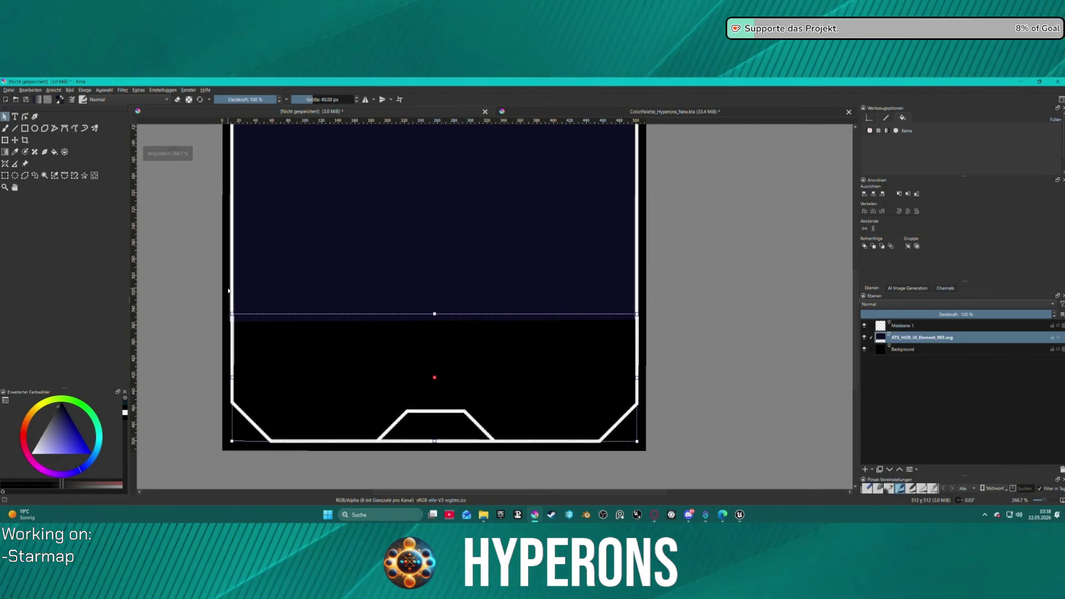
pyautogui.scroll(-2, 321, 308)
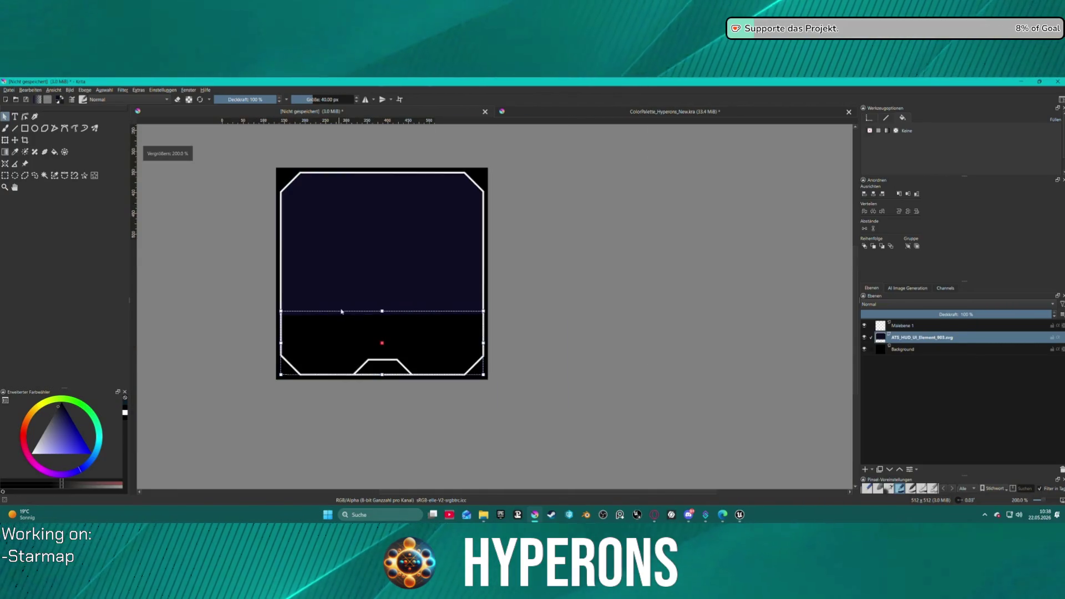
pyautogui.click(415, 228)
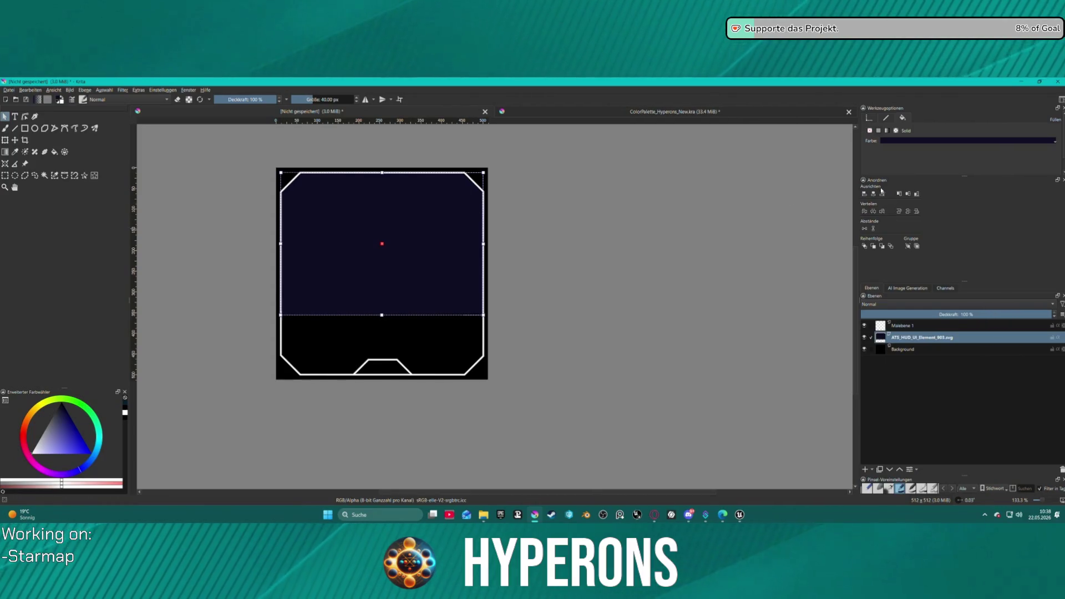
pyautogui.click(426, 339)
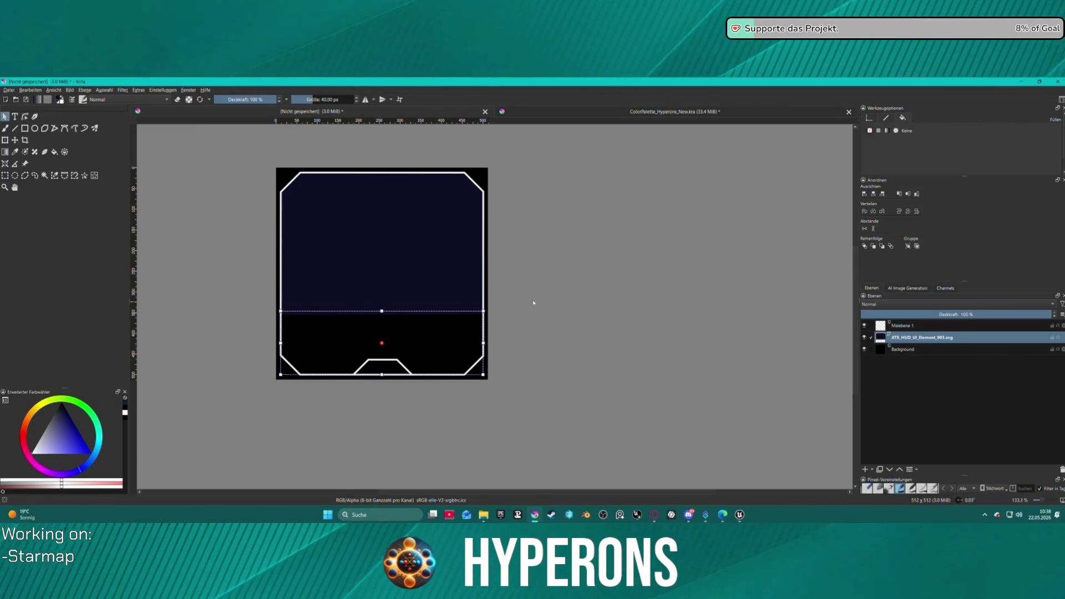
pyautogui.scroll(4, 527, 300)
pyautogui.scroll(-2, 632, 257)
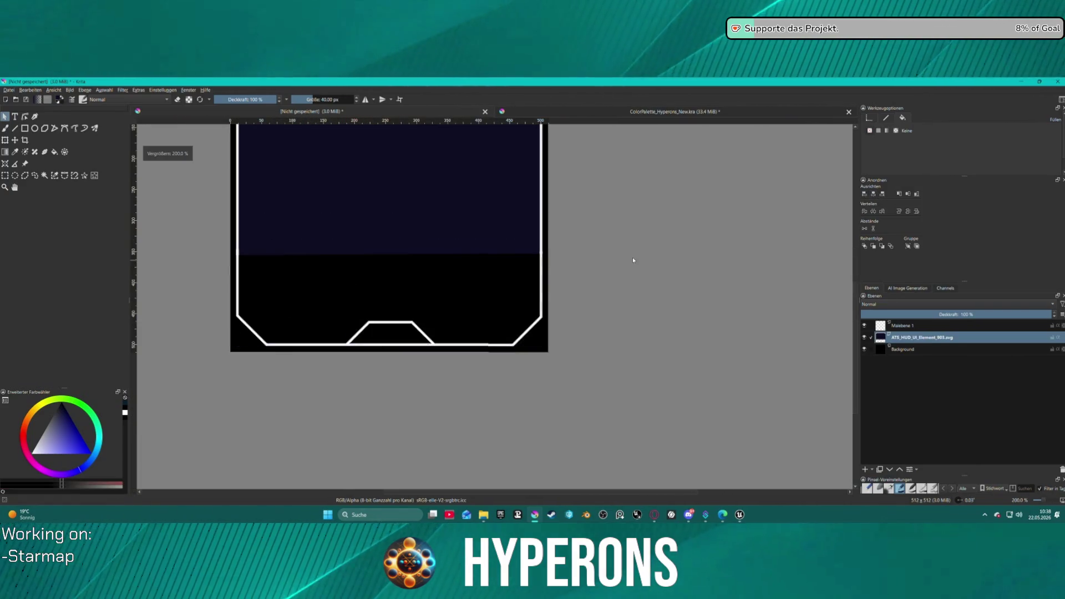
pyautogui.scroll(2, 247, 253)
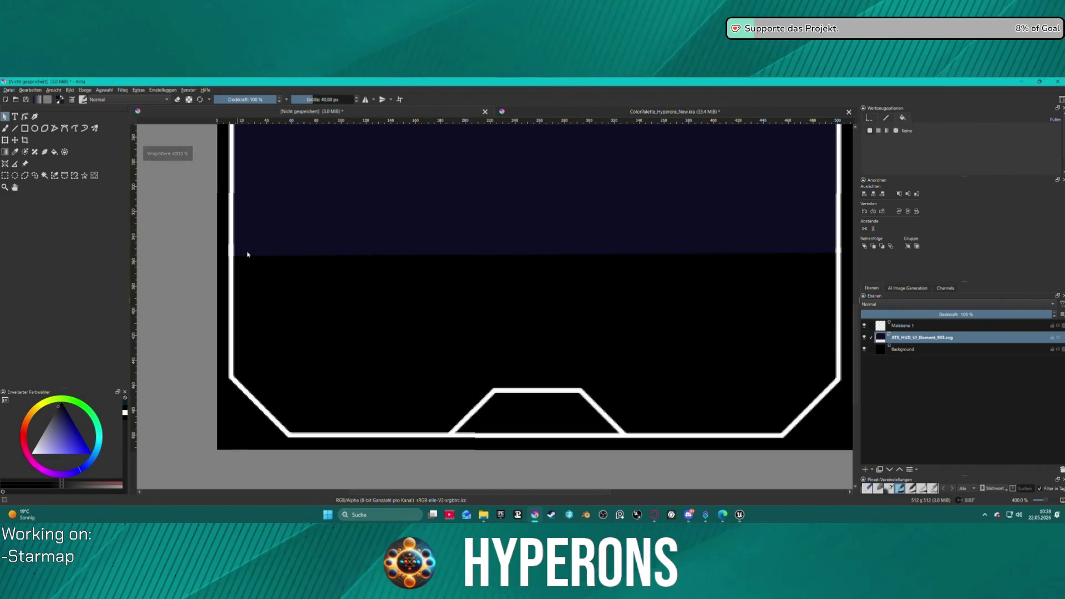
pyautogui.scroll(-1, 311, 249)
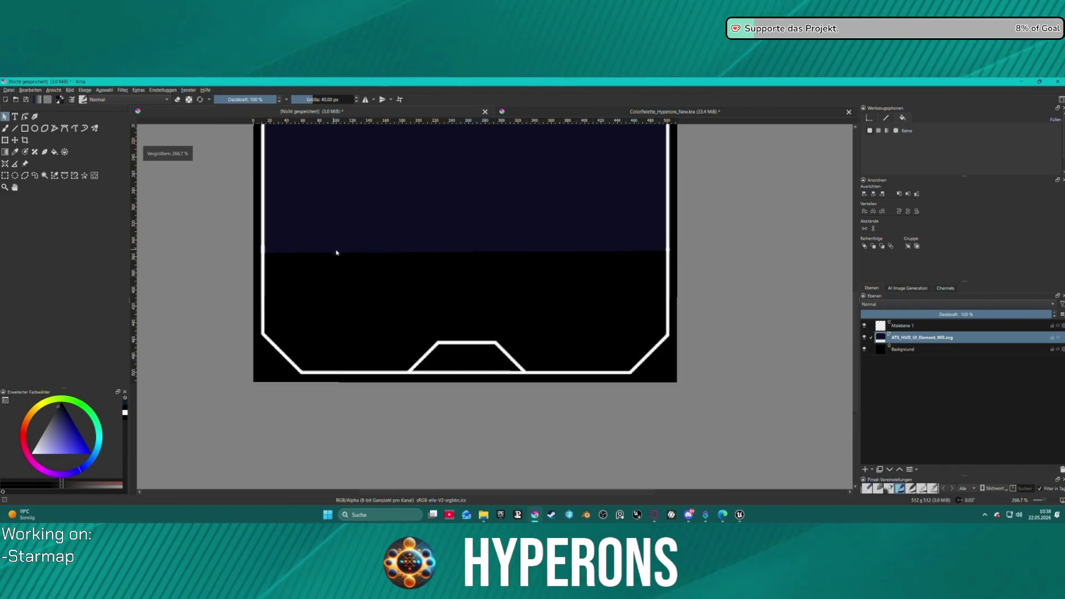
pyautogui.hotkey('ctrl', 't')
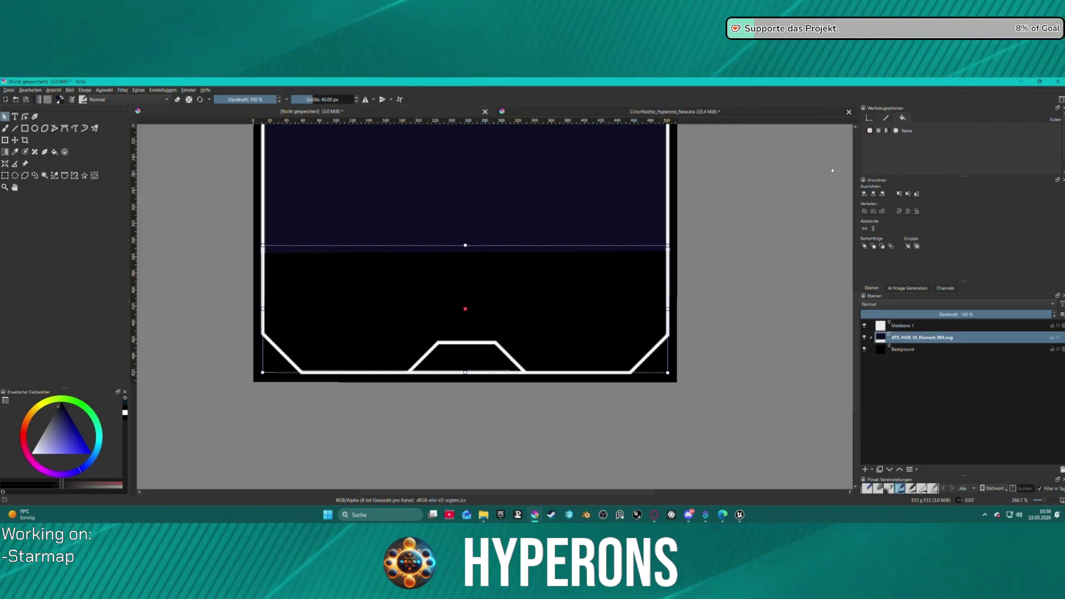